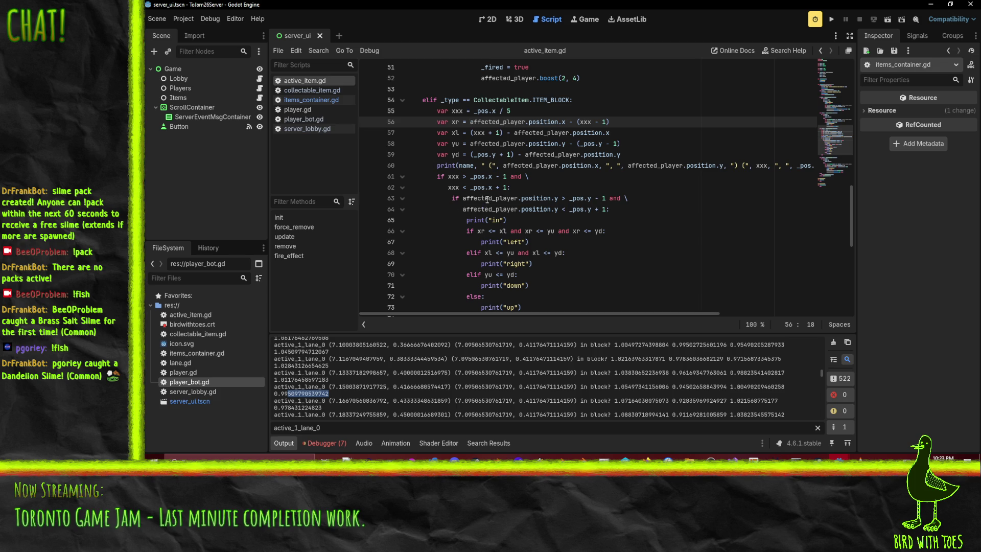
Examine the x-range condition on line 61, its xxx variable, and a logged position value
double_click(487, 199)
double_click(448, 179)
double_click(453, 178)
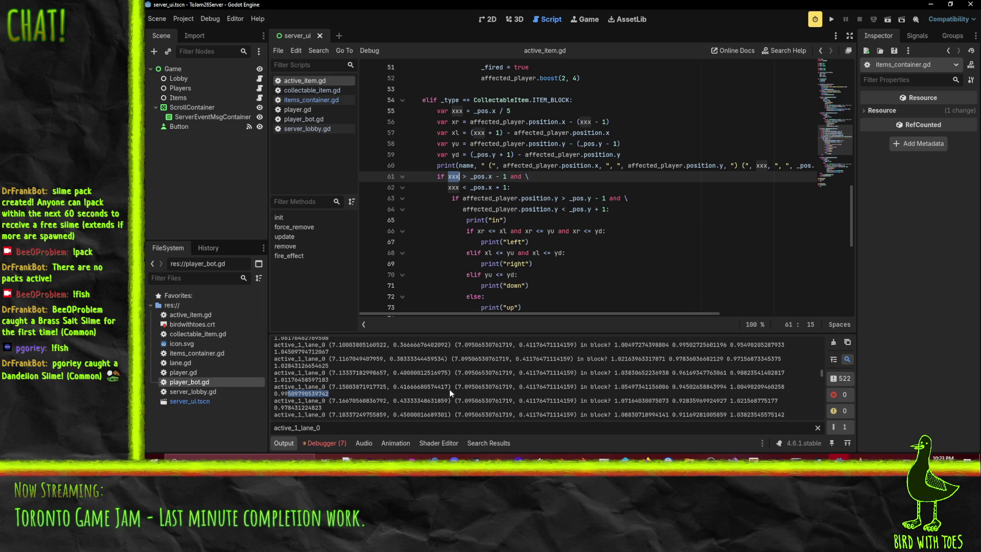
drag(457, 387, 514, 386)
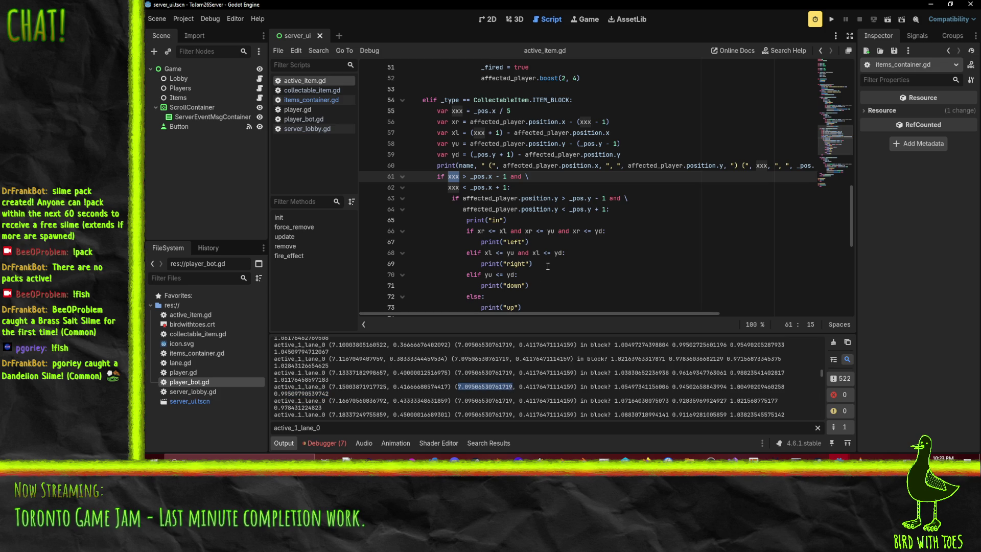
Review the y-range check and the affected_player.position line beneath it
click(463, 187)
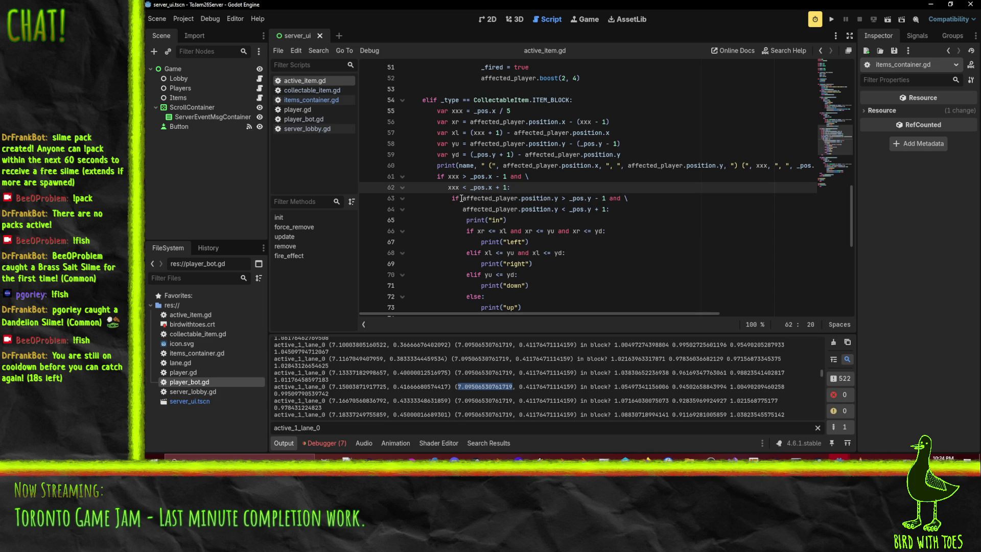
key(Down)
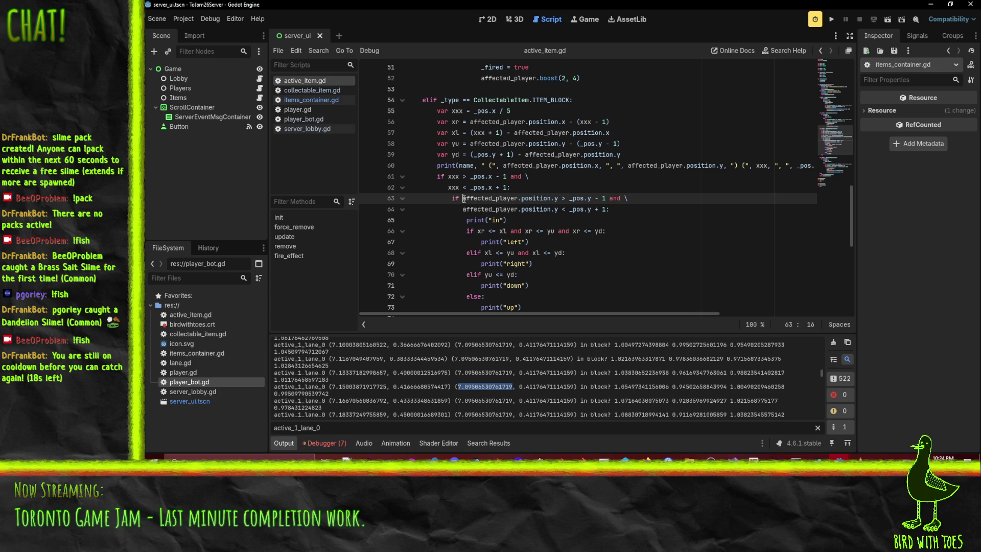
drag(463, 199, 558, 199)
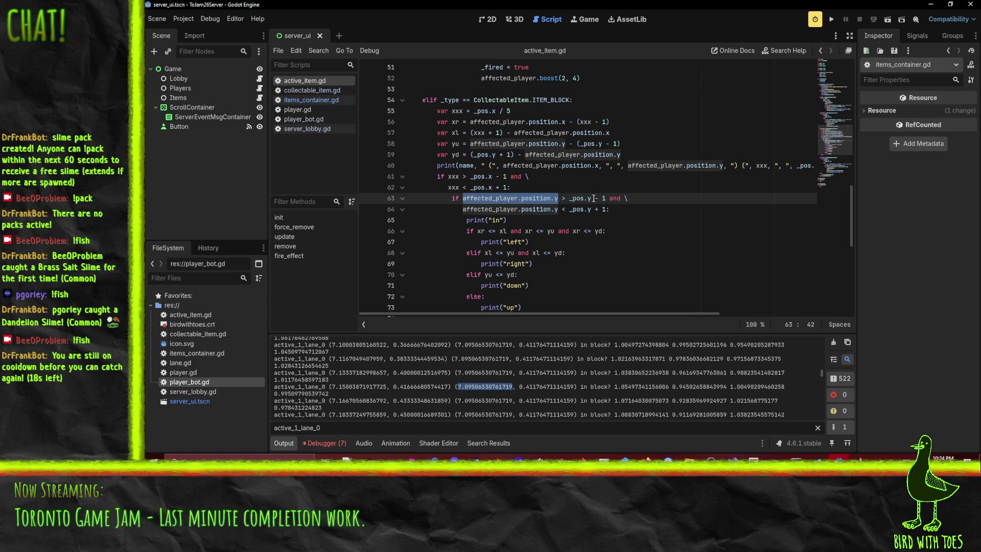
mouse_move(593, 198)
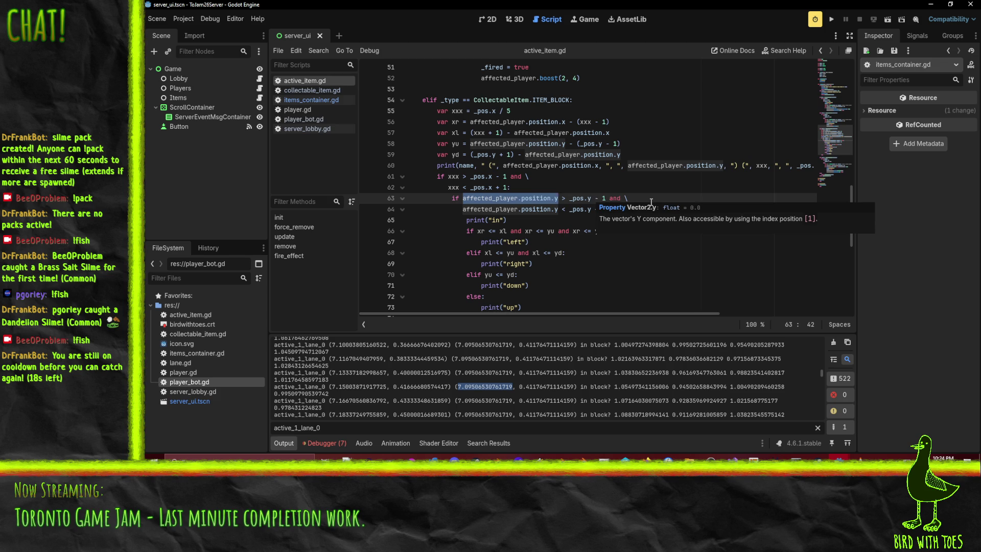
click(455, 209)
drag(463, 210, 555, 214)
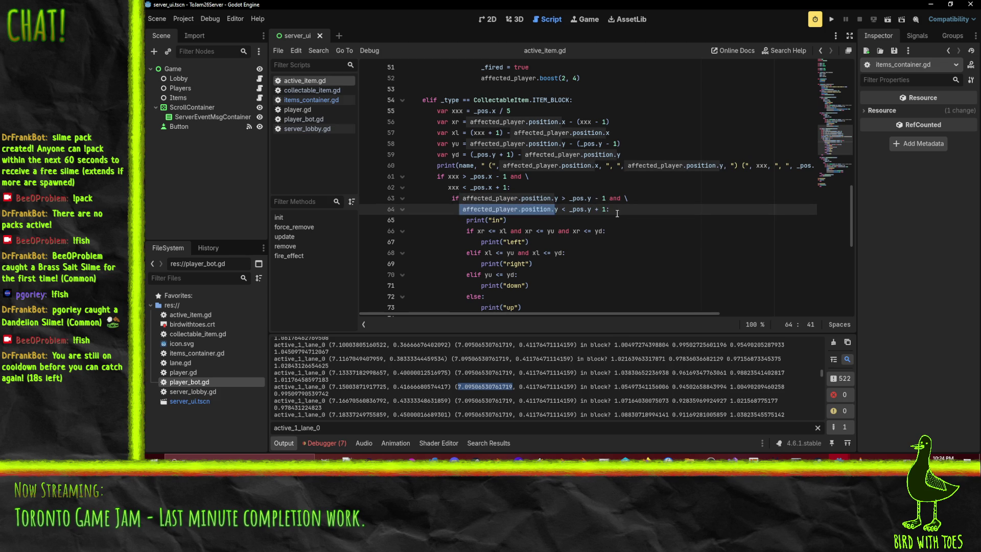
scroll(519, 184, down, 3)
scroll(519, 185, up, 2)
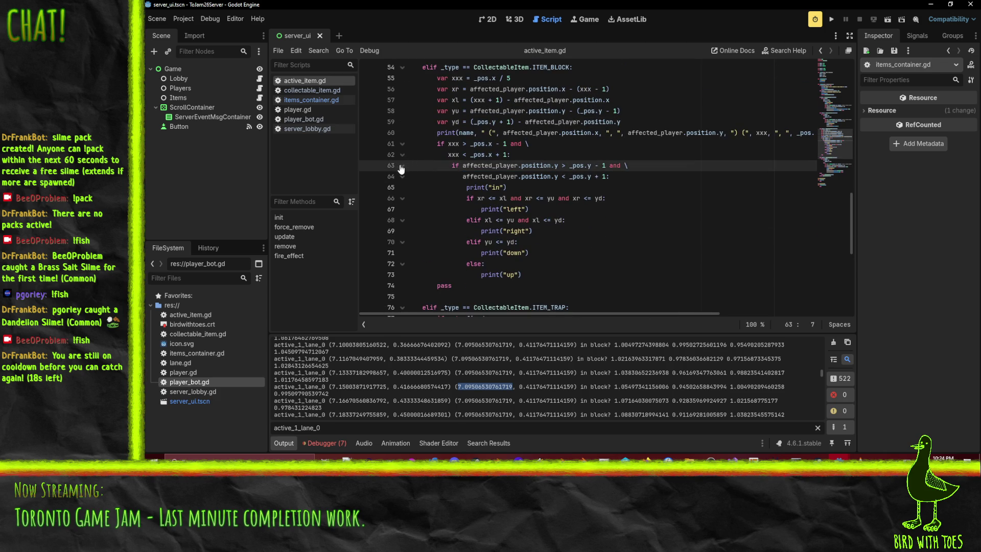
Duplicate print("in") above the y check at the x-check level as print("in x")
click(505, 187)
key(ctrl+c)
key(Home)
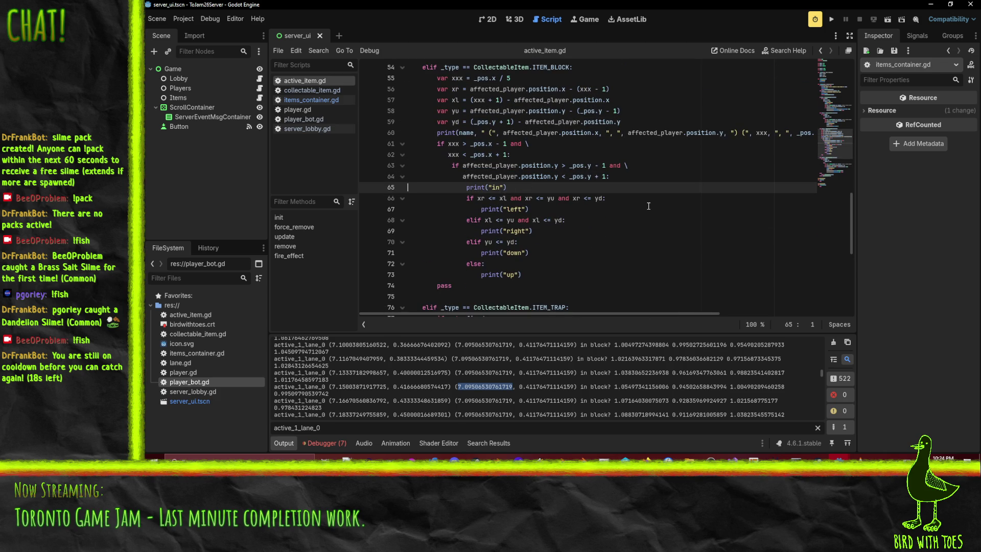
key(Up)
key(Up)
key(ctrl+v)
key(Up)
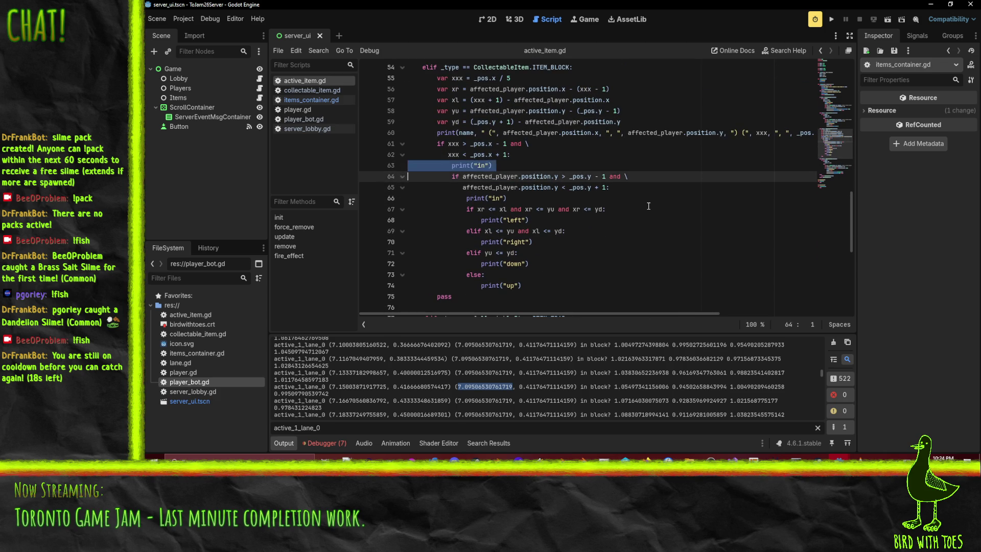
key(shift+Tab)
key(End)
key(Left)
key(Left)
text(x)
scroll(465, 146, up, 2)
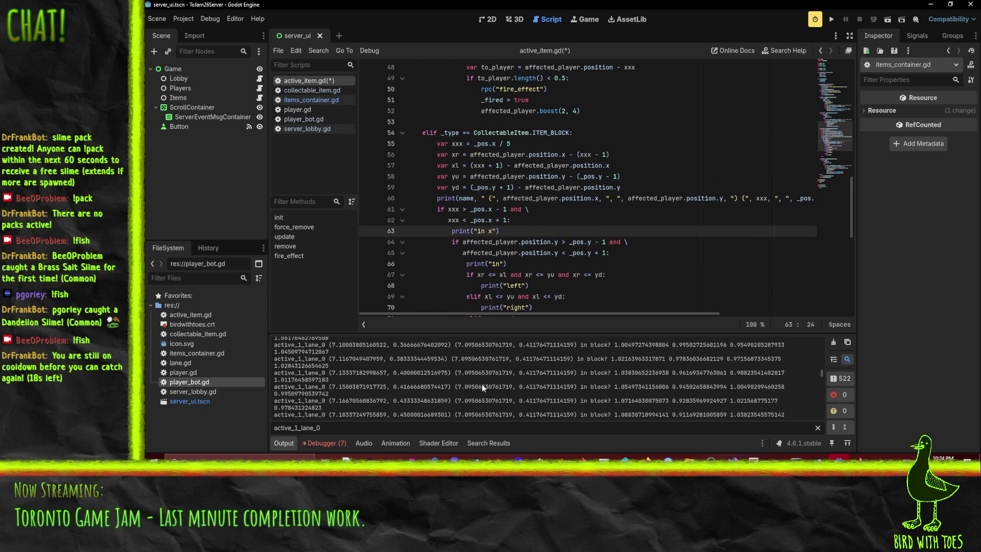
Replace the active_1_lane_0 output filter with 'in'
key(ctrl+a)
key(BackSpace)
text(in)
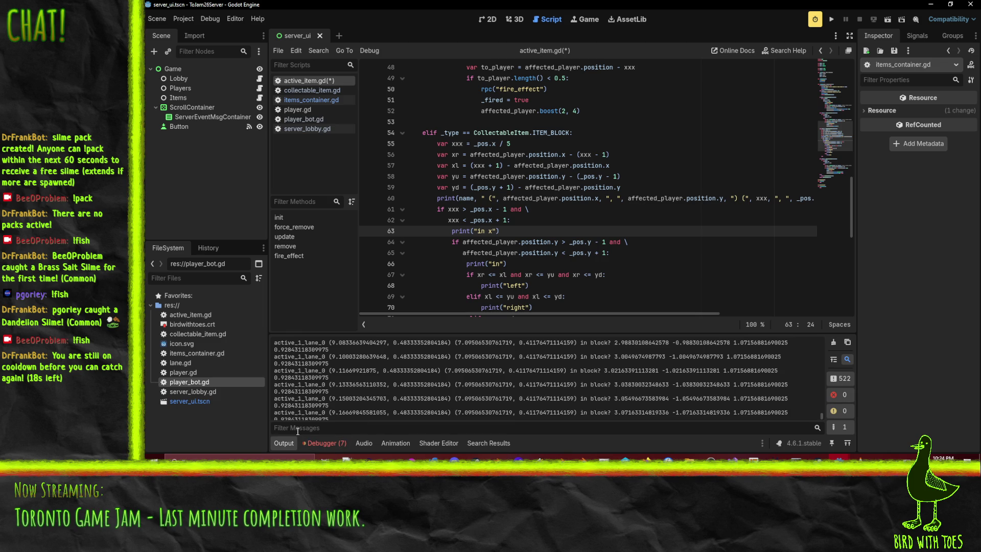
Scroll the filtered log, reviewing active_1_lane_3 block-check lines interleaved with 'in' prints
scroll(416, 388, up, 5)
scroll(445, 389, up, 10)
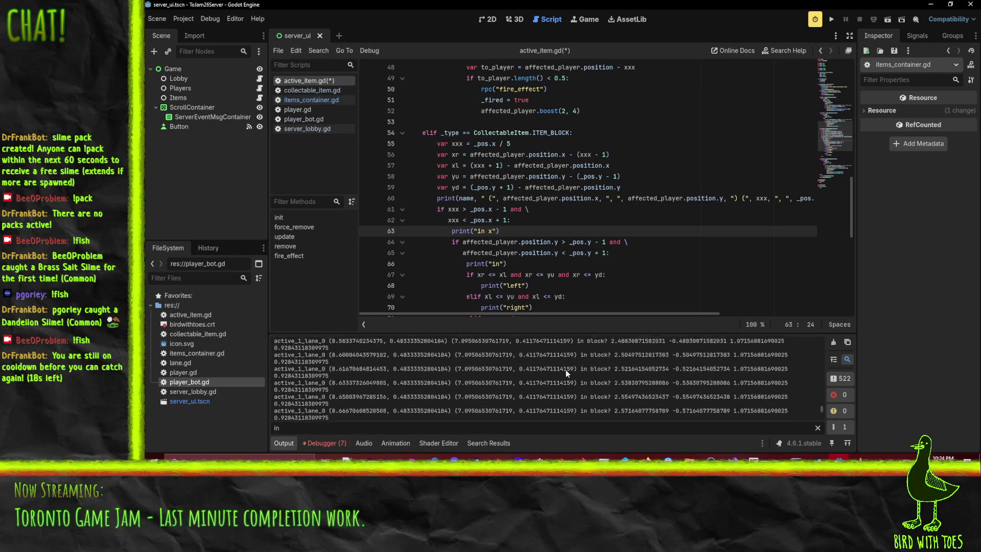
scroll(591, 377, up, 8)
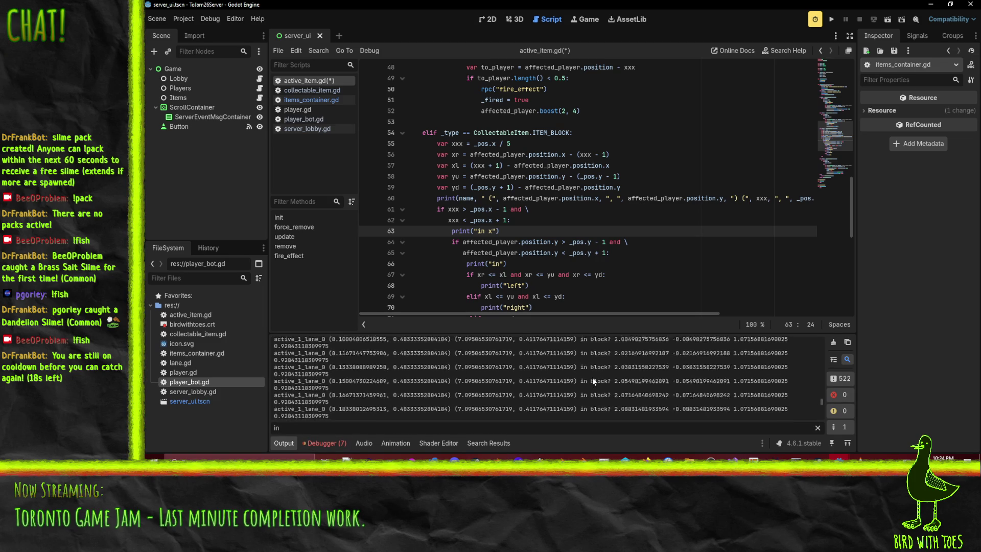
scroll(593, 377, up, 10)
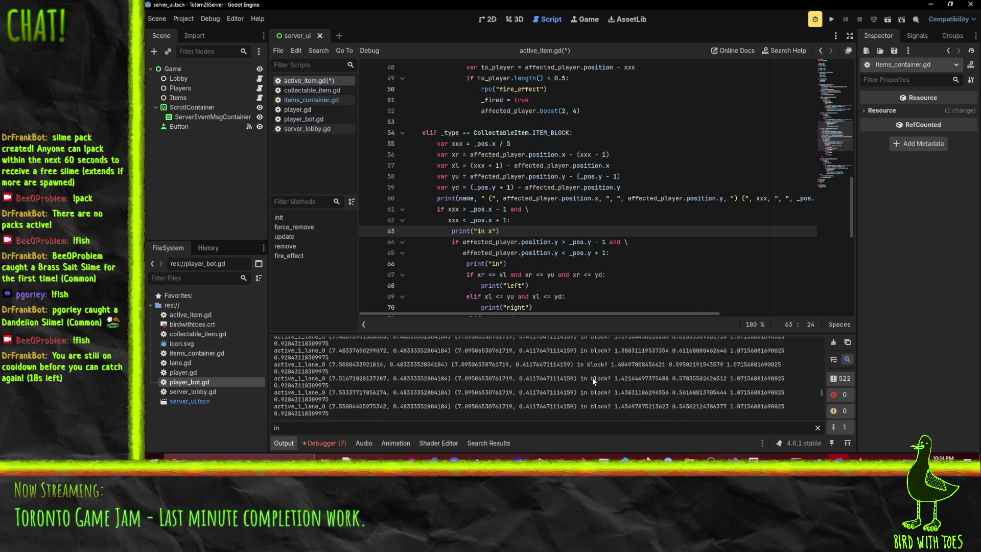
scroll(593, 377, up, 2)
drag(824, 389, 826, 361)
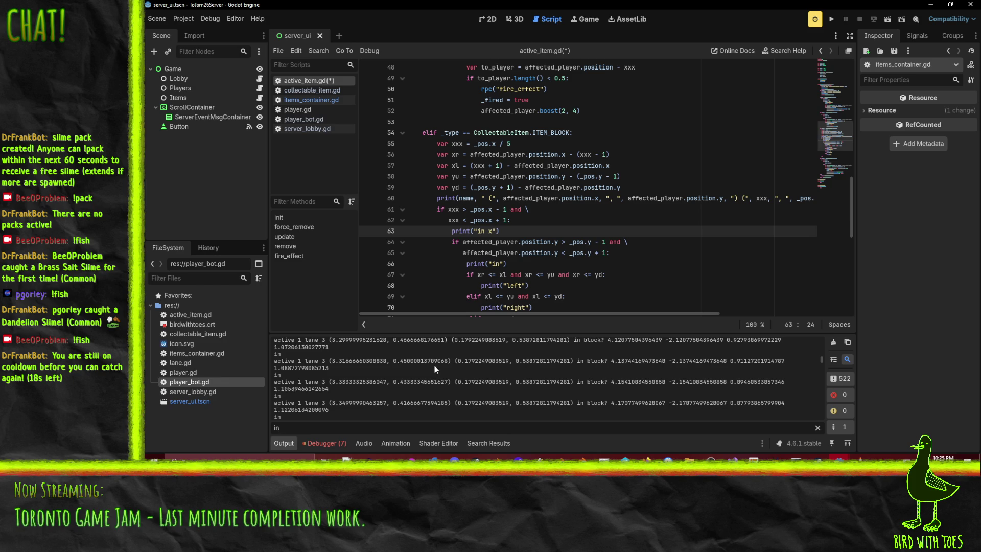
scroll(345, 362, down, 2)
scroll(335, 363, down, 5)
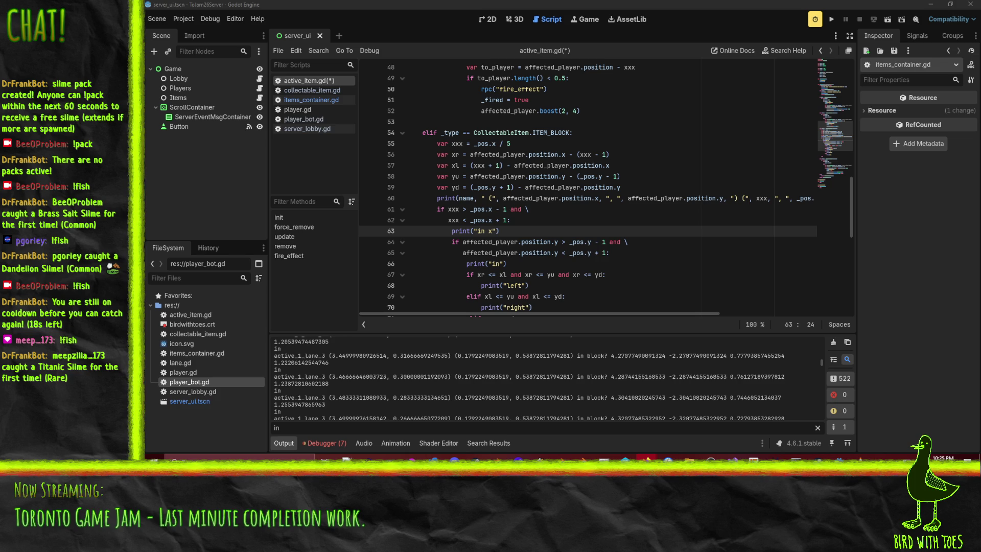
scroll(539, 272, down, 1)
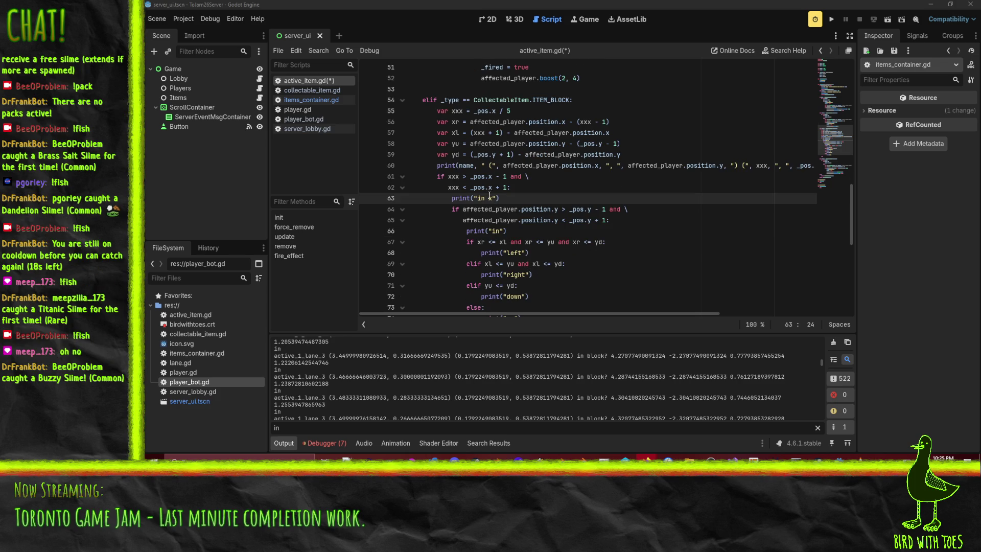
Delete the print("in x") line and step through the left-direction condition below
key(ctrl+shift+k)
click(484, 219)
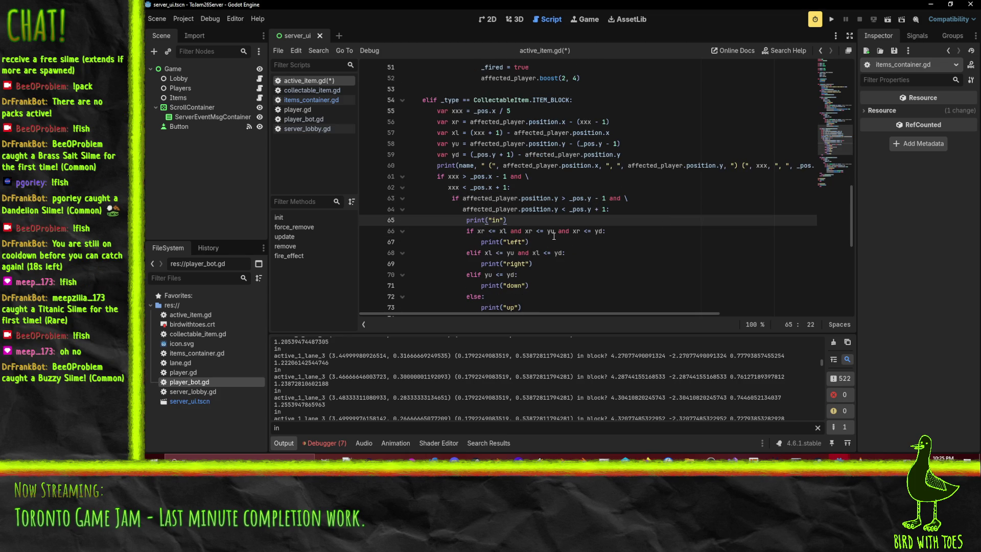
key(Down)
key(Right)
key(Right)
key(Right)
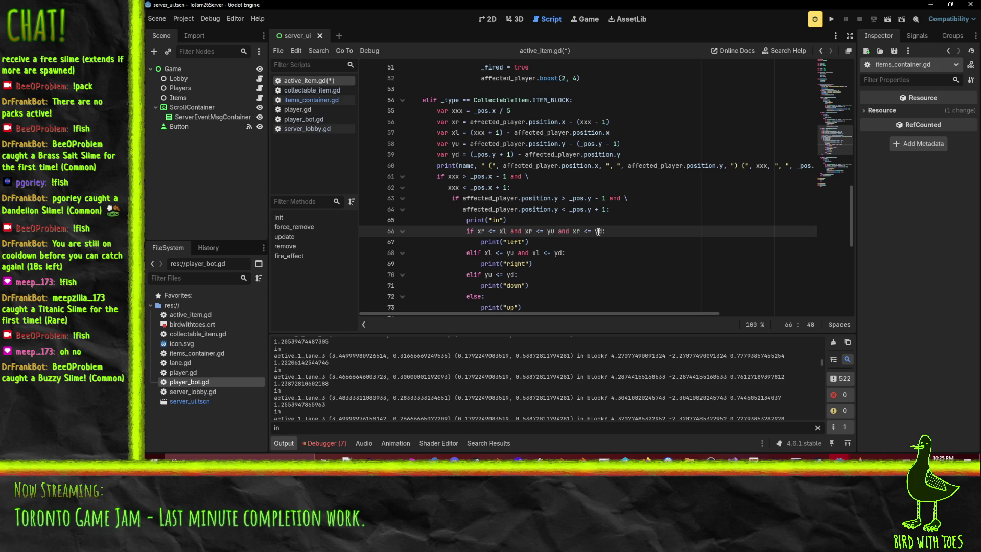
key(Down)
key(Left)
key(Left)
key(Left)
scroll(647, 256, down, 2)
scroll(649, 256, up, 1)
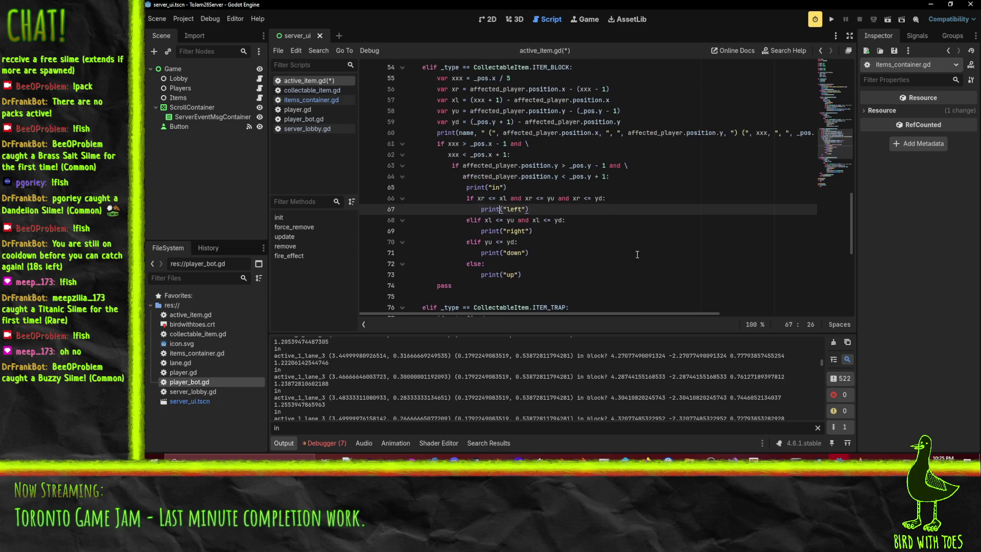
mouse_move(489, 225)
Review the left, right and down conditions, then begin prefixing the right one with 'xl <= xr and'
click(481, 199)
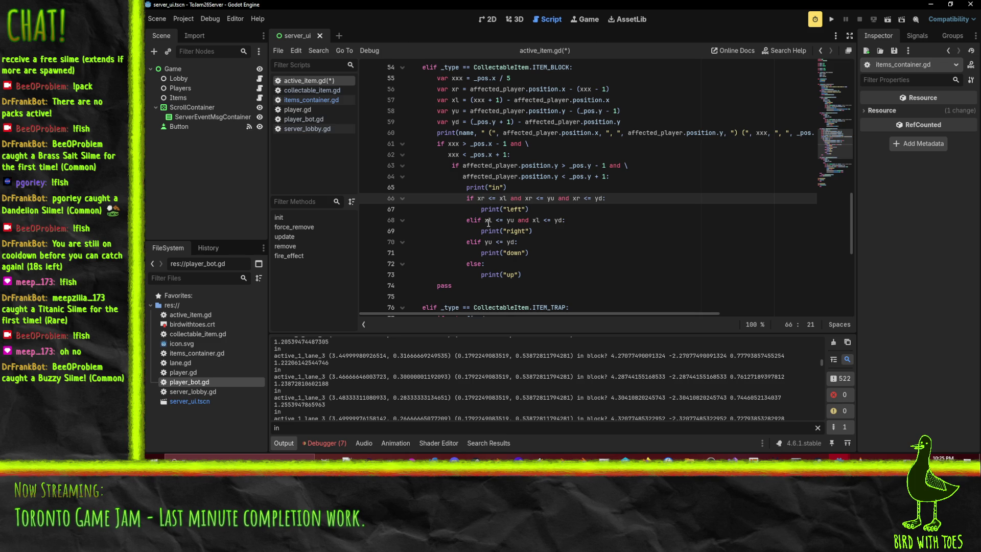
click(488, 219)
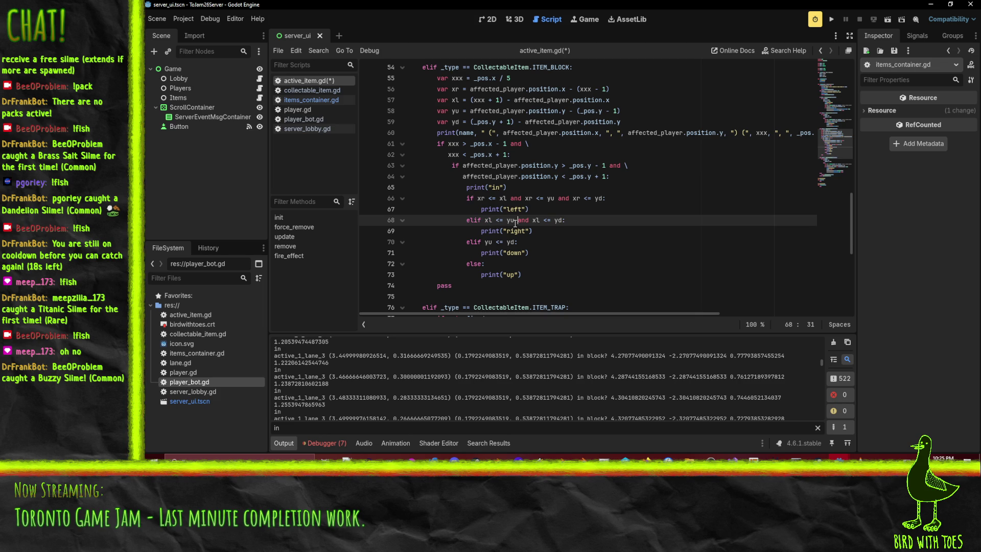
click(565, 223)
key(Down)
click(485, 242)
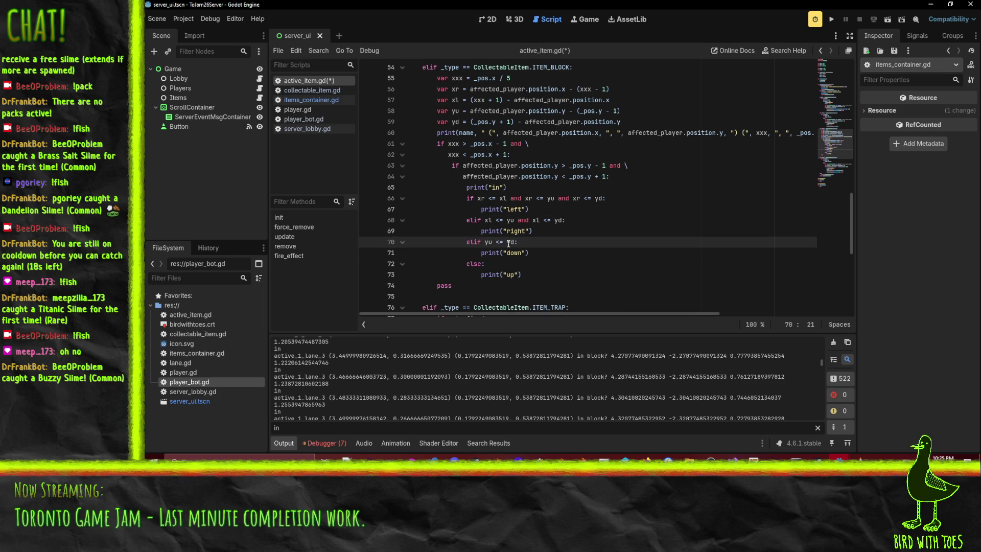
click(497, 262)
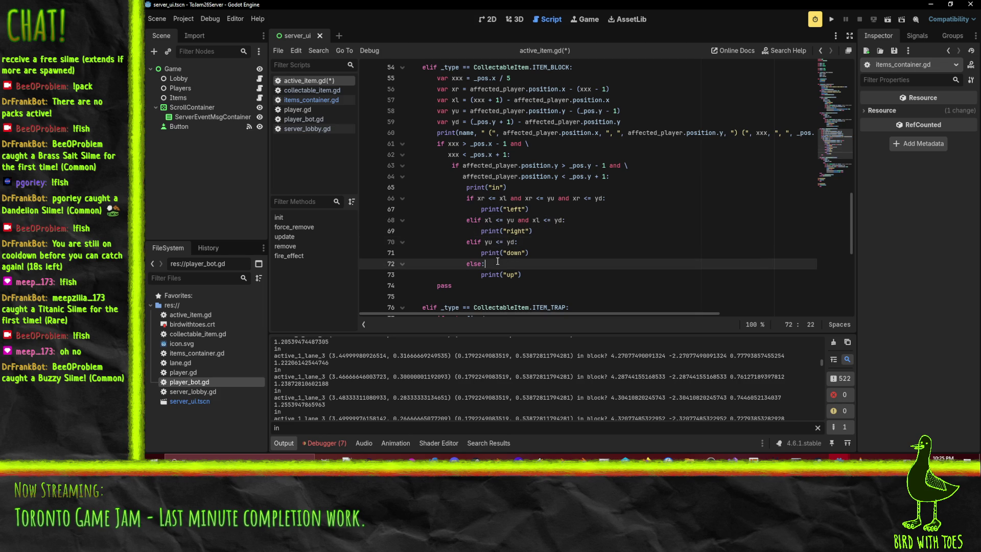
click(485, 221)
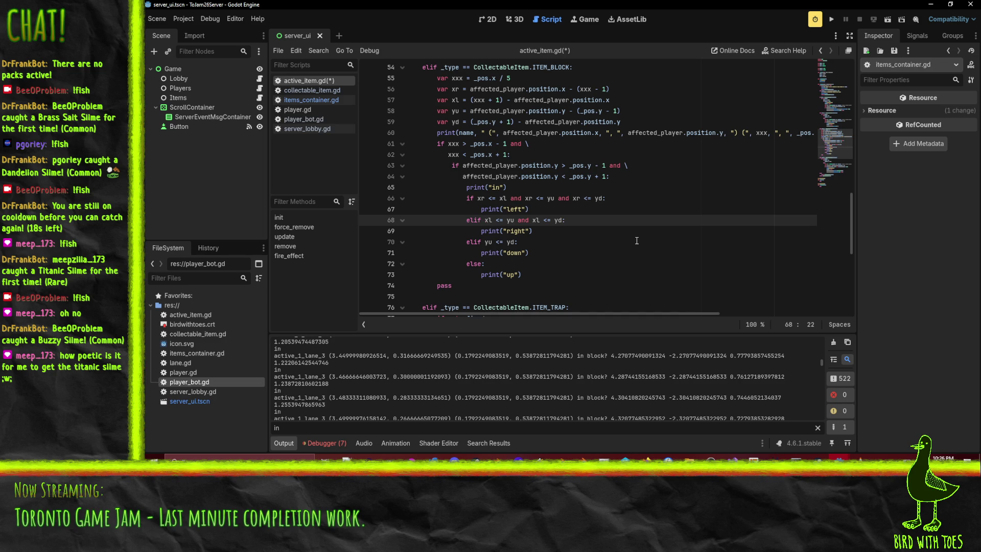
text(xl <= x)
text(r ann)
Fix the misspelled 'and' in the right condition's new 'xl <= xr and' prefix
key(BackSpace)
text(d)
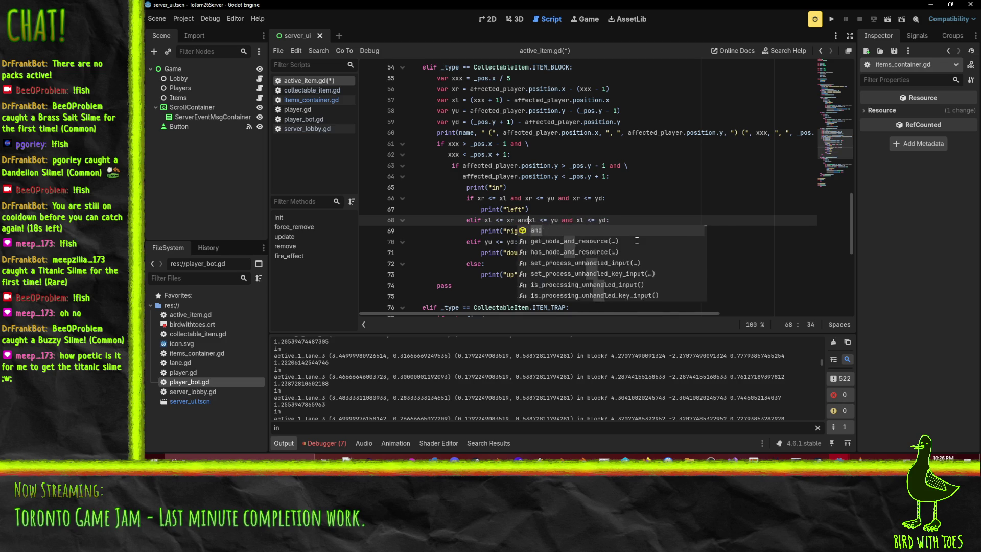
click(511, 248)
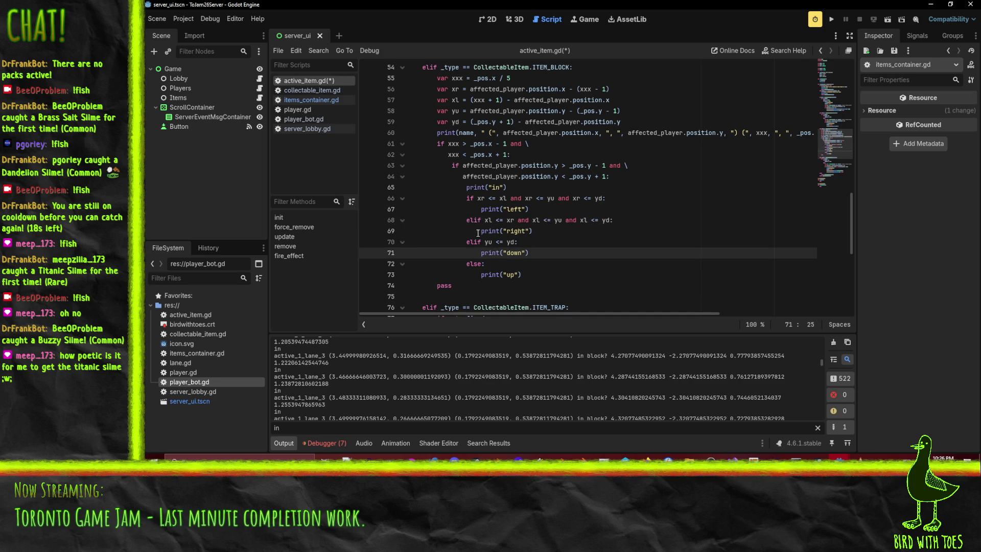
Prefix the down condition with 'yu <= xr and yu <= xl and' and save active_item.gd
click(485, 243)
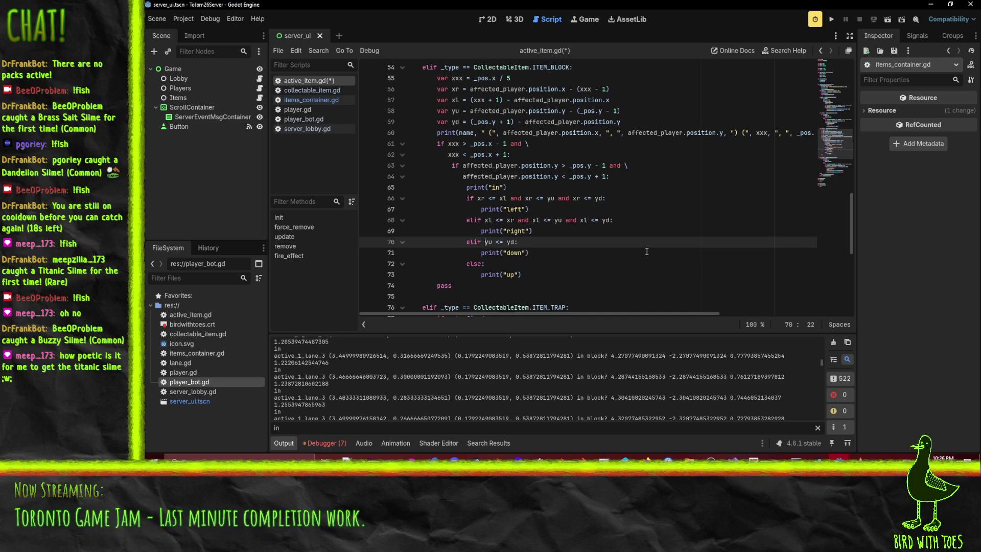
text(y)
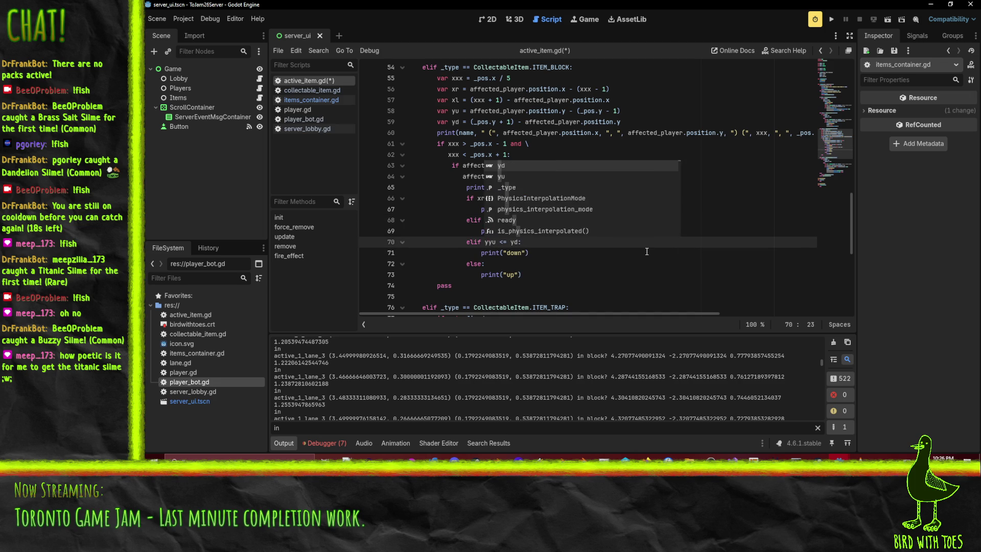
text(u <= )
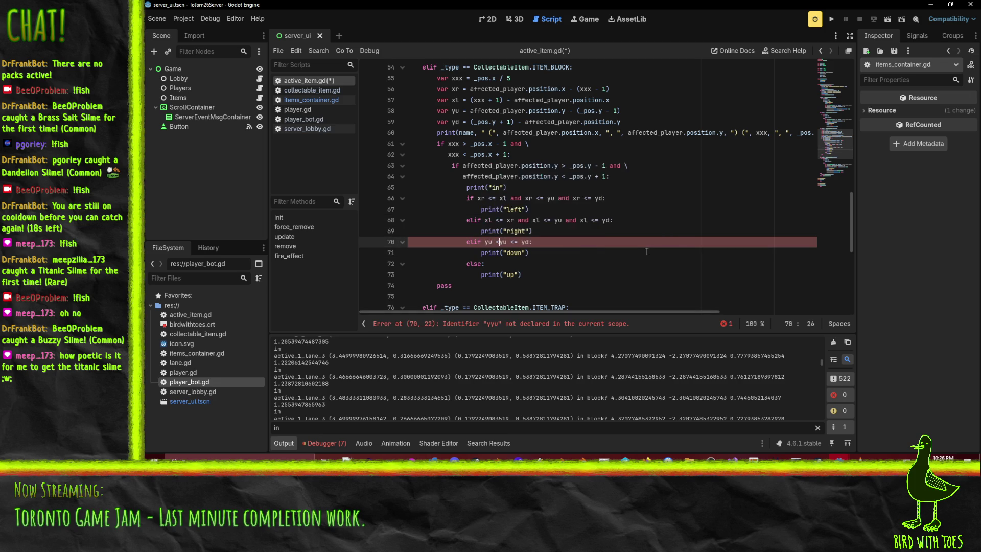
text(xr and y)
text(u <)
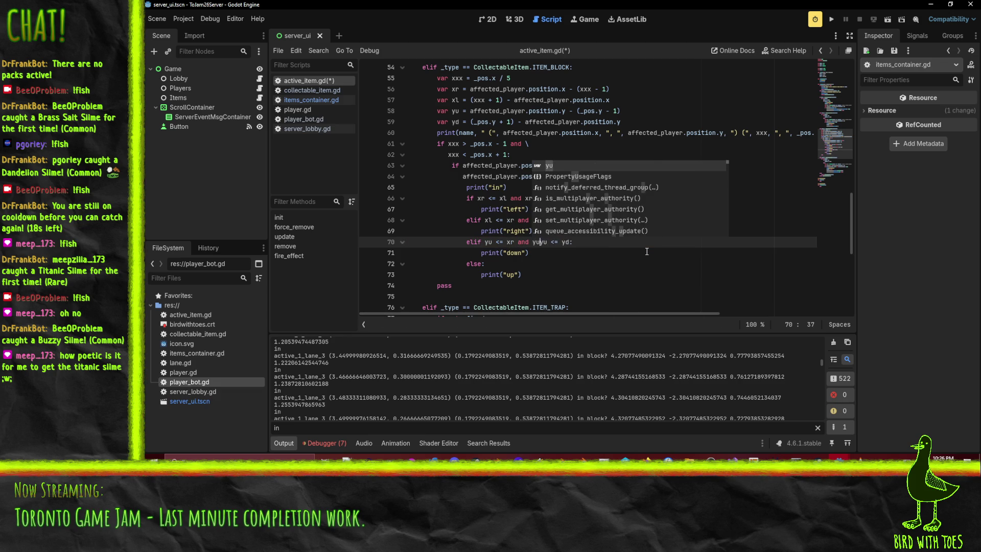
text(=)
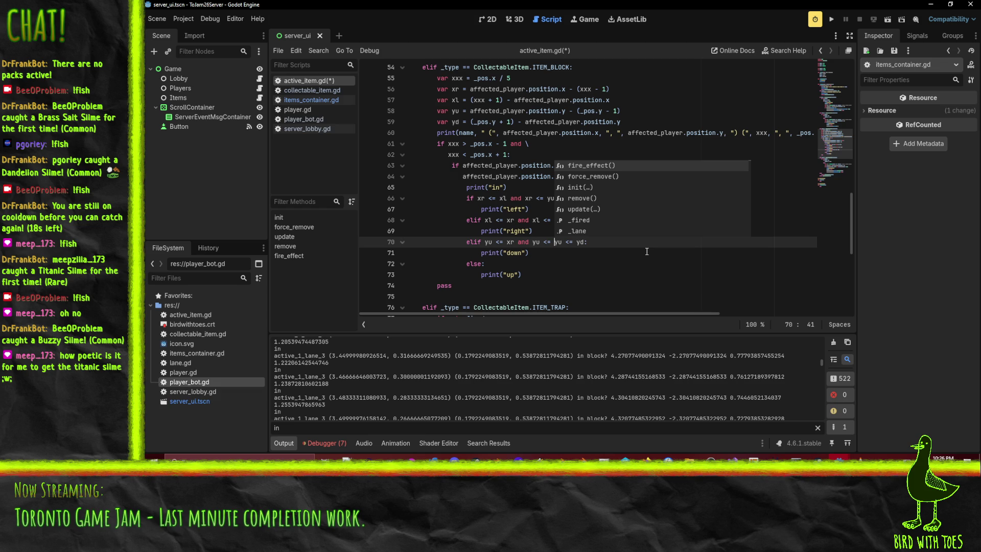
text(xl and)
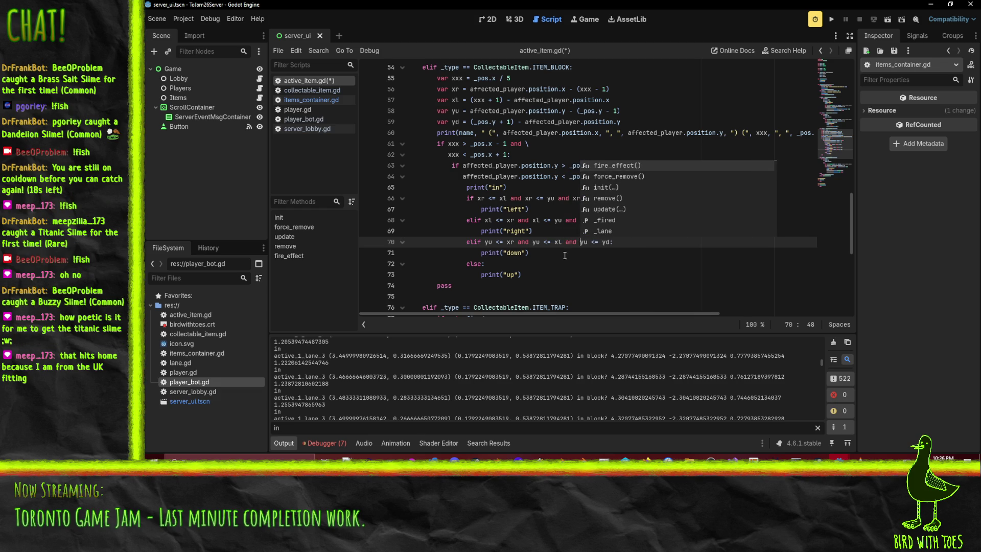
click(526, 231)
key(ctrl+s)
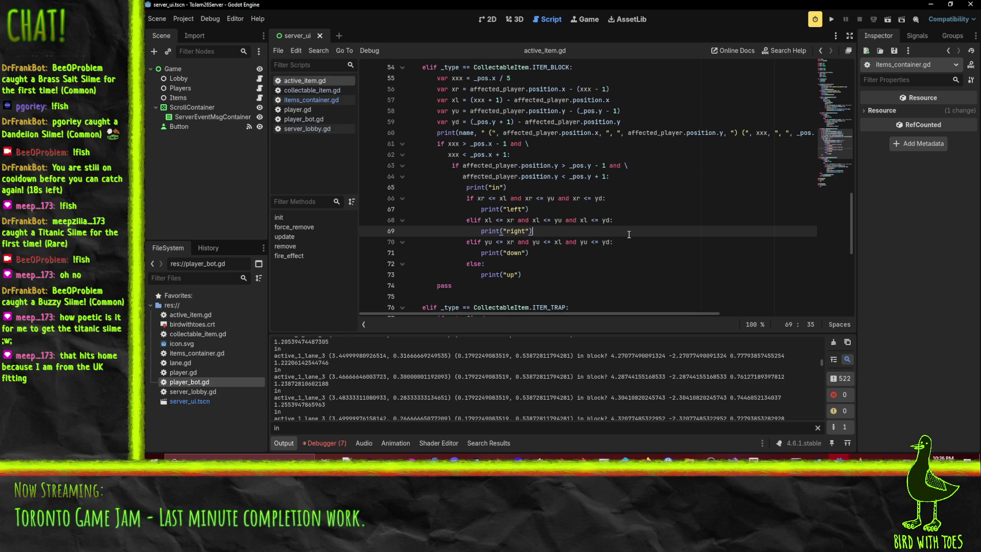
click(462, 275)
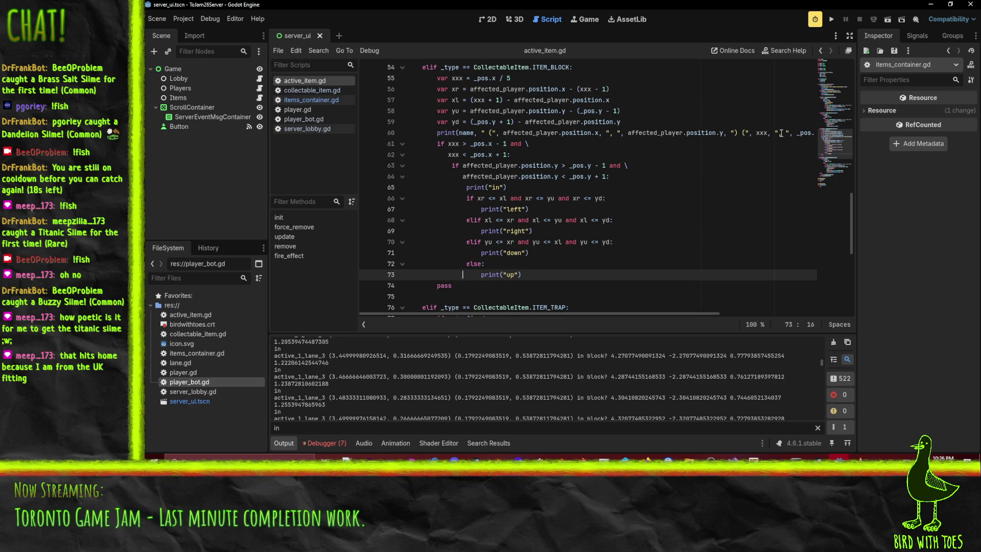
Change the print("in") message to print(name, " in")
scroll(642, 387, up, 3)
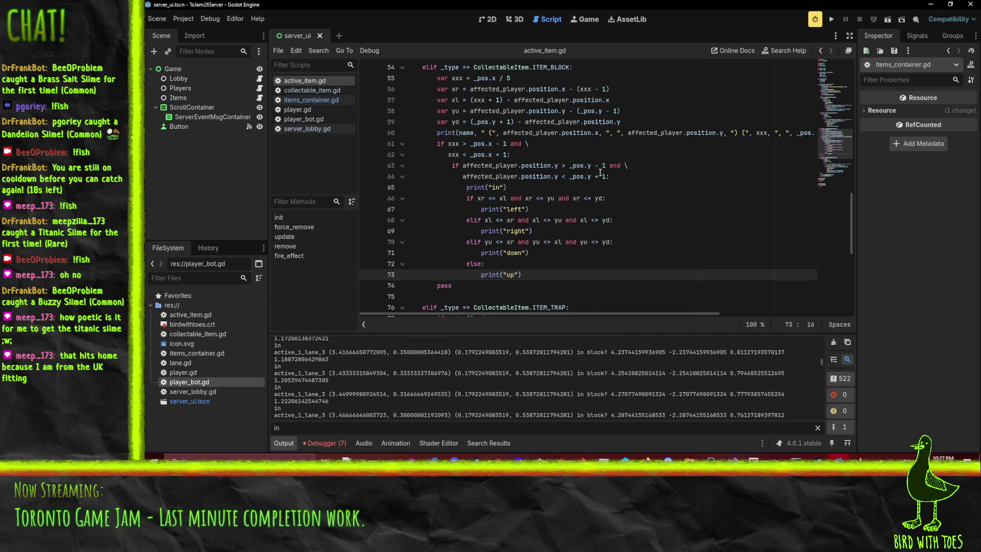
click(670, 216)
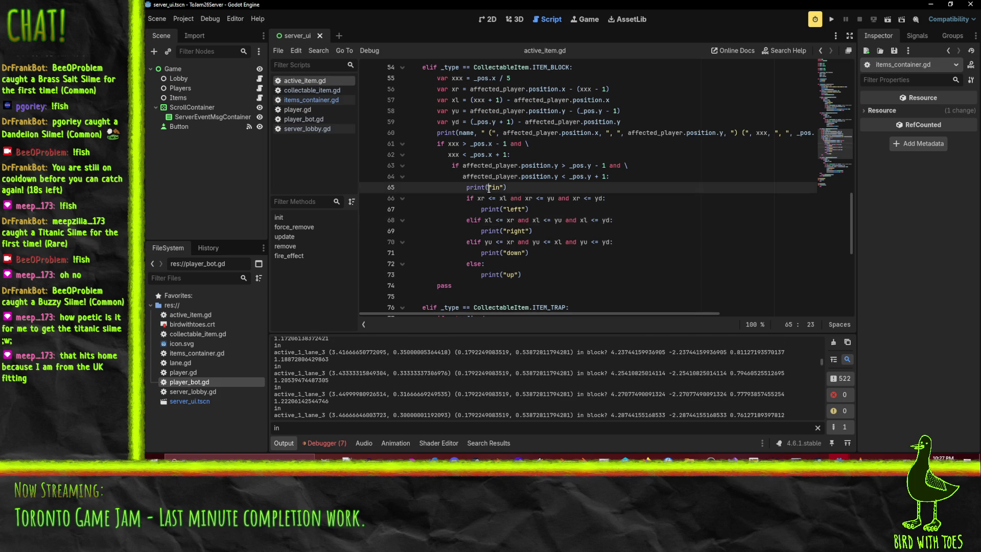
click(489, 188)
scroll(500, 192, up, 1)
click(493, 219)
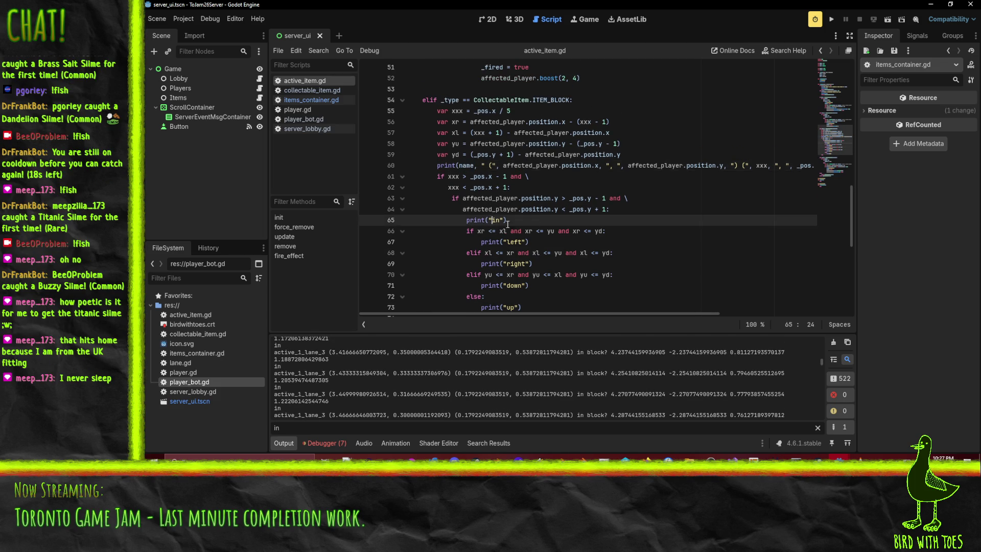
key(BackSpace)
text(name, ")
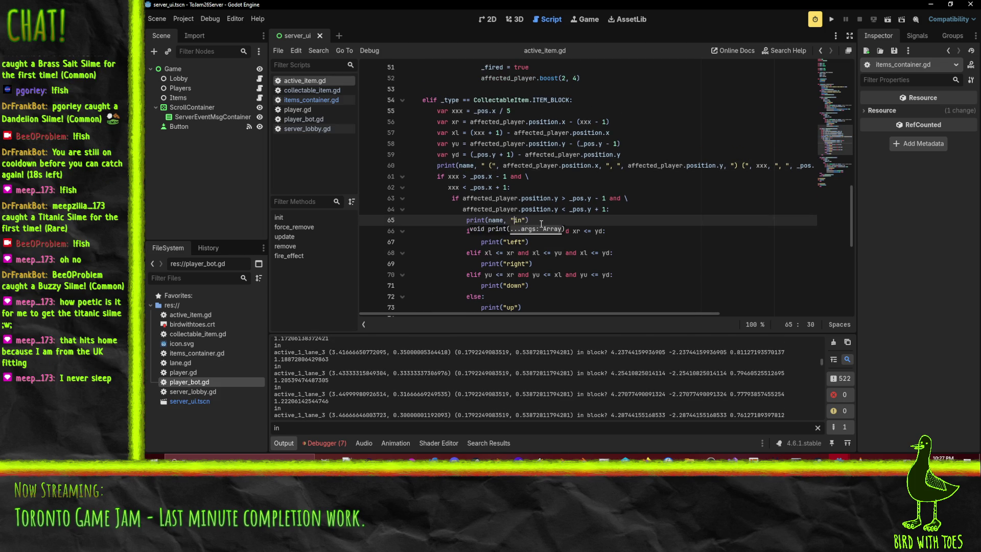
Move the long line-60 debug print down into the in-block check and indent it
click(581, 274)
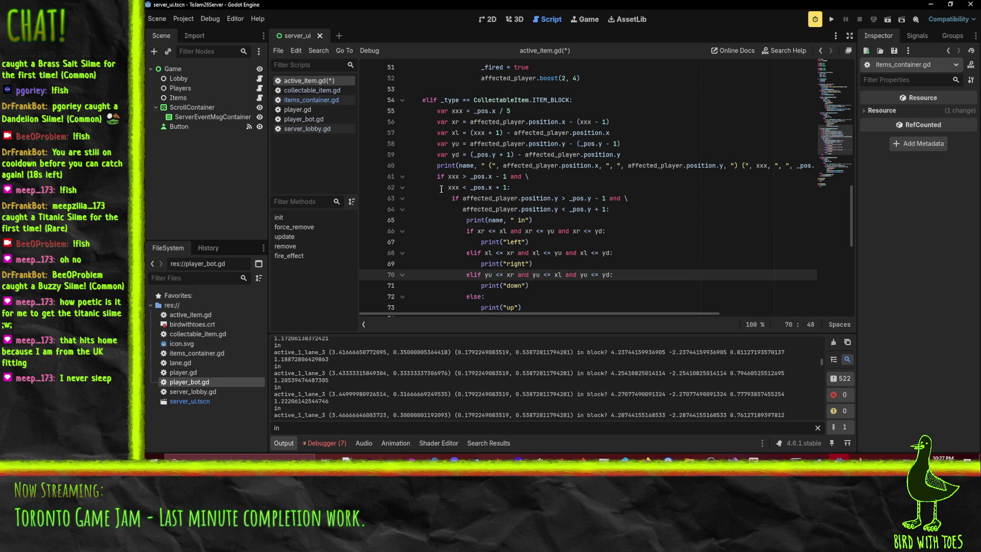
click(566, 166)
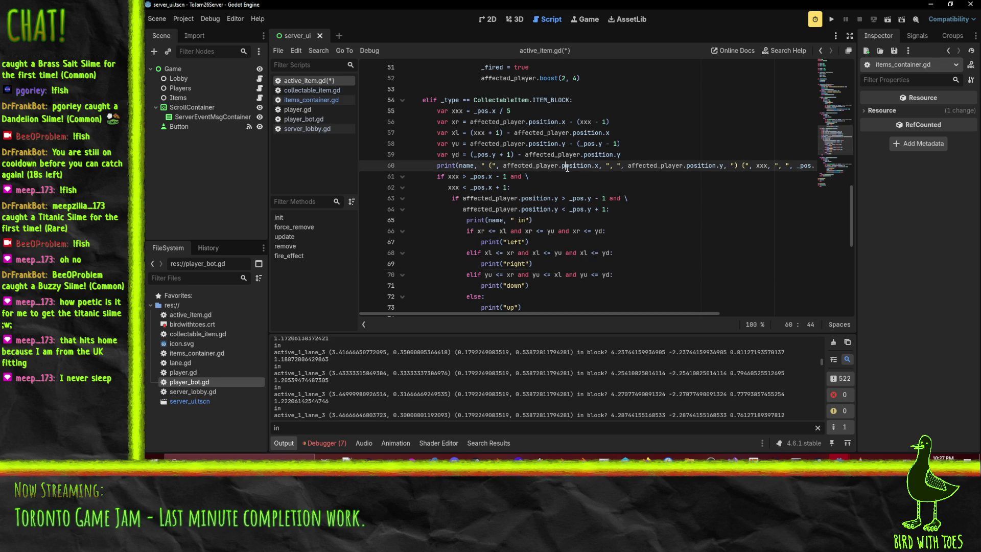
key(Home)
key(alt+Down)
key(alt+Down)
key(alt+Down)
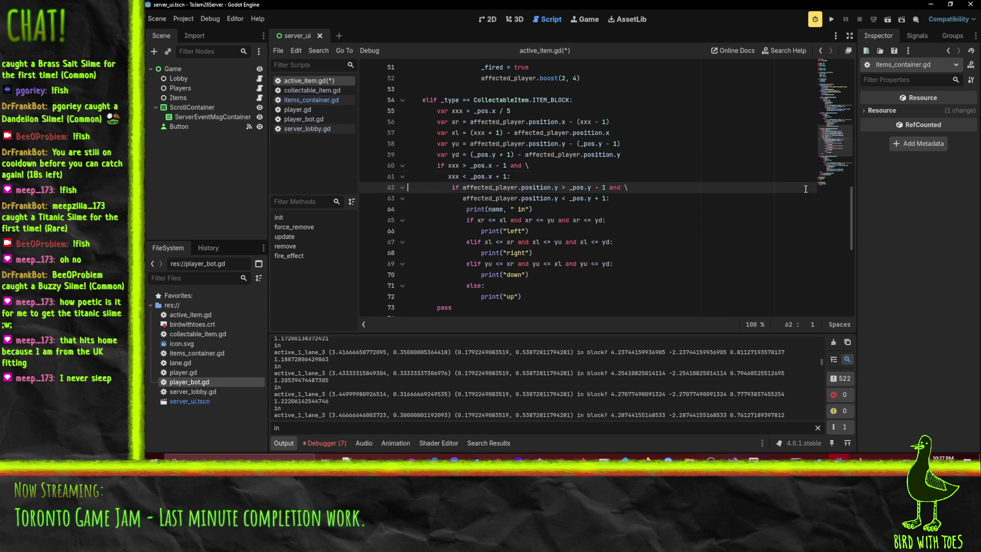
key(Tab)
key(Tab)
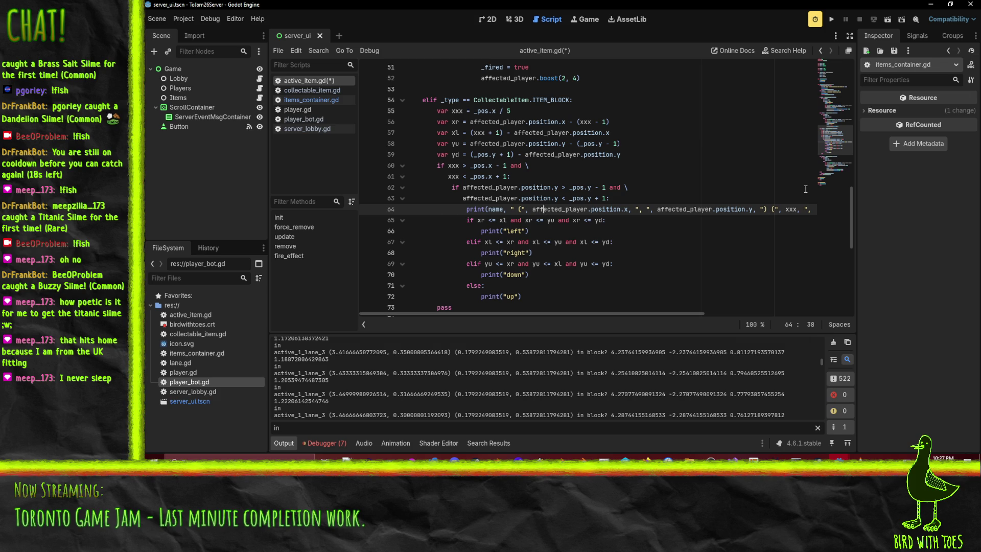
Trim that print to name plus xr, xl, yu, yd, label it 'in block!', and save
key(Left)
key(Left)
key(Left)
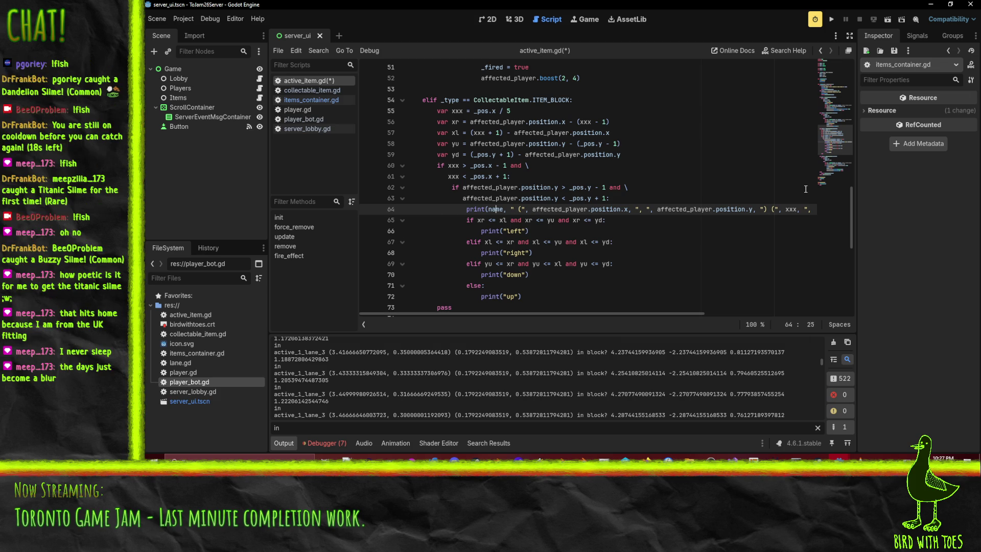
key(shift+Right)
key(shift+Right)
key(shift+Right)
key(shift+Right)
key(shift+Right)
key(shift+Right)
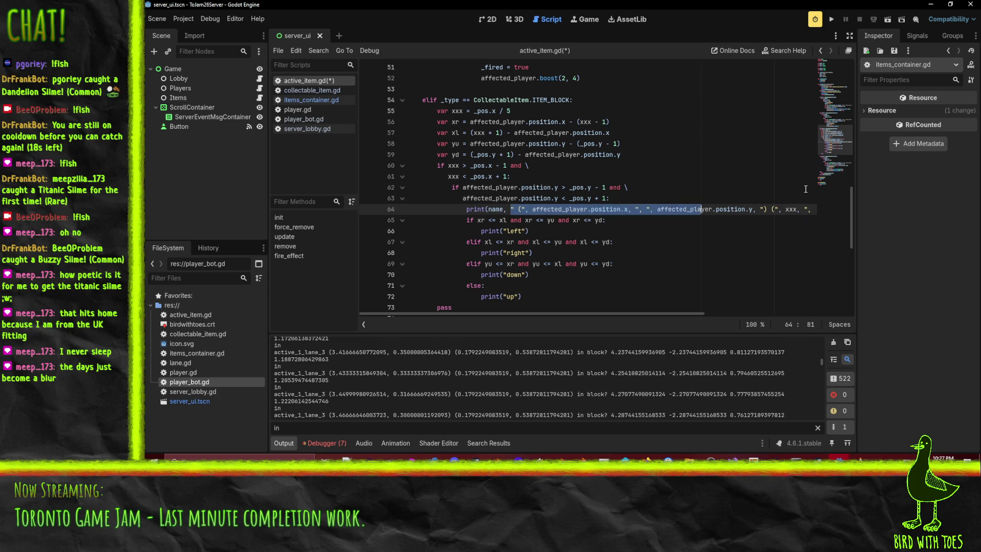
key(shift+Right)
key(shift+Right)
key(shift+Right)
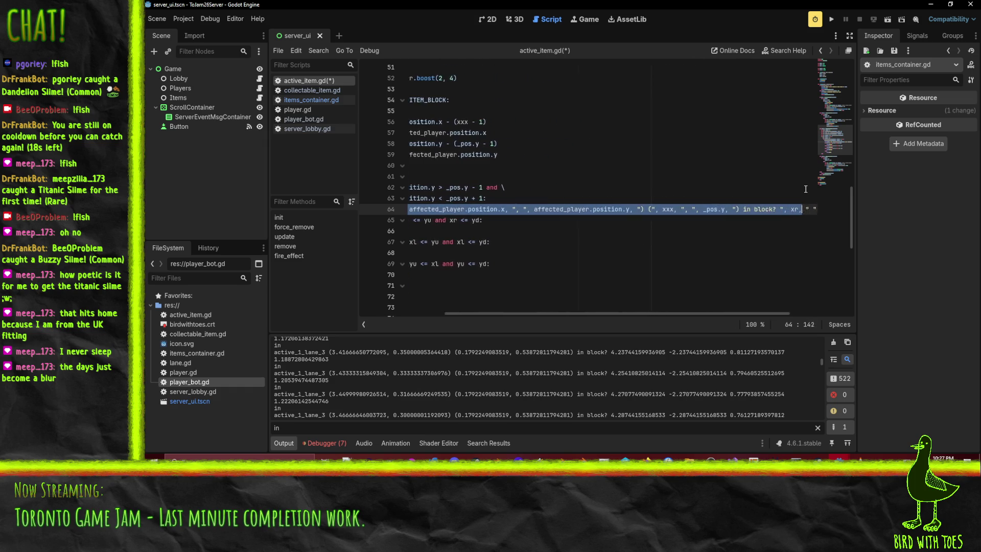
key(shift+Left)
key(shift+Left)
key(shift+Left)
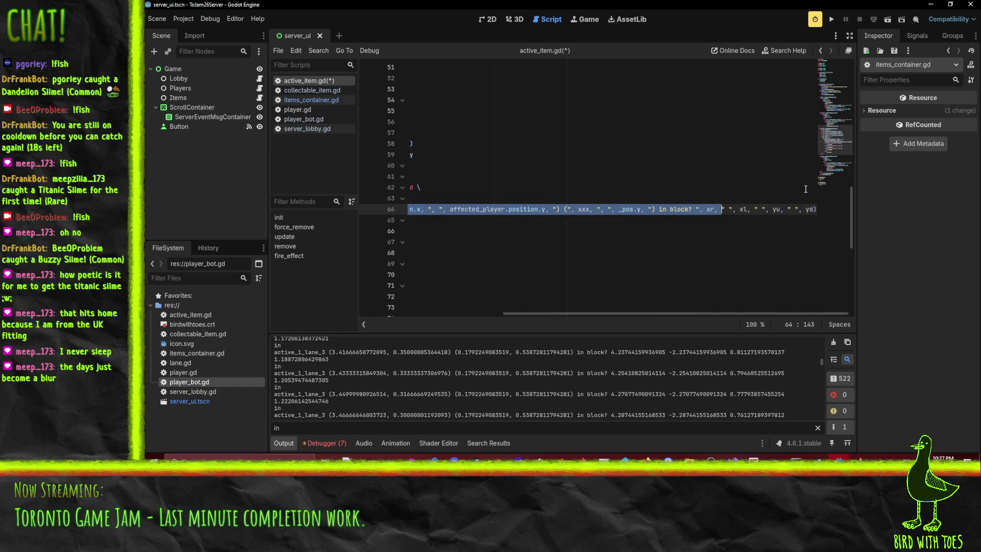
key(BackSpace)
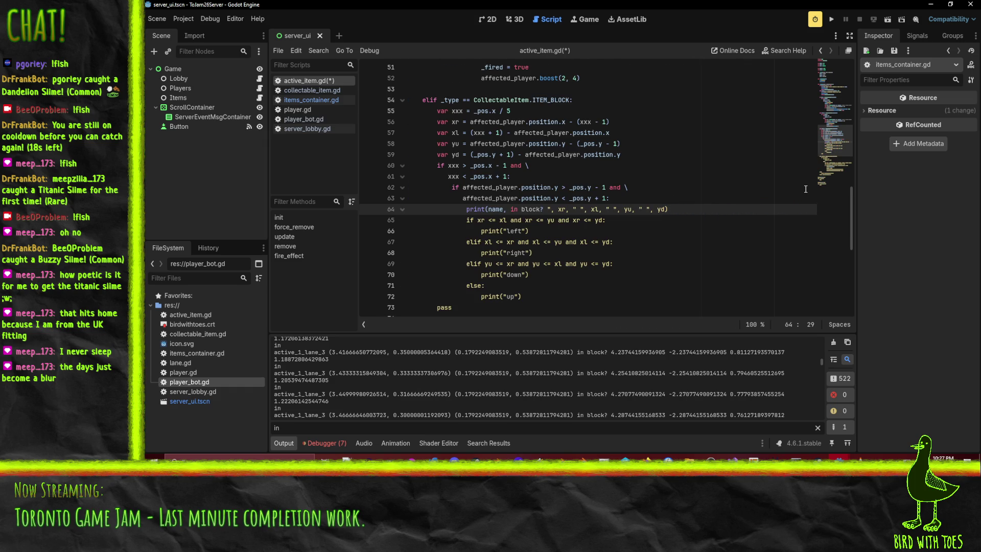
text(")
key(ctrl+Right)
key(ctrl+Right)
key(Delete)
text(!)
key(Right)
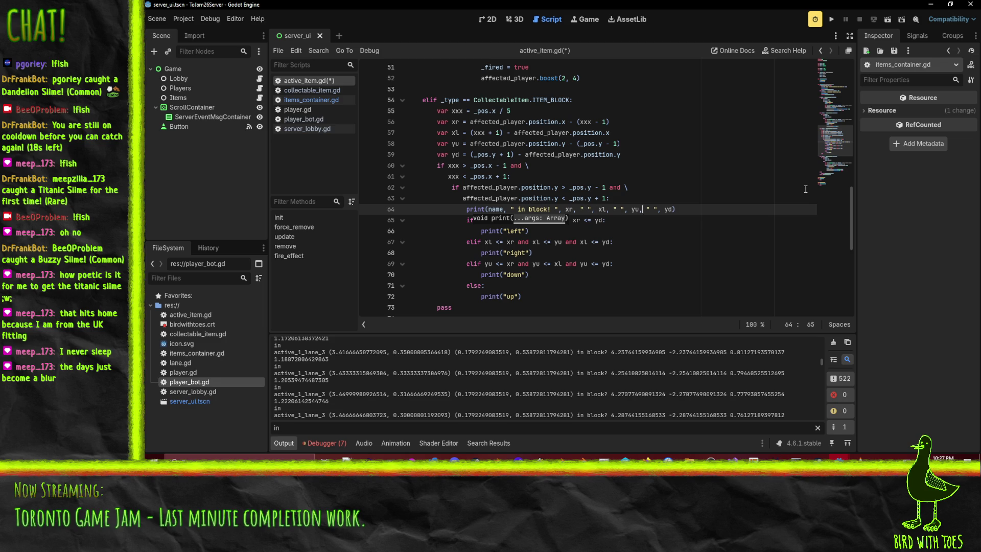
key(ctrl+s)
drag(511, 111, 408, 127)
Run the server project and start it listening for players
click(522, 144)
click(831, 18)
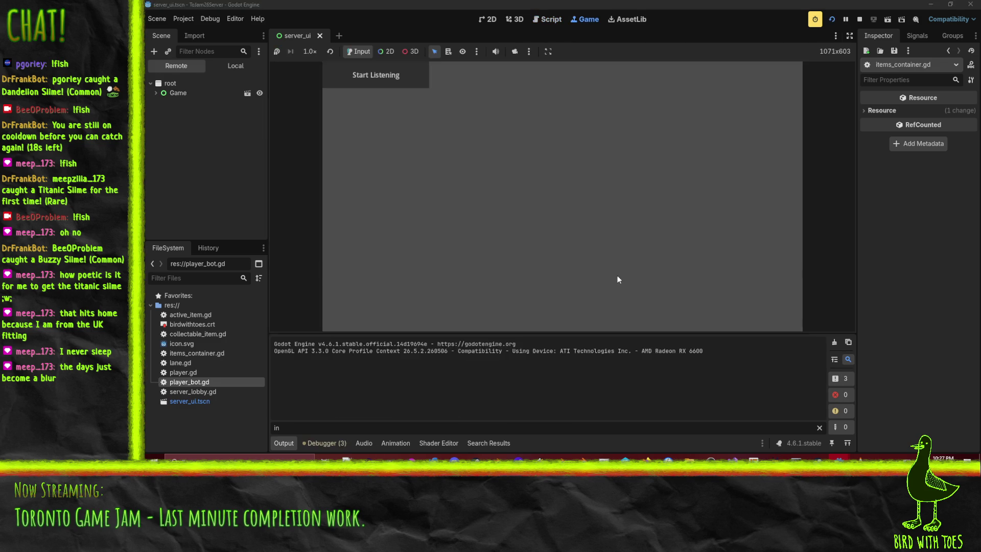
click(390, 80)
mouse_move(836, 476)
Run the client, join as the yellow-hat character, drop a block in the bottom lane, then stop
click(898, 424)
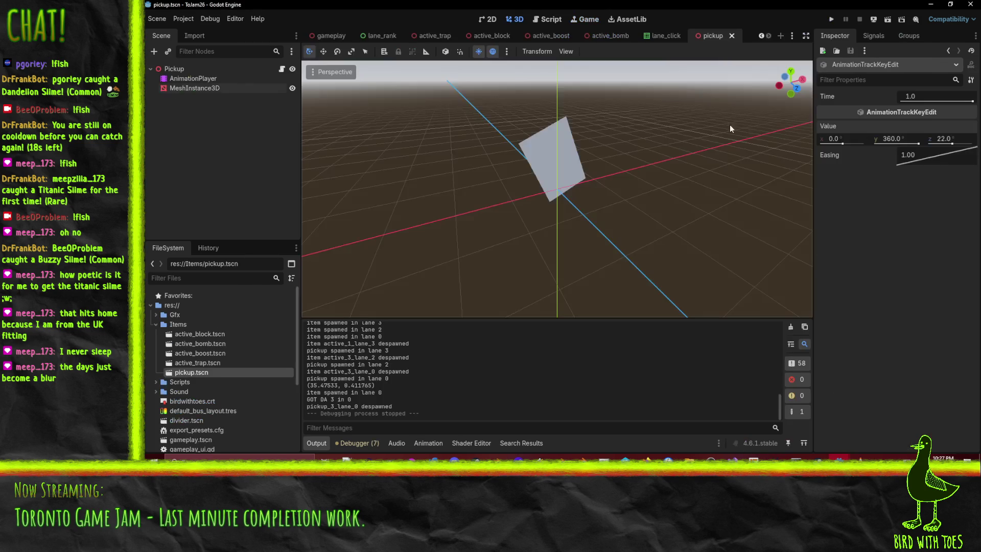
click(832, 19)
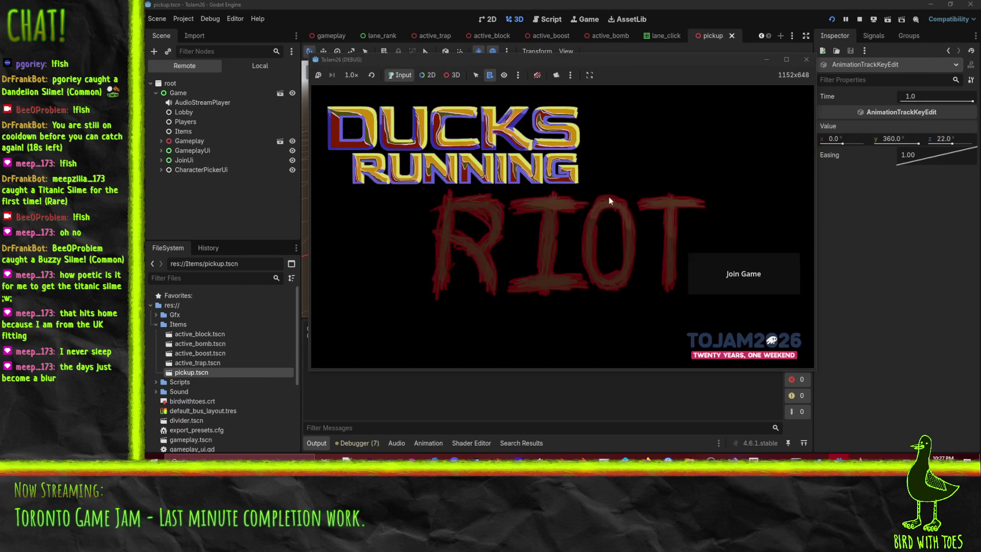
click(762, 278)
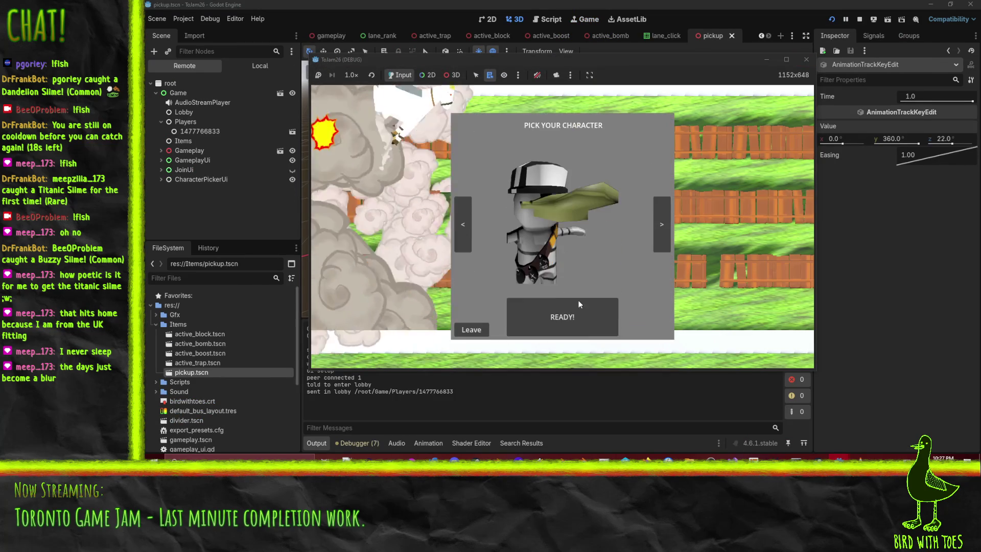
click(662, 225)
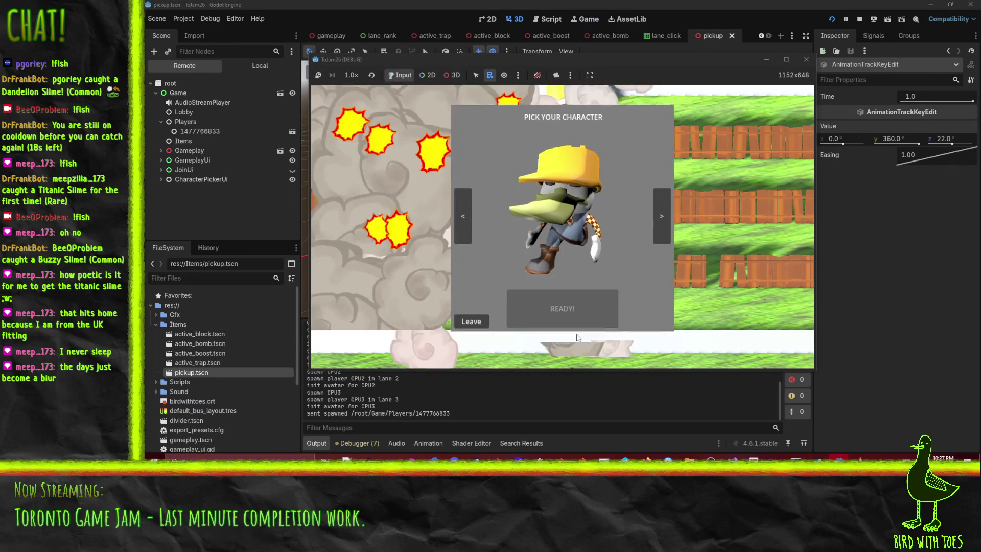
click(545, 325)
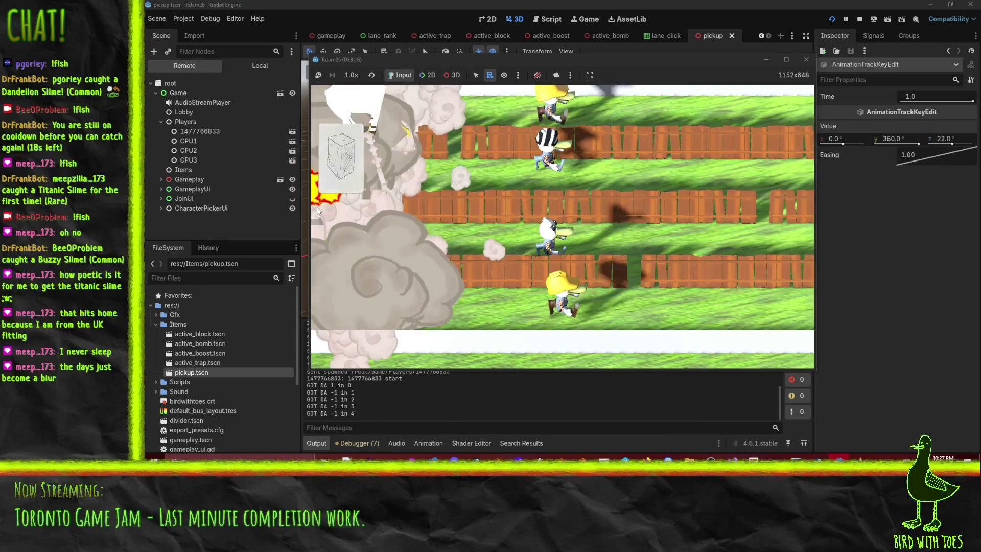
click(343, 161)
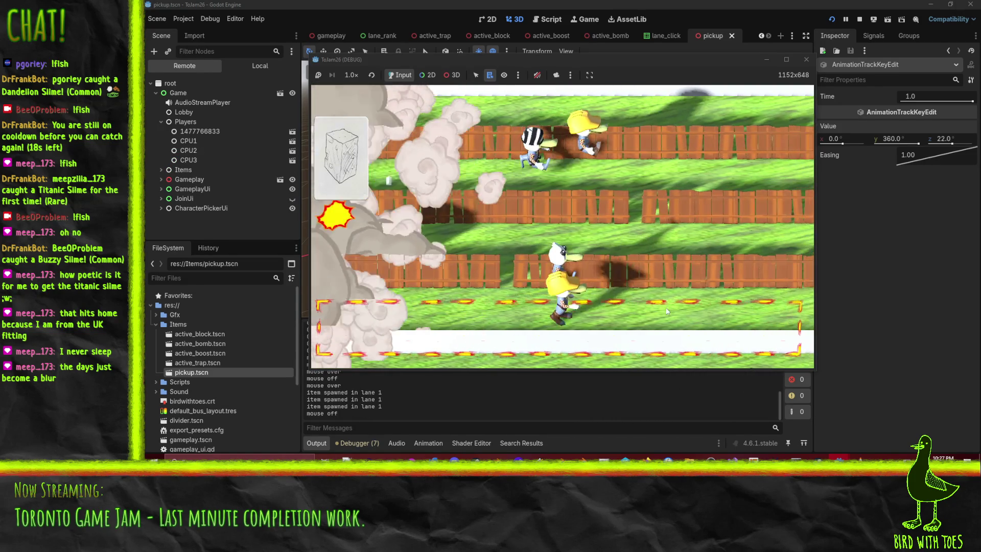
click(665, 310)
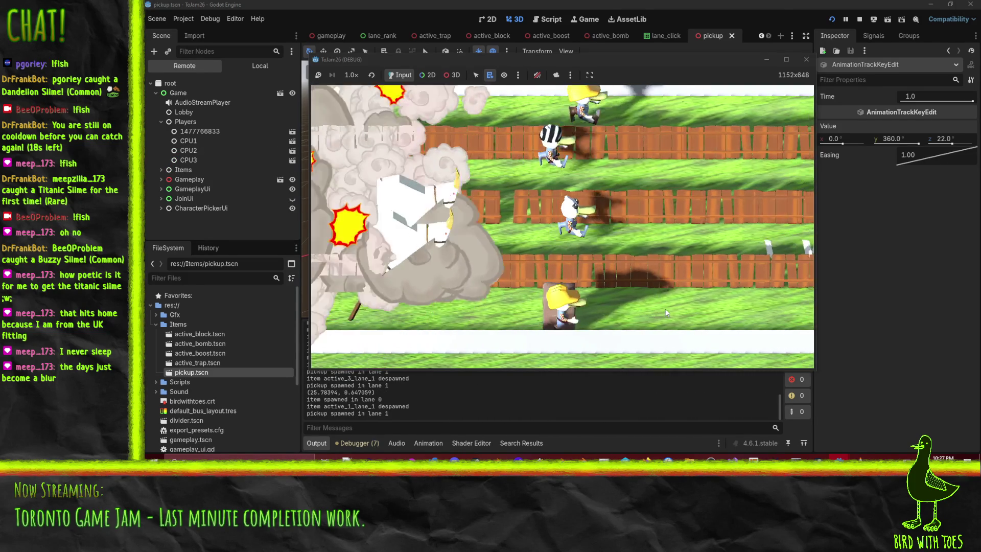
click(859, 19)
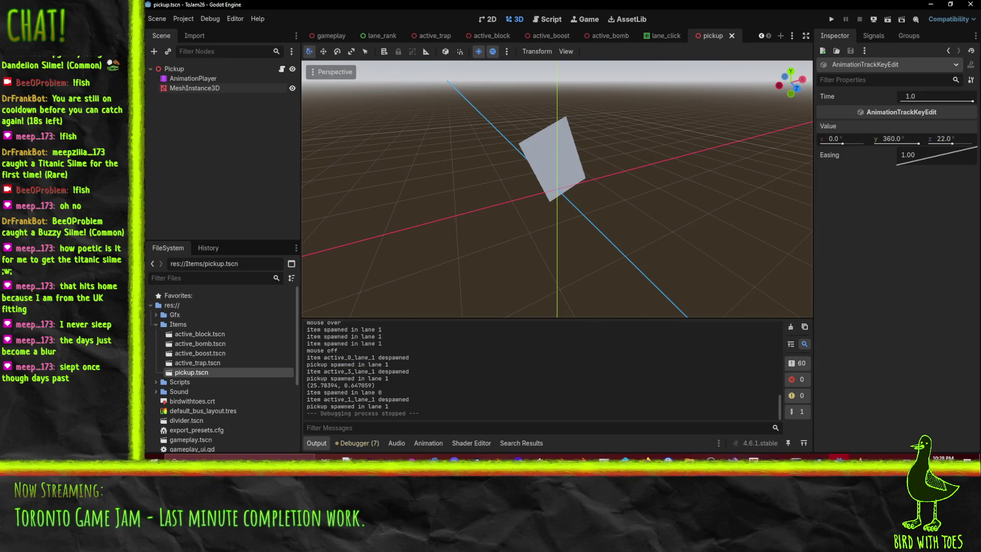
mouse_move(839, 457)
click(793, 416)
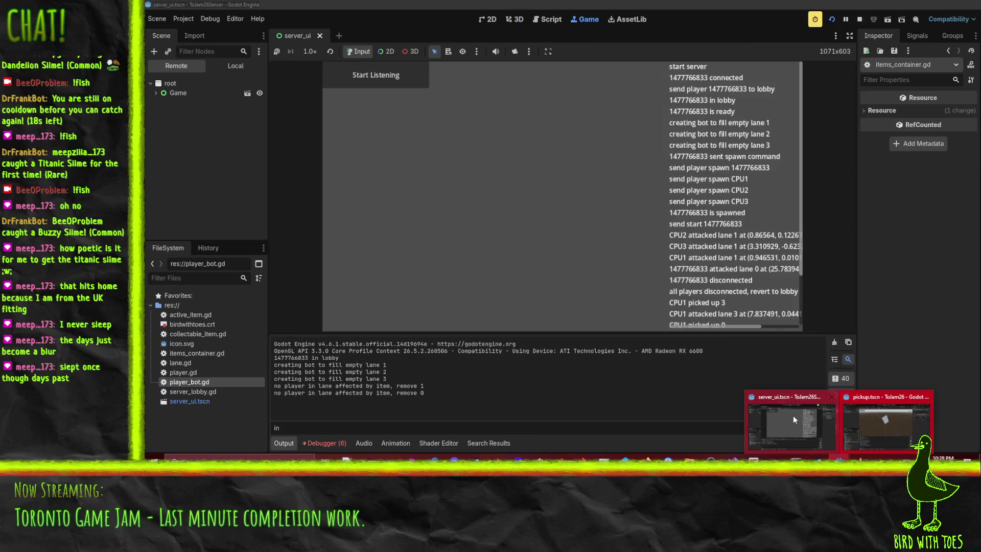
click(303, 429)
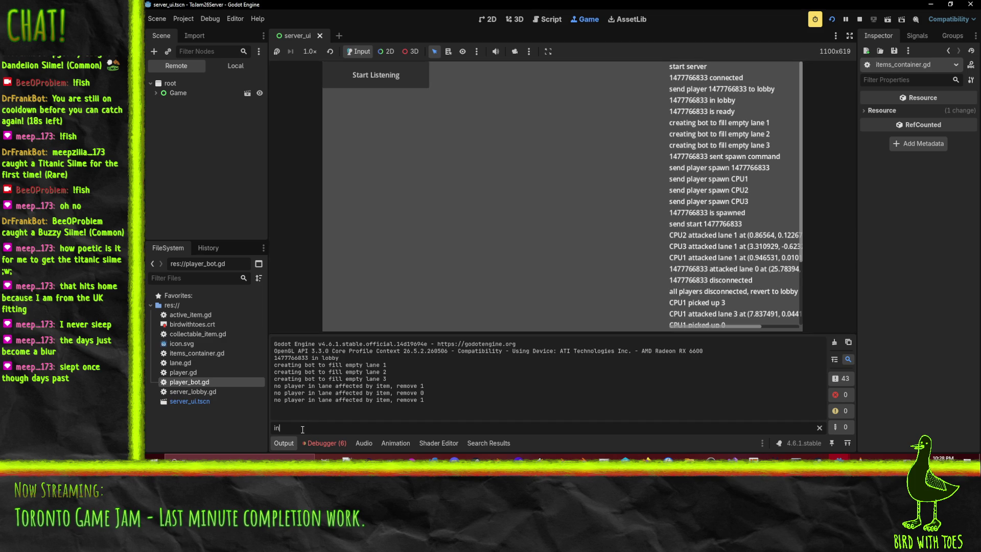
click(819, 428)
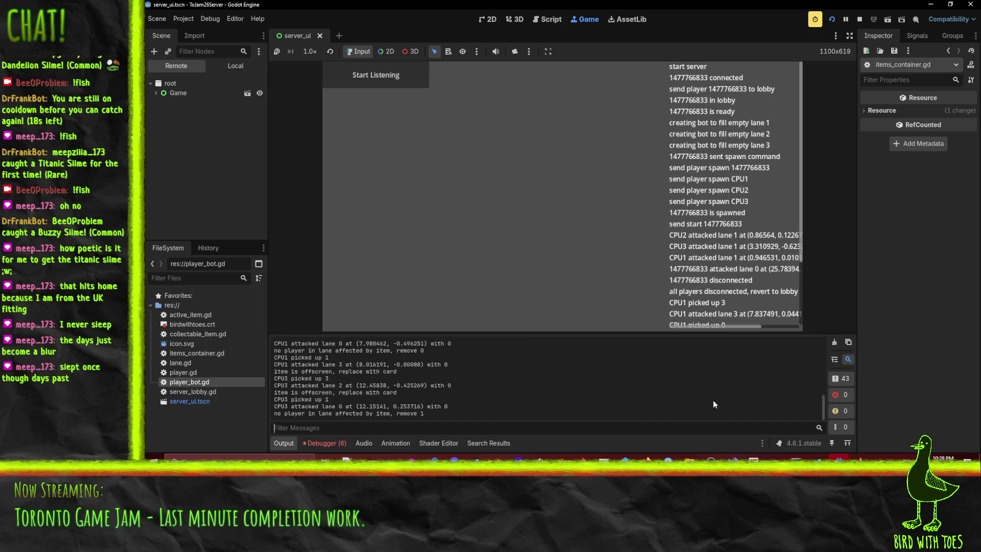
scroll(498, 406, up, 3)
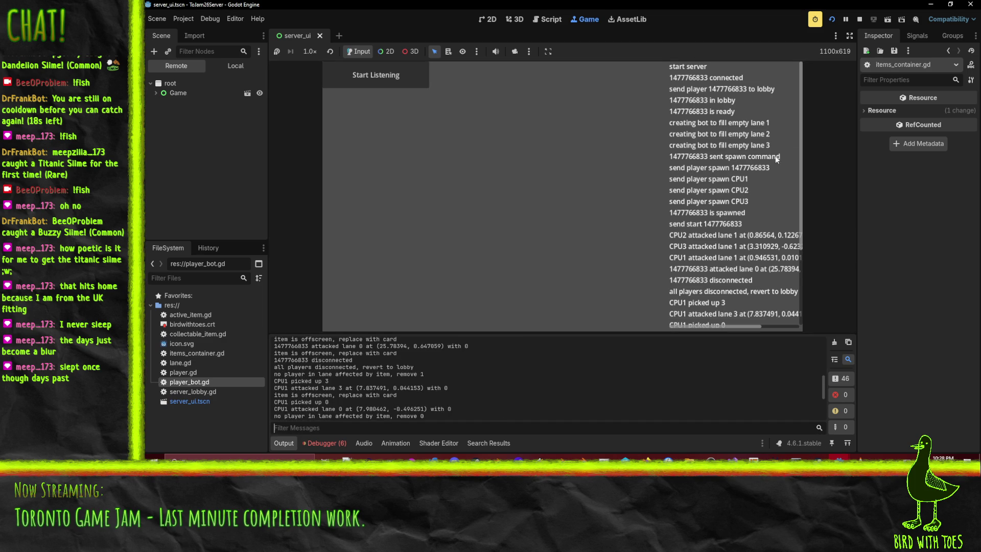
click(858, 20)
scroll(424, 407, up, 10)
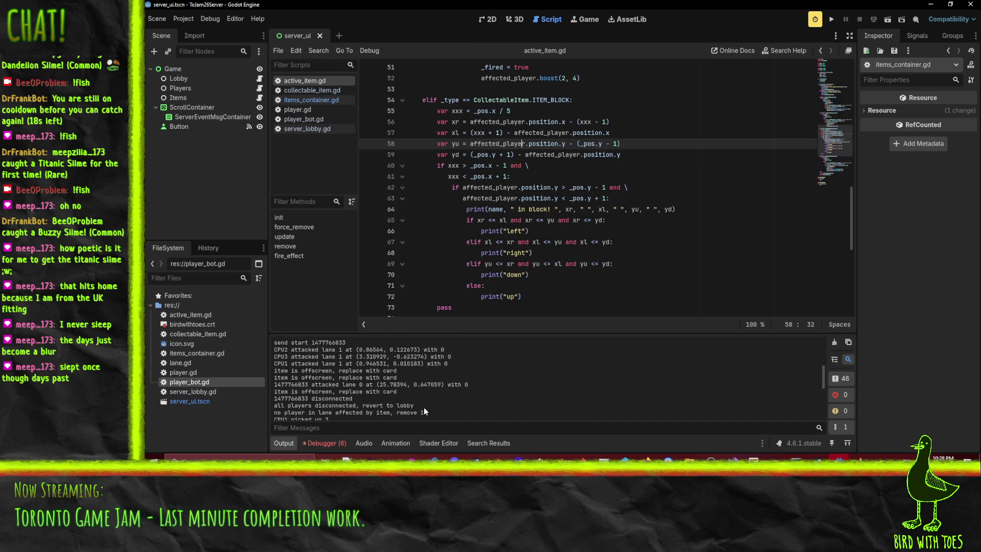
scroll(440, 390, down, 10)
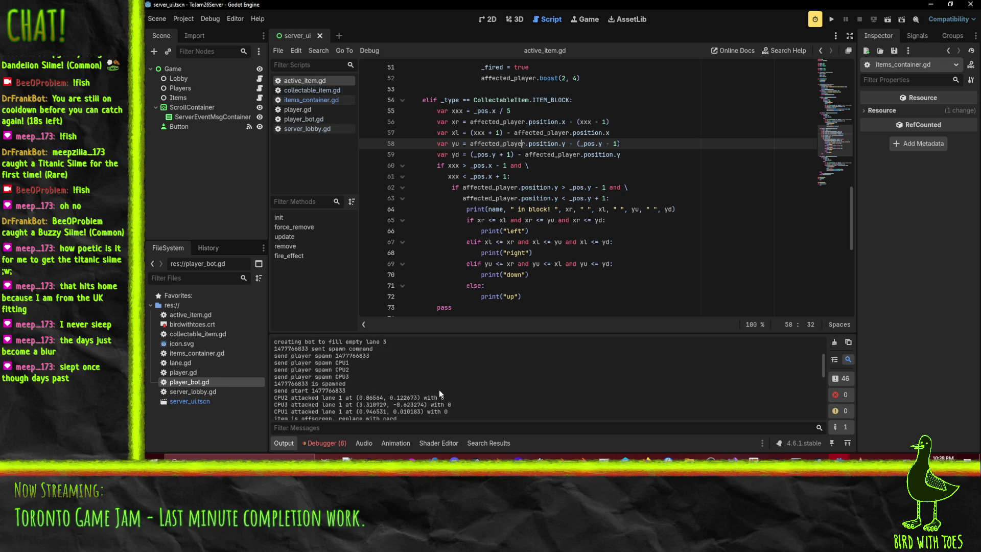
scroll(387, 378, up, 10)
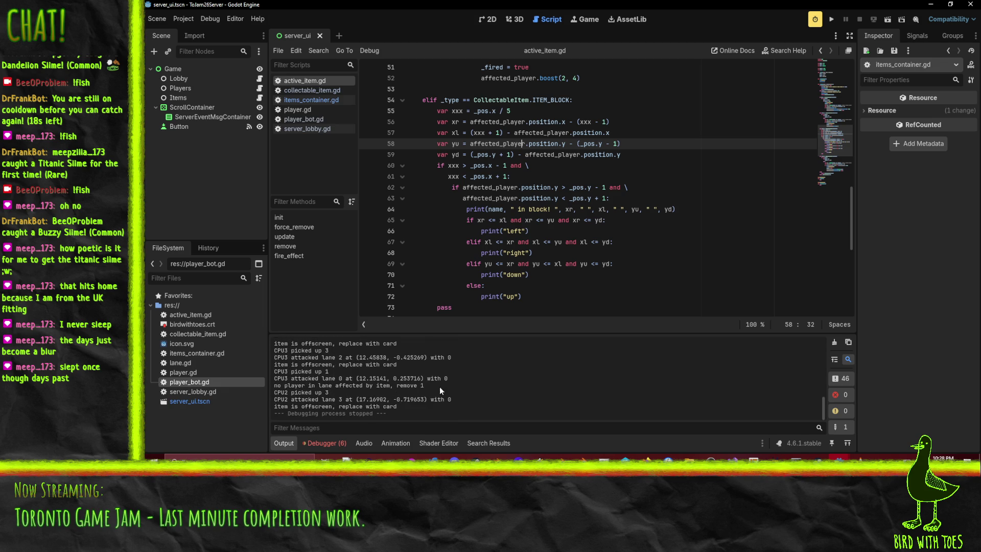
scroll(444, 389, up, 2)
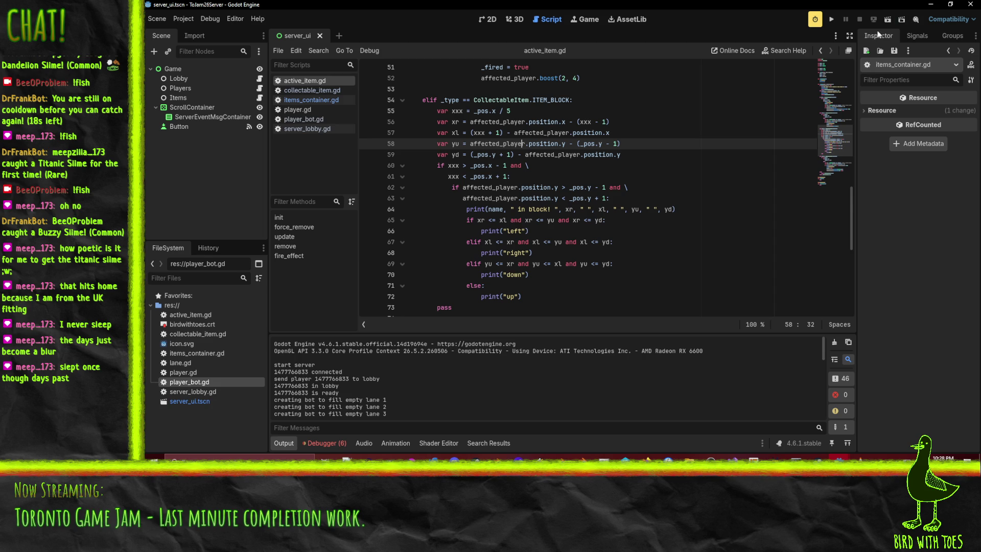
click(831, 19)
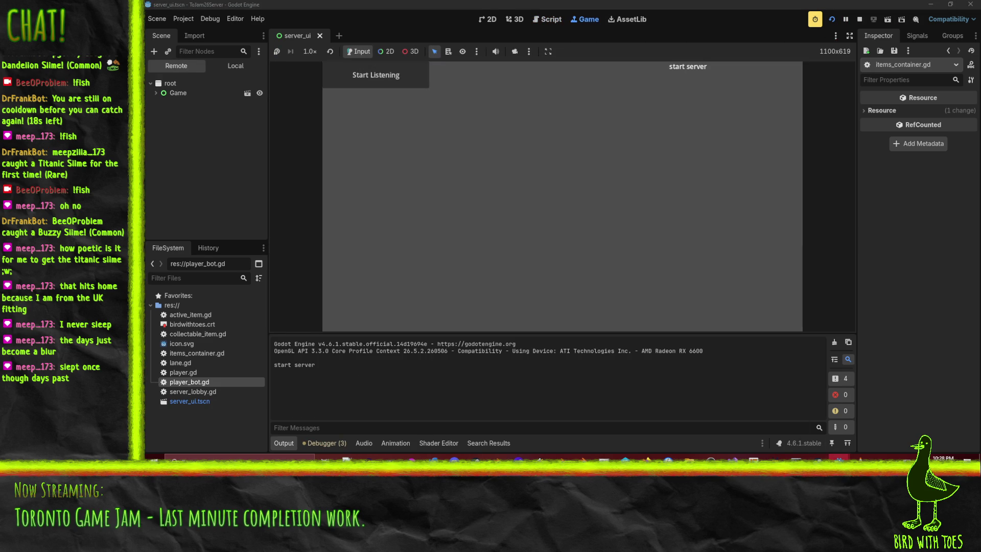
From the client project's window, run the game, join, ready a character, then stop the client
mouse_move(839, 457)
click(791, 419)
click(832, 19)
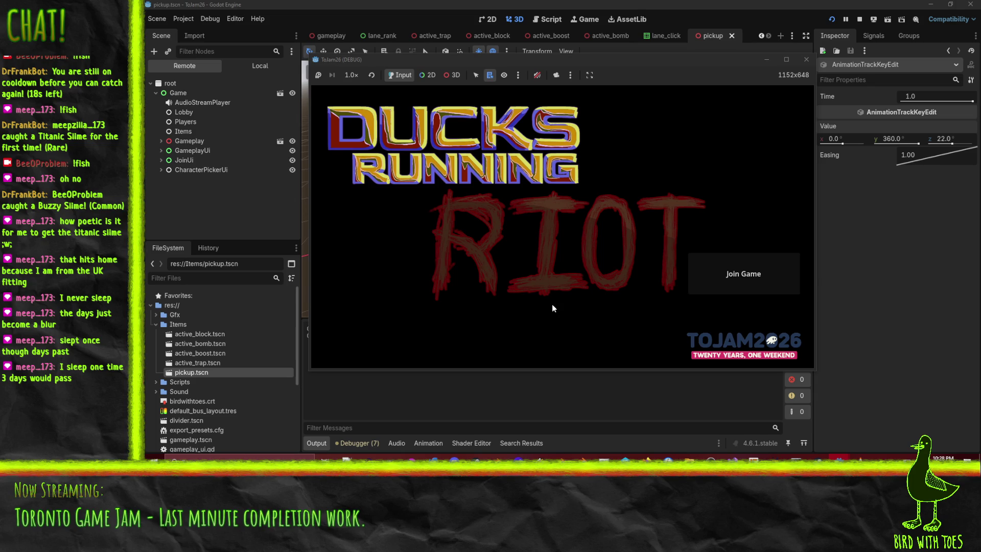
click(735, 283)
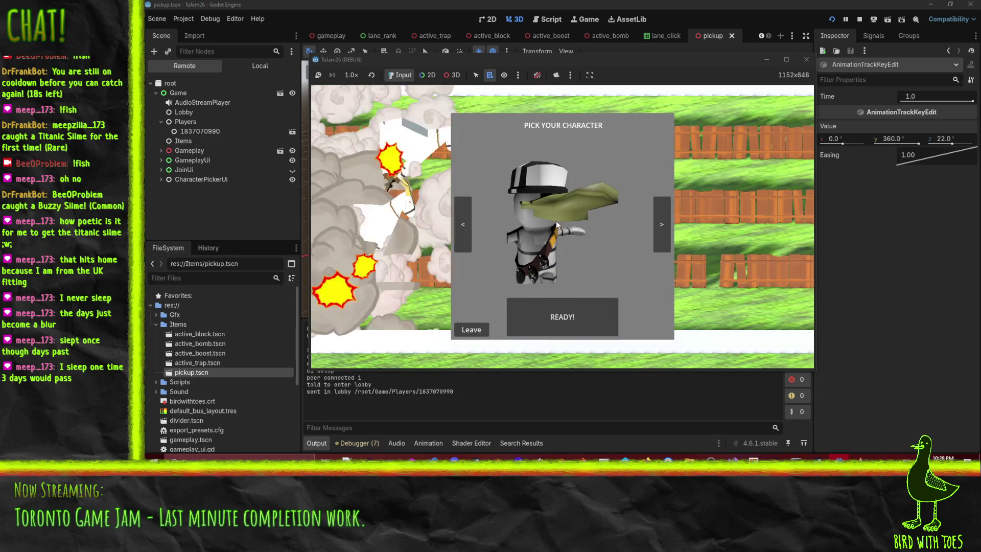
click(582, 330)
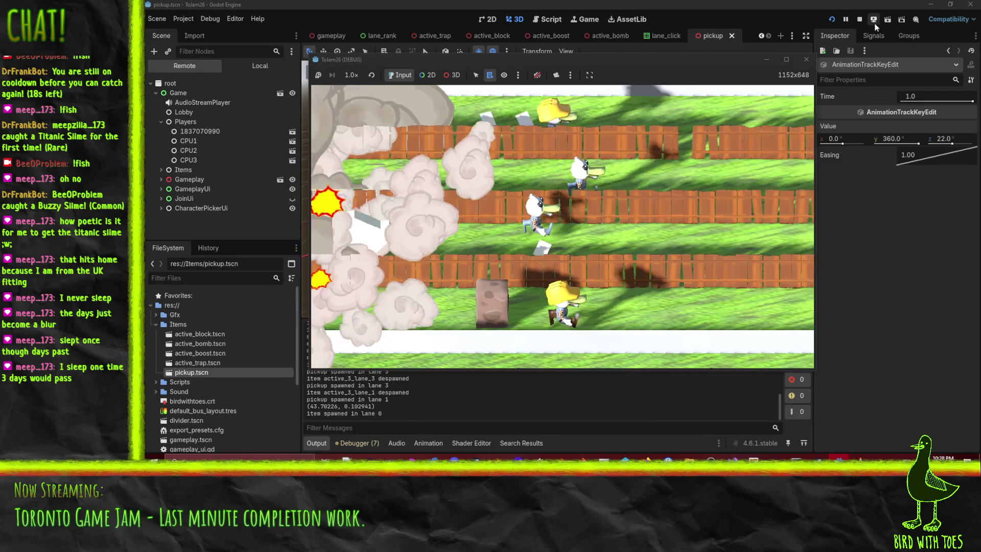
click(859, 19)
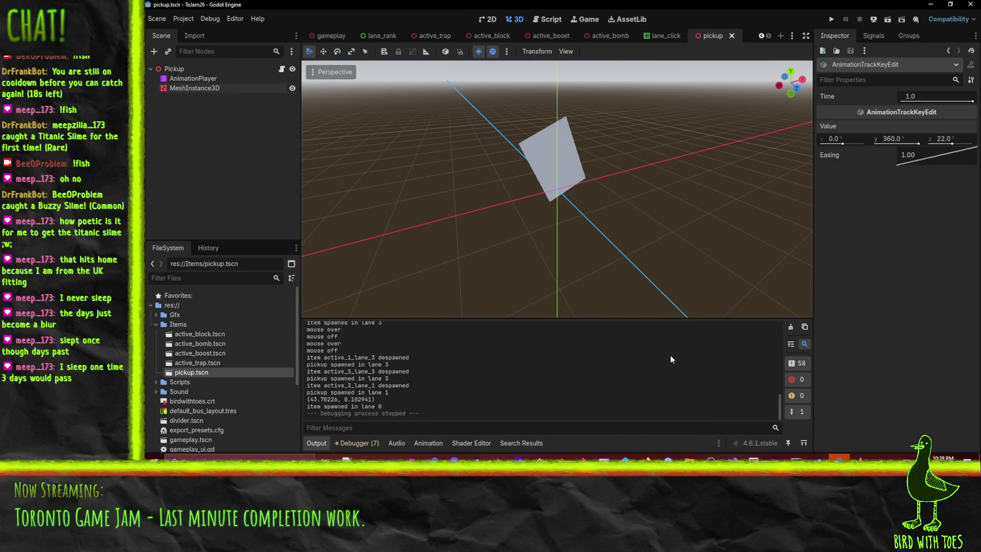
Stop the server's crashed run, review the spawn_pickup Nil 'position' error, and return to Output
mouse_move(839, 457)
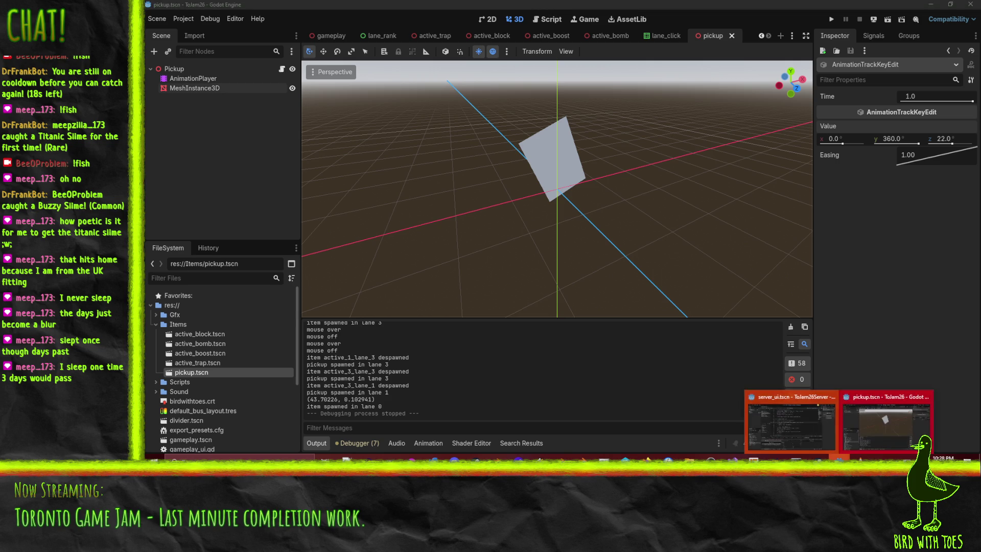
click(829, 428)
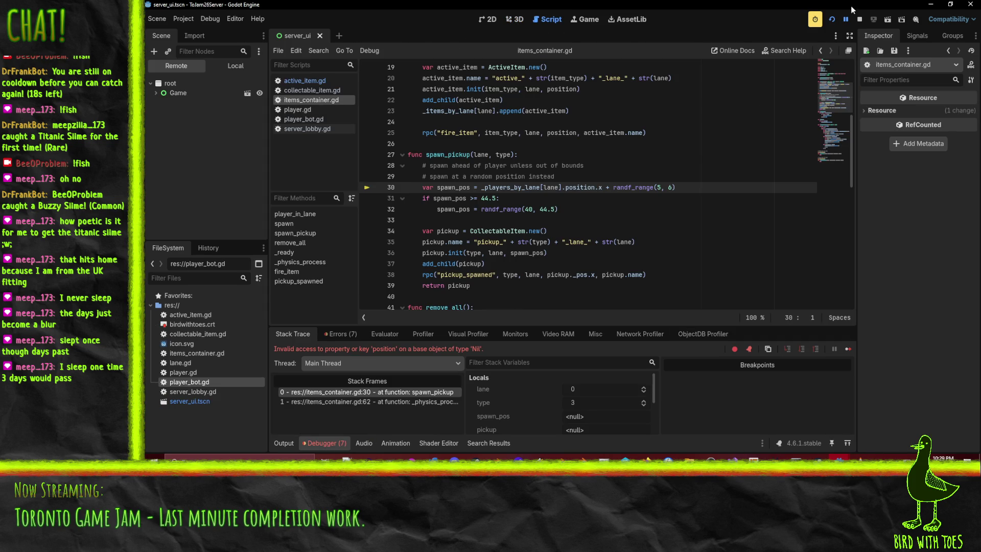
click(861, 20)
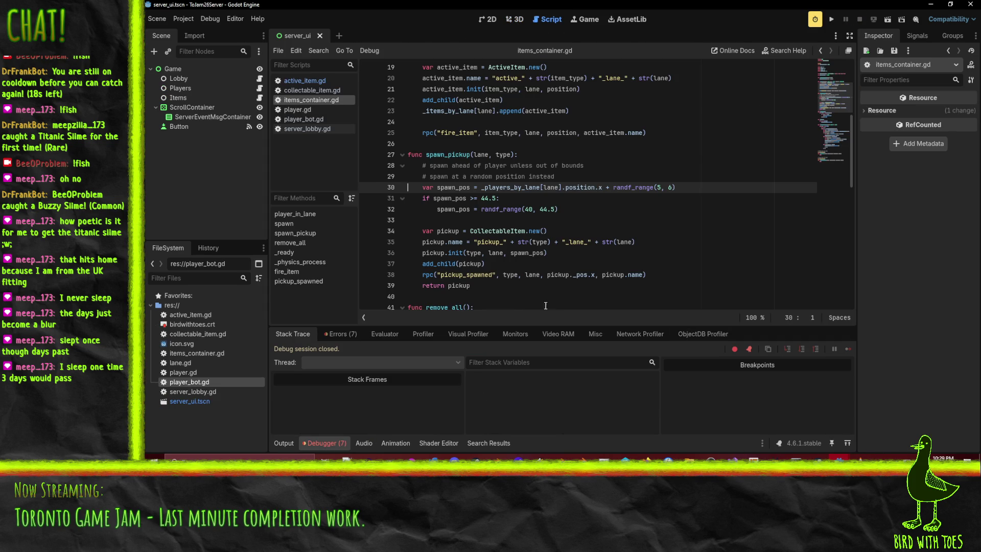
click(335, 333)
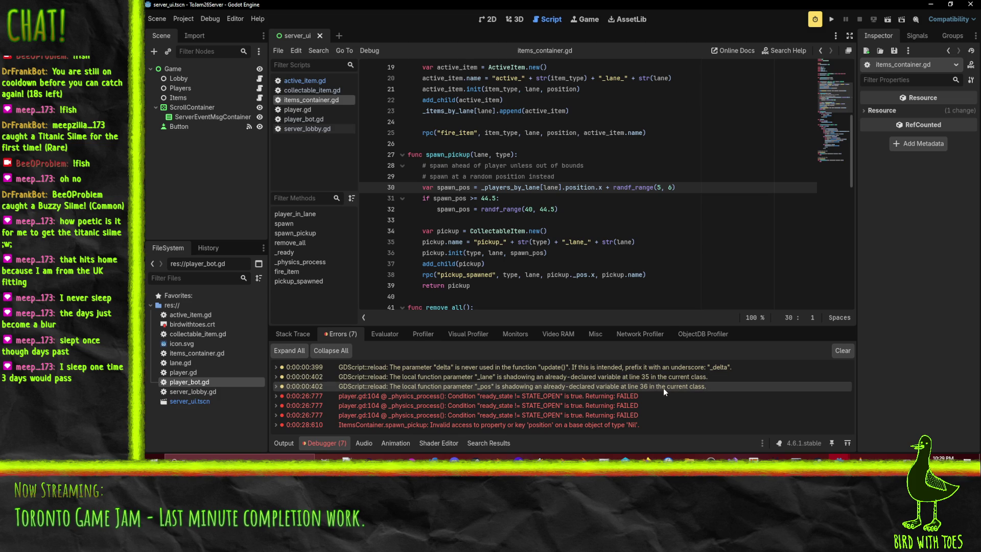
click(278, 443)
scroll(497, 391, up, 3)
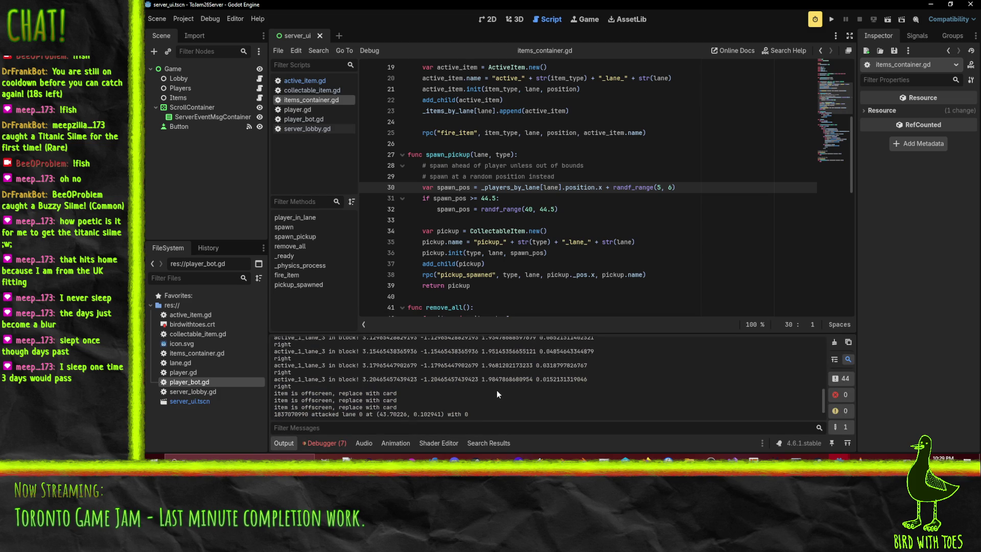
scroll(493, 391, up, 3)
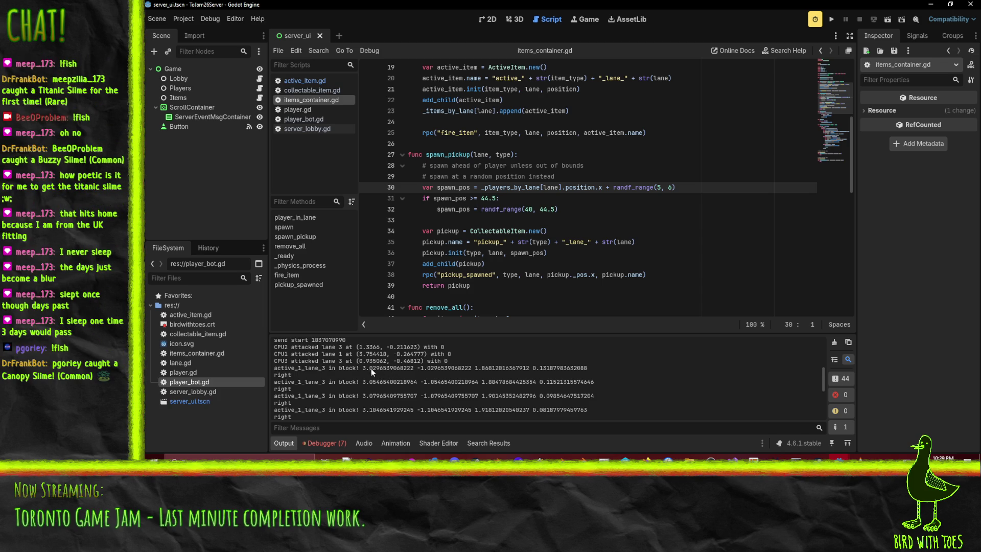
drag(363, 368, 591, 370)
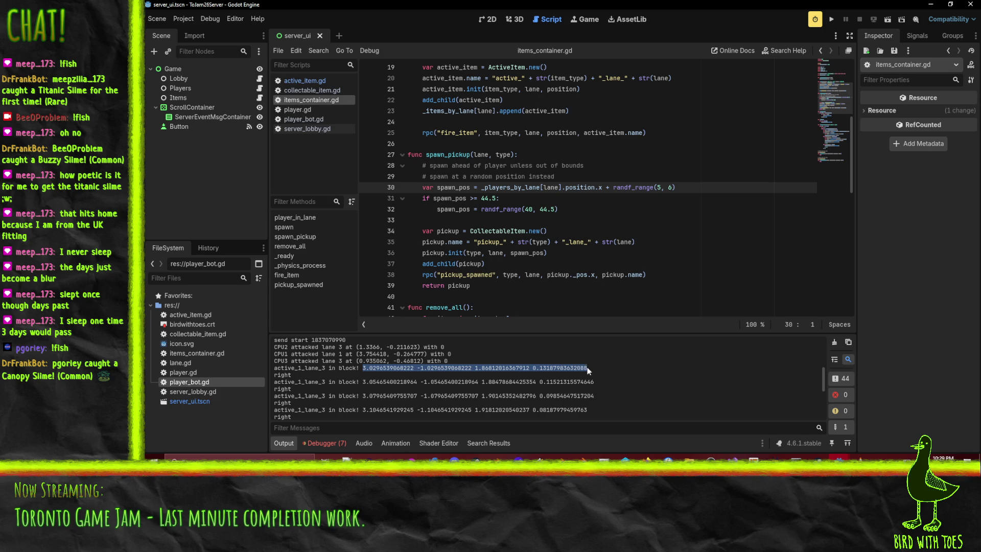
drag(363, 382, 600, 380)
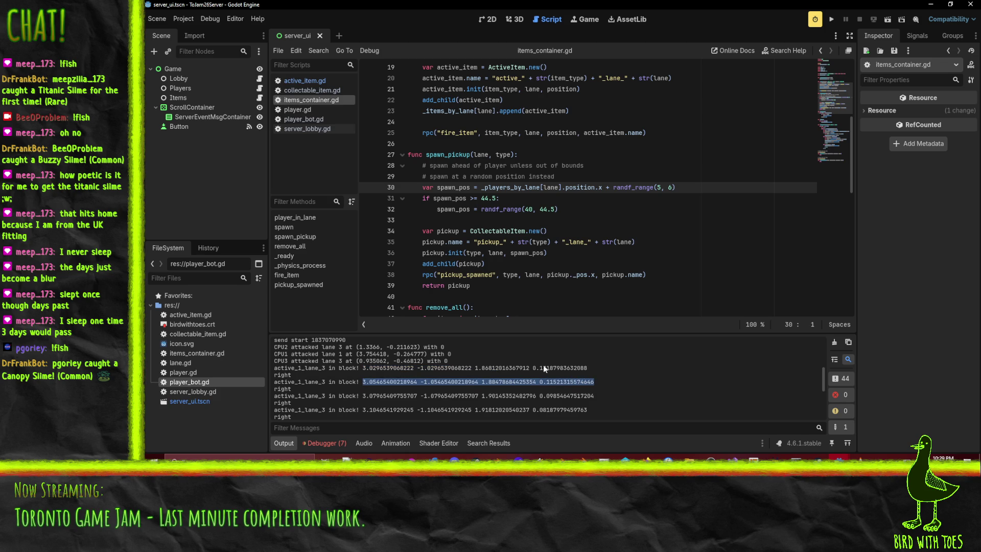
scroll(502, 363, up, 2)
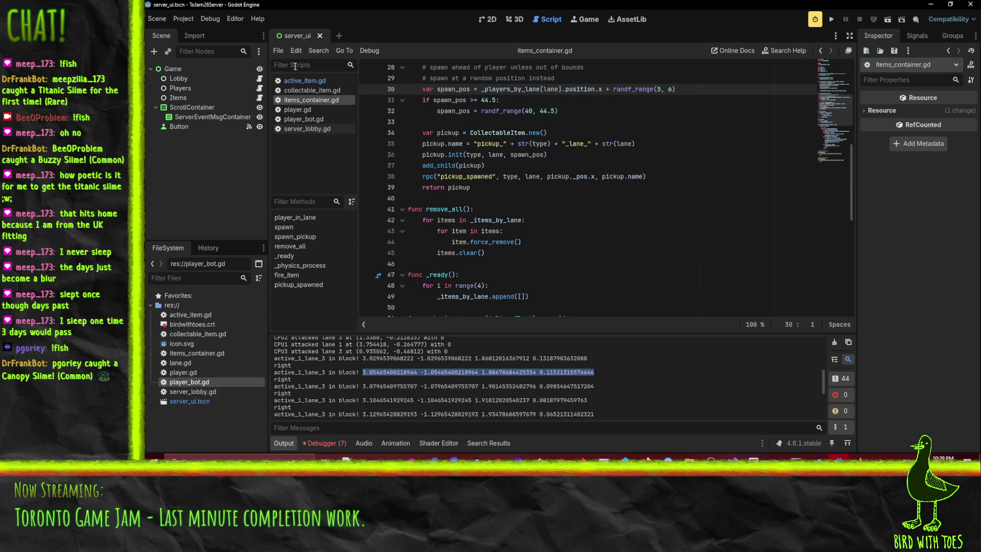
In active_item.gd, swap the xr and xl variable names on lines 56–57
click(301, 80)
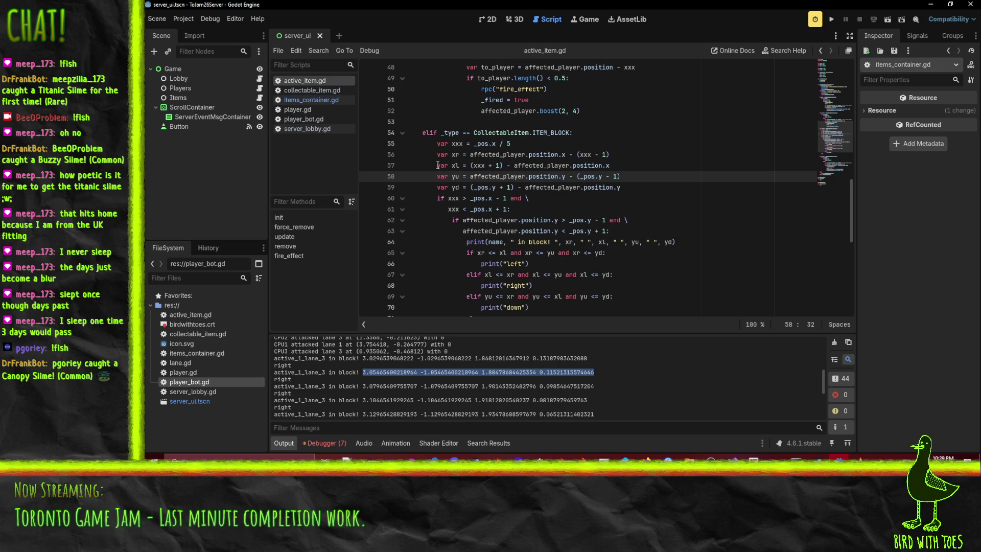
click(586, 156)
click(666, 165)
scroll(608, 182, up, 1)
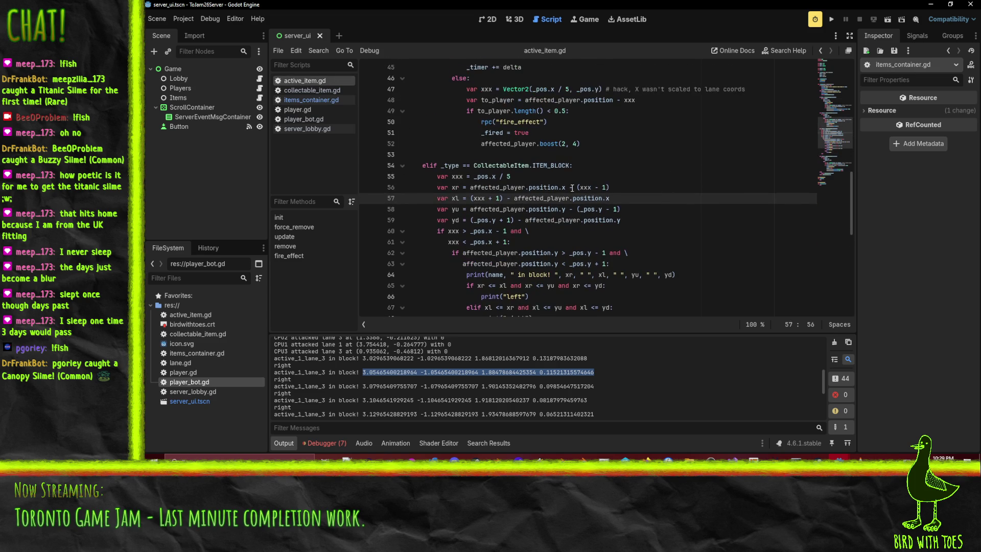
click(472, 188)
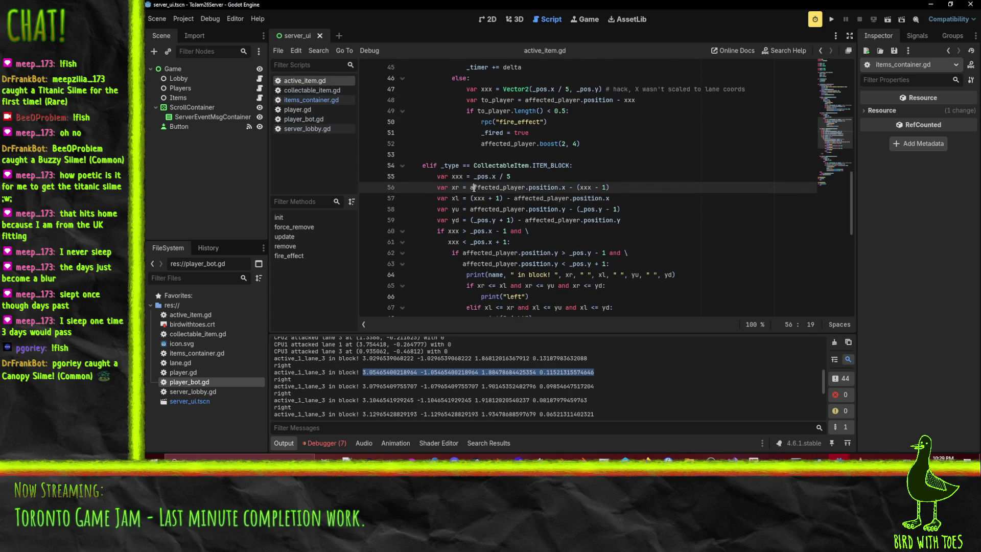
click(578, 187)
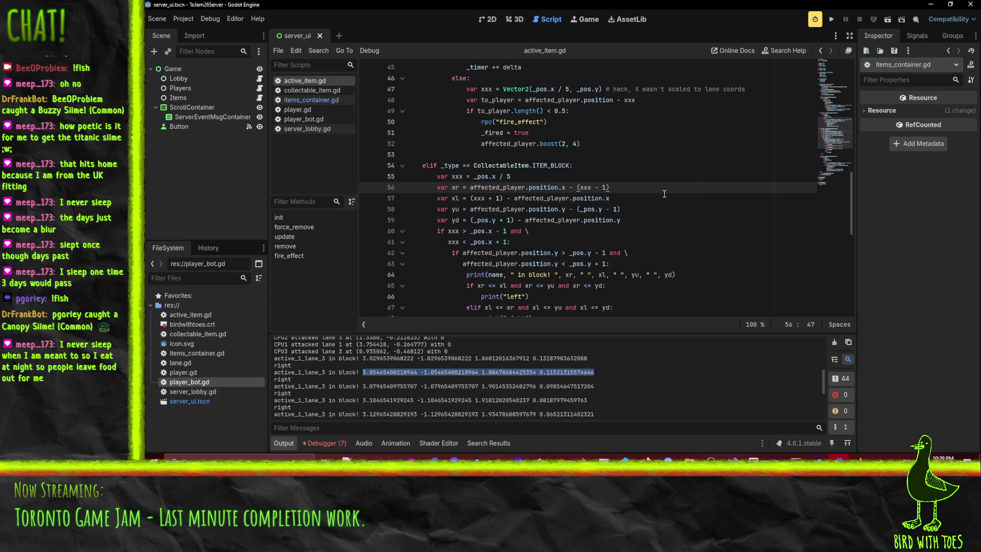
click(455, 187)
key(Delete)
text(l)
key(Down)
key(BackSpace)
text(r)
key(Up)
Reverse the subtraction order of the (xxx - 1) and (xxx + 1) terms on lines 56–57
key(shift+Left)
key(shift+Left)
key(shift+Left)
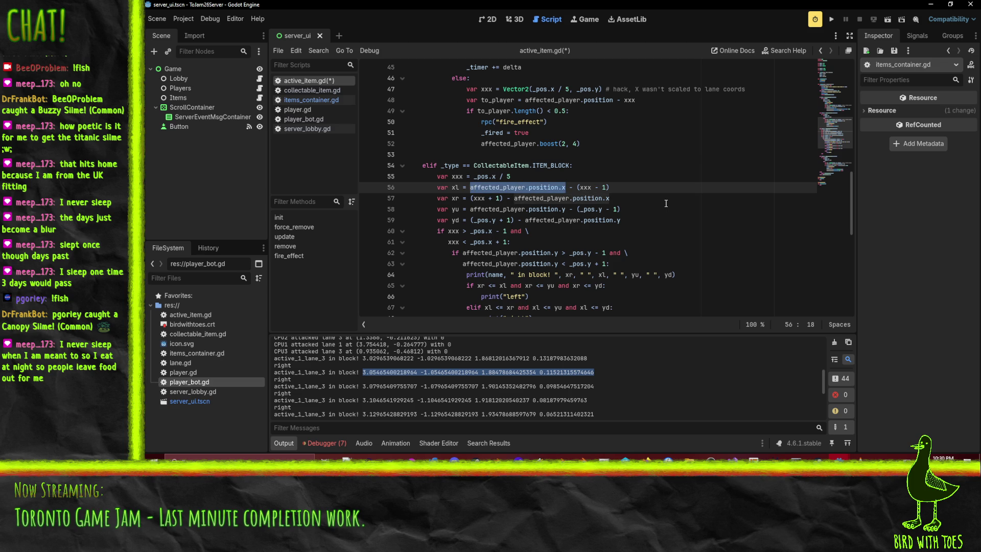
key(Right)
key(Delete)
key(Delete)
key(Delete)
key(End)
key(shift+Left)
key(shift+Left)
key(shift+Left)
key(BackSpace)
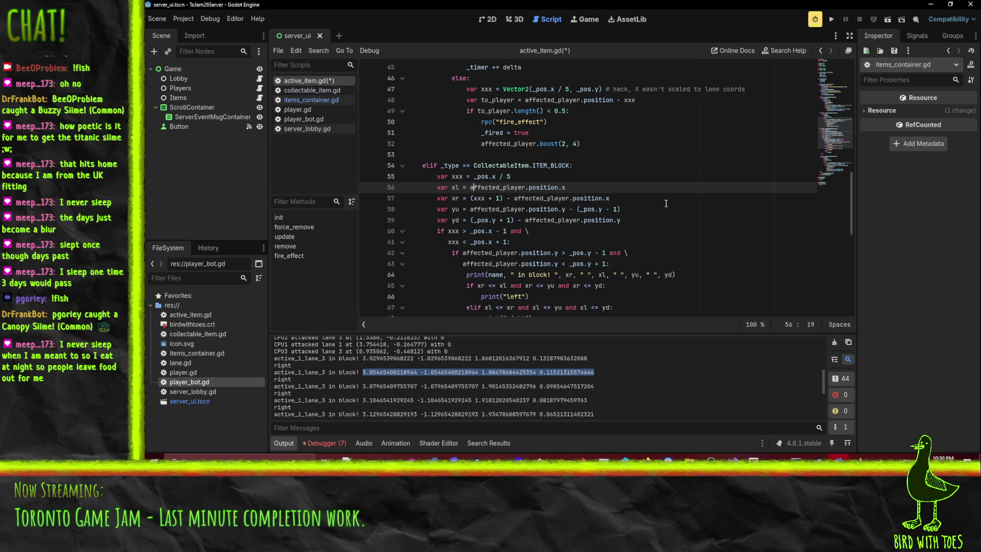
text(- (xxx - 1))
key(BackSpace)
key(BackSpace)
key(BackSpace)
text((xxx - 1) -)
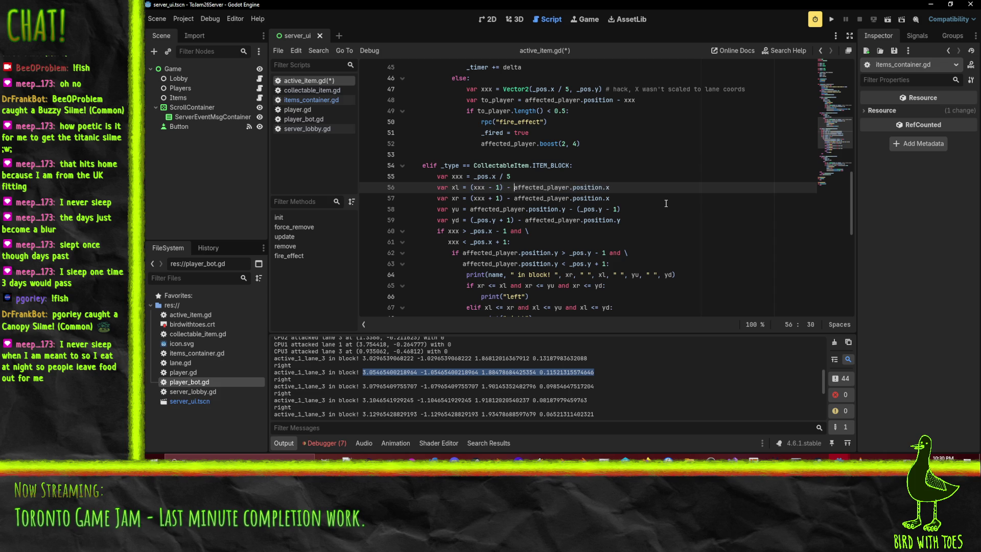
key(Down)
key(shift+Left)
key(shift+Left)
key(shift+Left)
key(ctrl+c)
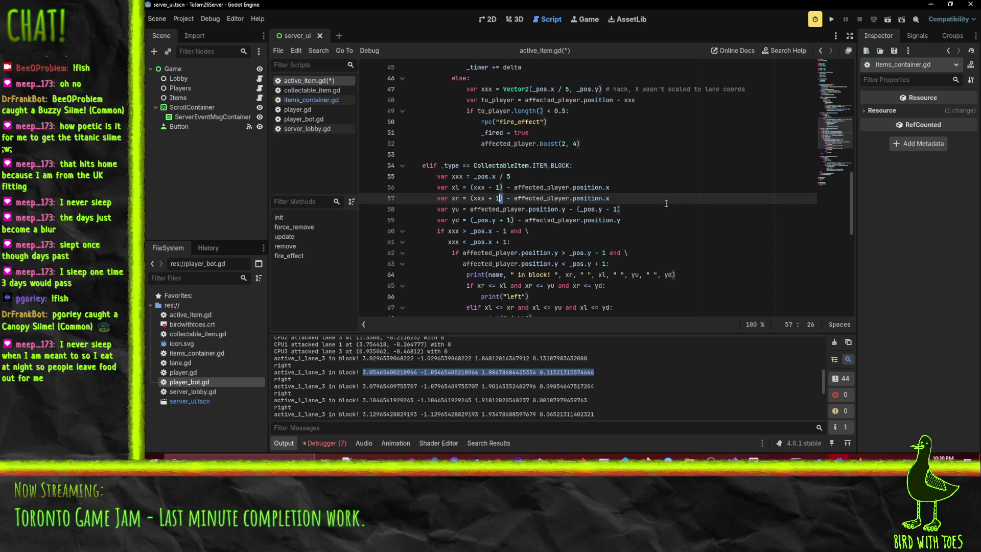
key(BackSpace)
key(Delete)
key(Delete)
key(Delete)
key(End)
key(ctrl+v)
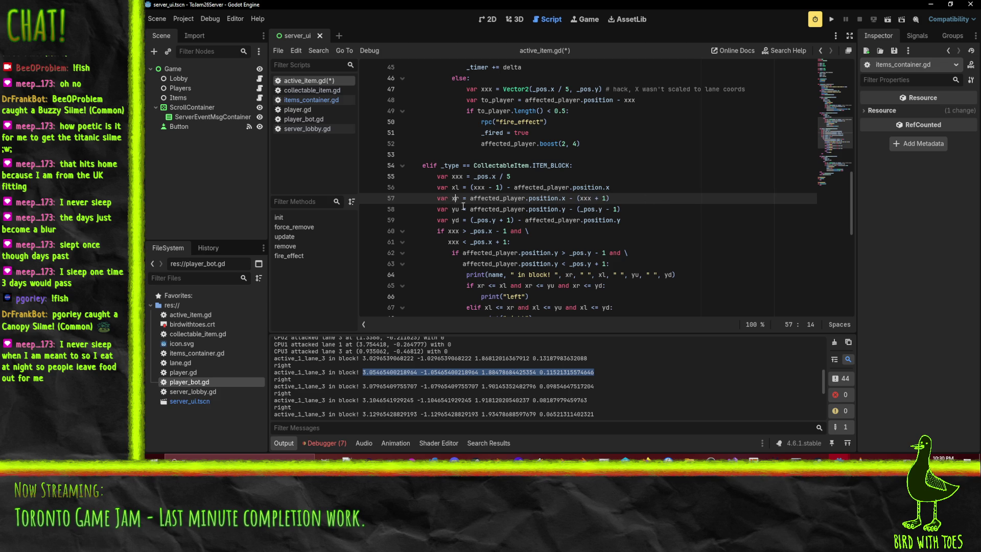
click(455, 187)
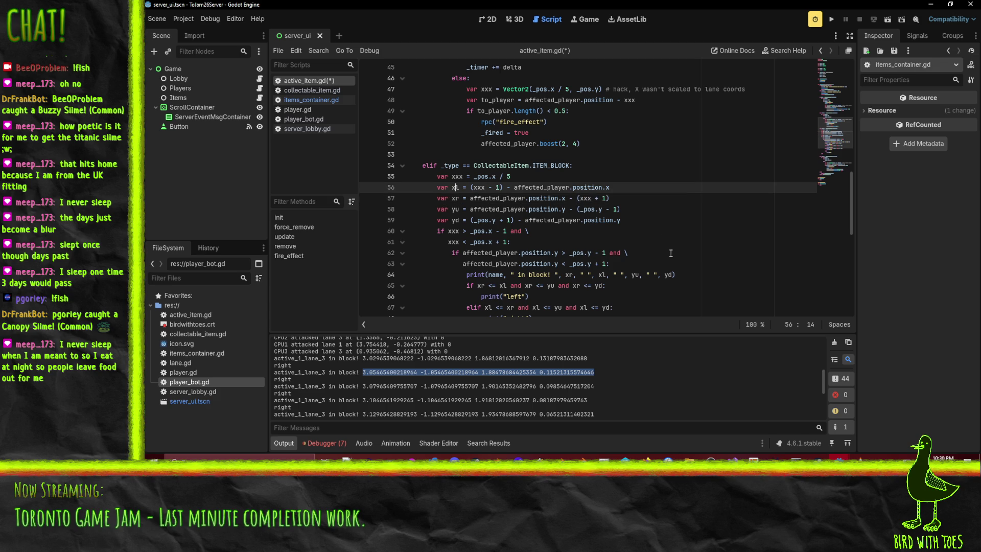
Reverse the subtraction order of the (_pos.y - 1) and (_pos.y + 1) terms on lines 58–59
click(572, 209)
key(BackSpace)
key(BackSpace)
key(Delete)
key(shift+End)
key(ctrl+x)
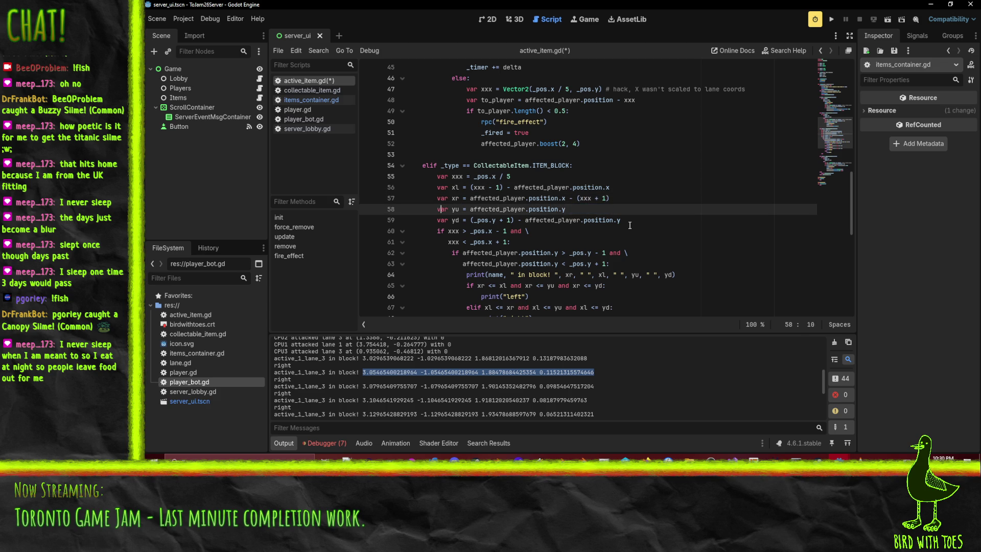
key(ctrl+v)
text(-)
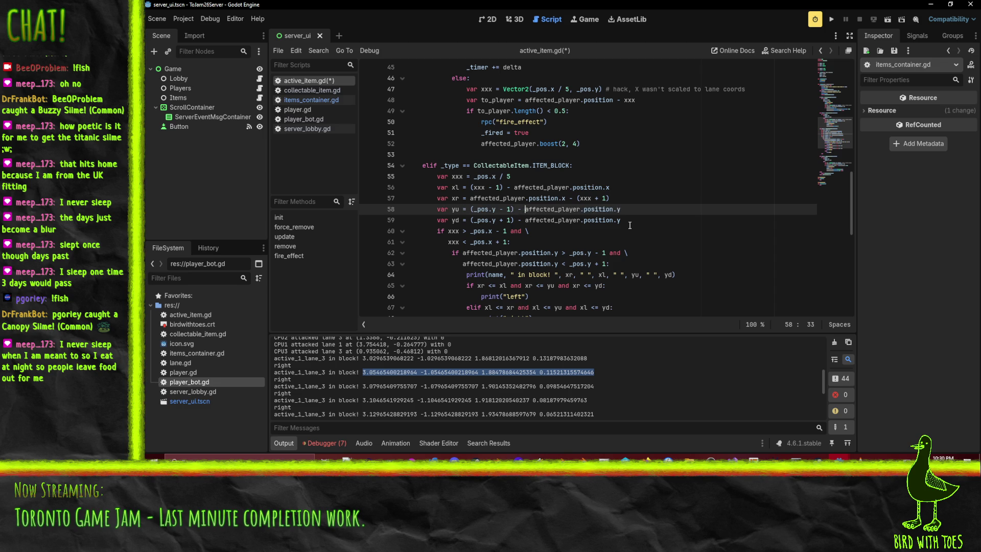
key(Down)
key(ctrl+shift+Left)
key(ctrl+shift+Left)
key(ctrl+shift+Left)
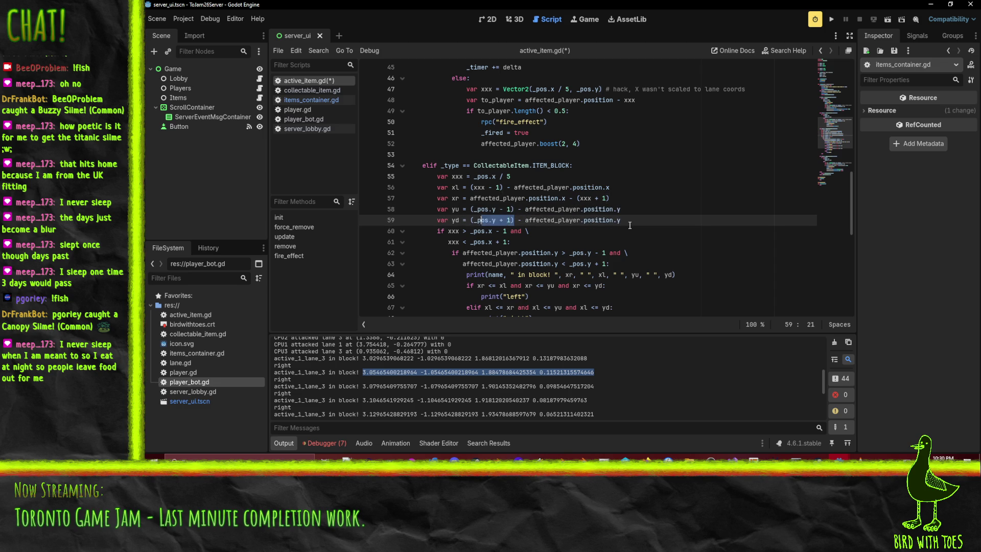
key(ctrl+x)
key(Delete)
key(Delete)
key(Delete)
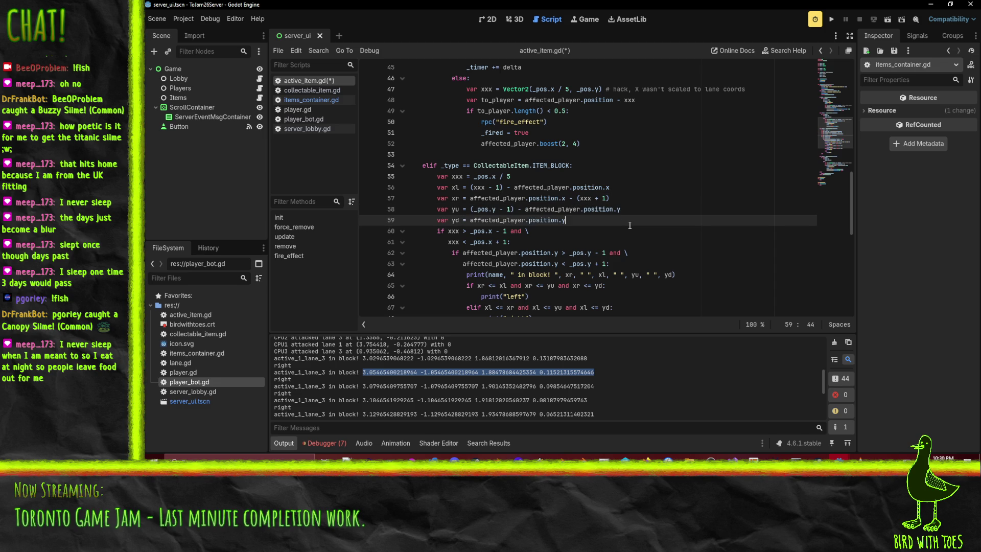
text(-)
key(ctrl+v)
key(Up)
Swap the yu and yd names on lines 58–59 and save active_item.gd
click(459, 209)
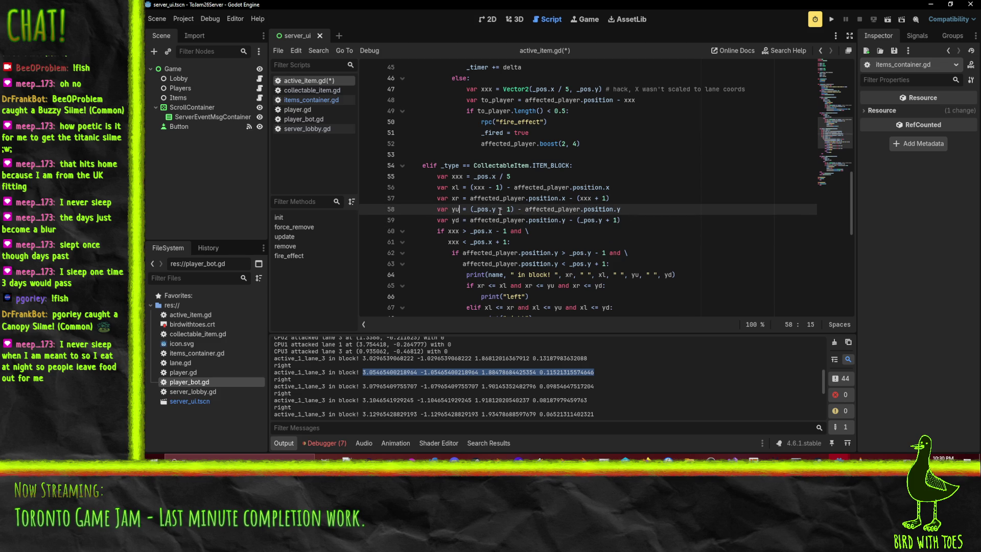
key(BackSpace)
text(d)
key(Down)
key(BackSpace)
text(u)
key(Up)
key(Right)
key(ctrl+s)
Try flipping line 65's comparison to >=, revert it, then run the server project
scroll(515, 267, down, 1)
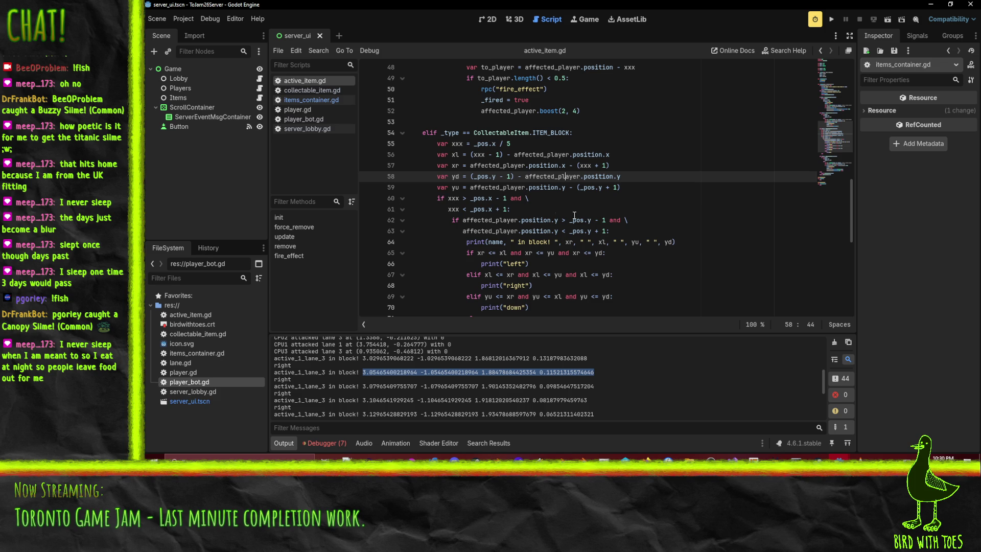
click(613, 243)
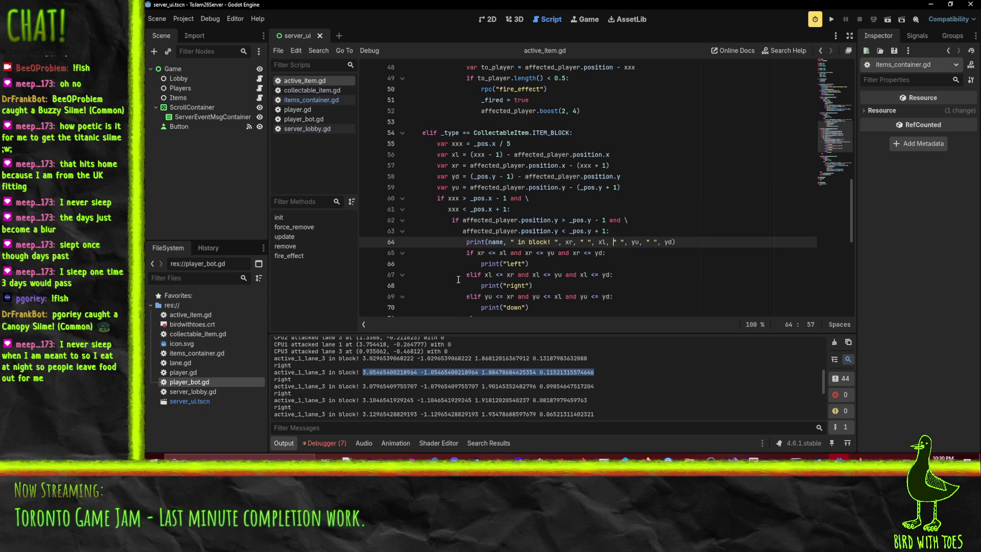
scroll(455, 284, down, 2)
scroll(485, 223, up, 1)
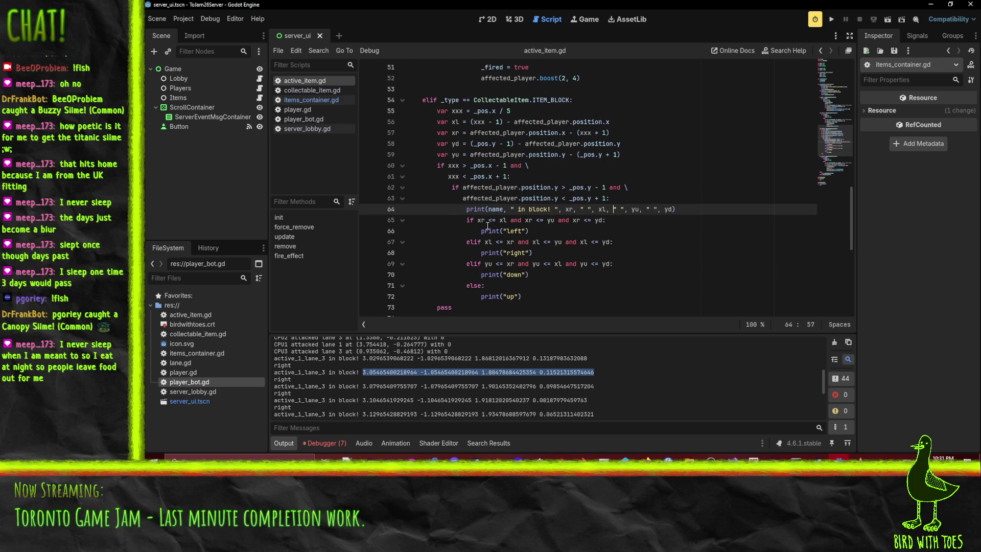
click(488, 220)
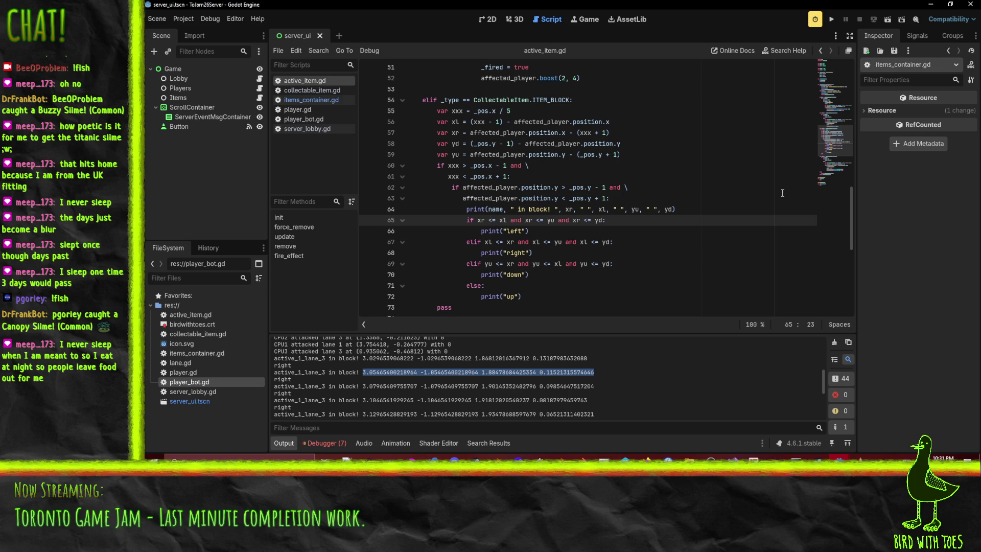
key(shift+Right)
key(shift+Right)
text(>=)
key(Left)
key(Left)
key(Left)
key(BackSpace)
key(F5)
Start the server listening and launch the game from the client project
click(375, 85)
key(F8)
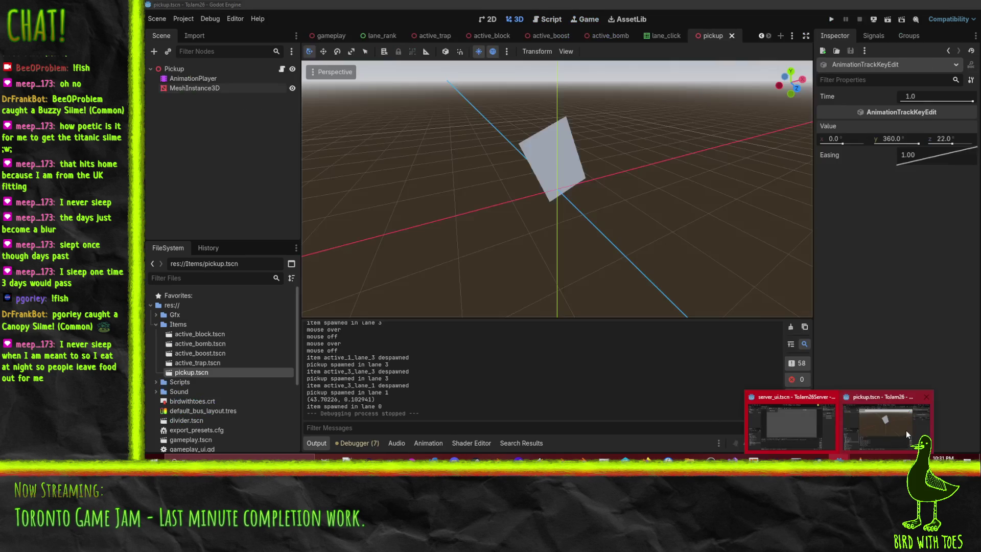
click(832, 19)
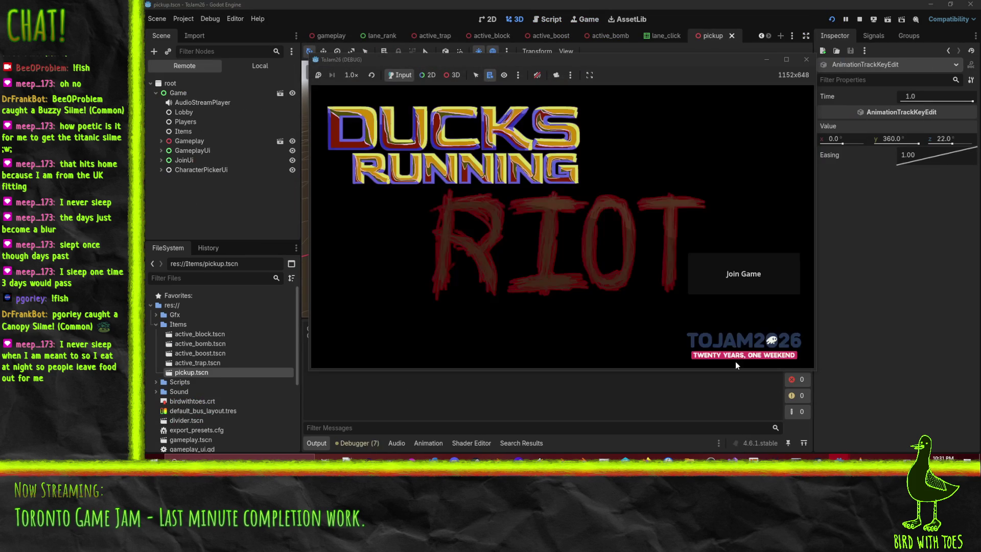
Join, pick a character, ready up, drop a block into the bottom lane, then stop the client
click(744, 273)
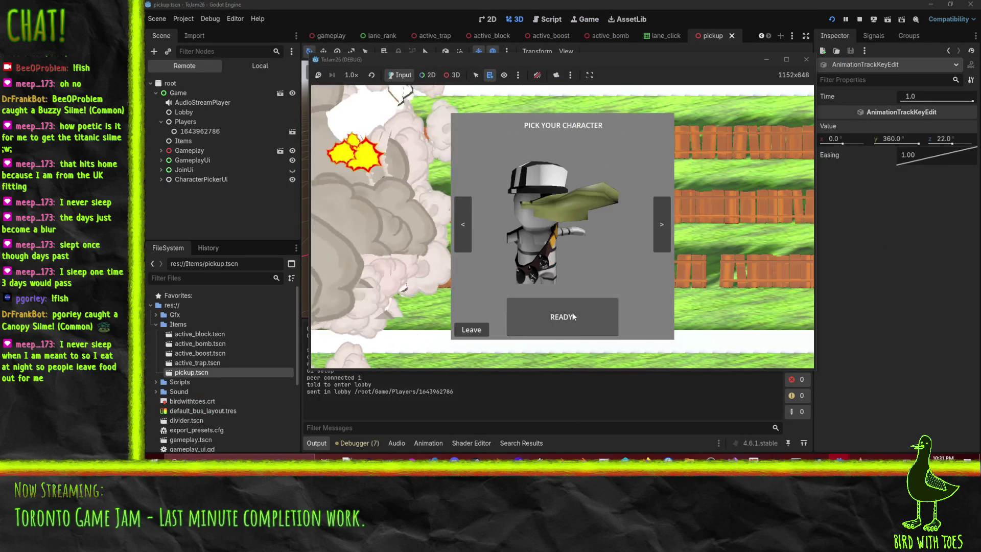
click(661, 225)
click(660, 225)
click(521, 317)
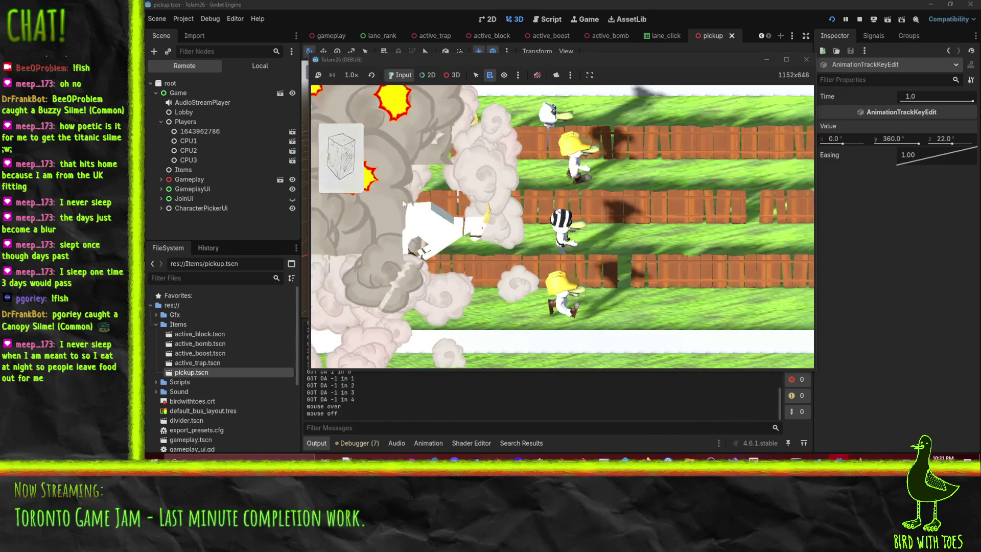
click(368, 173)
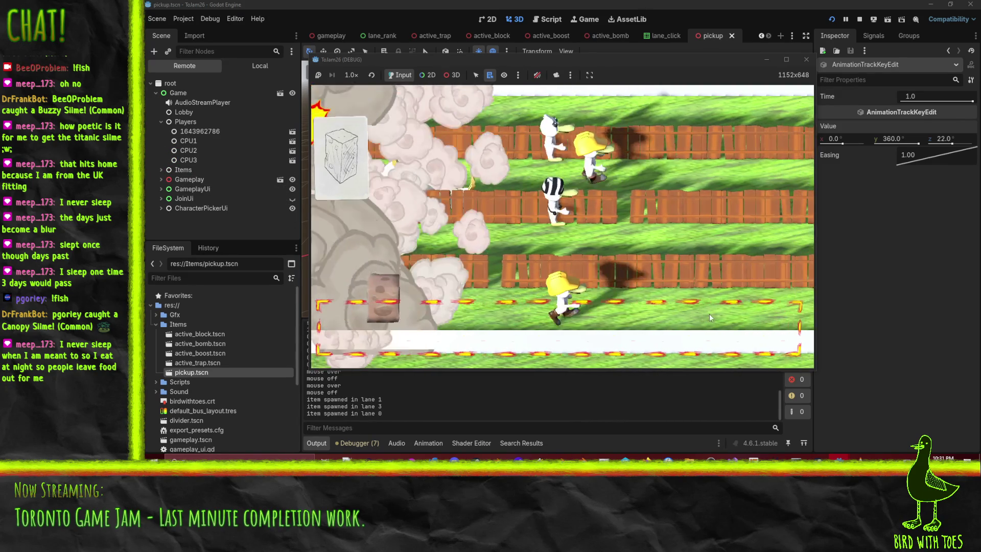
click(709, 314)
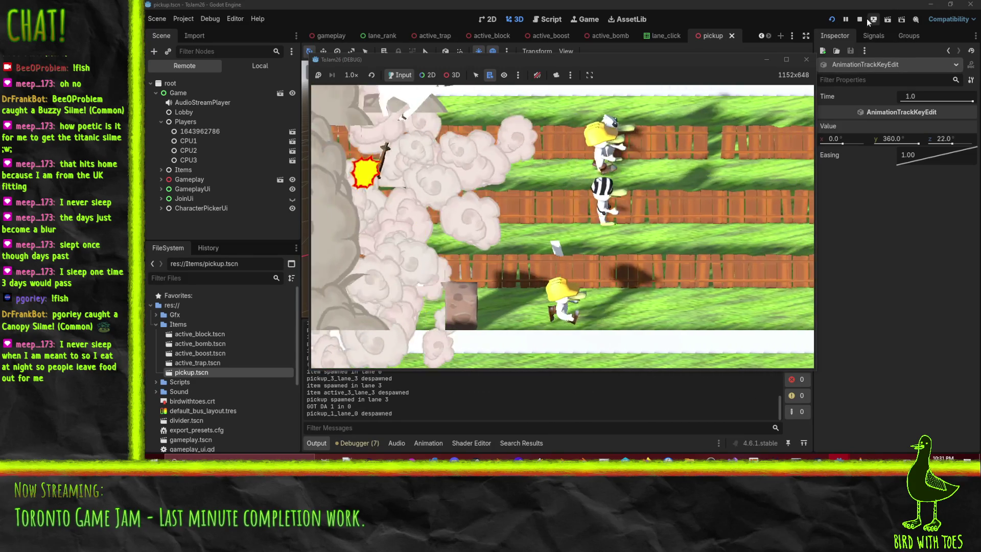
click(865, 19)
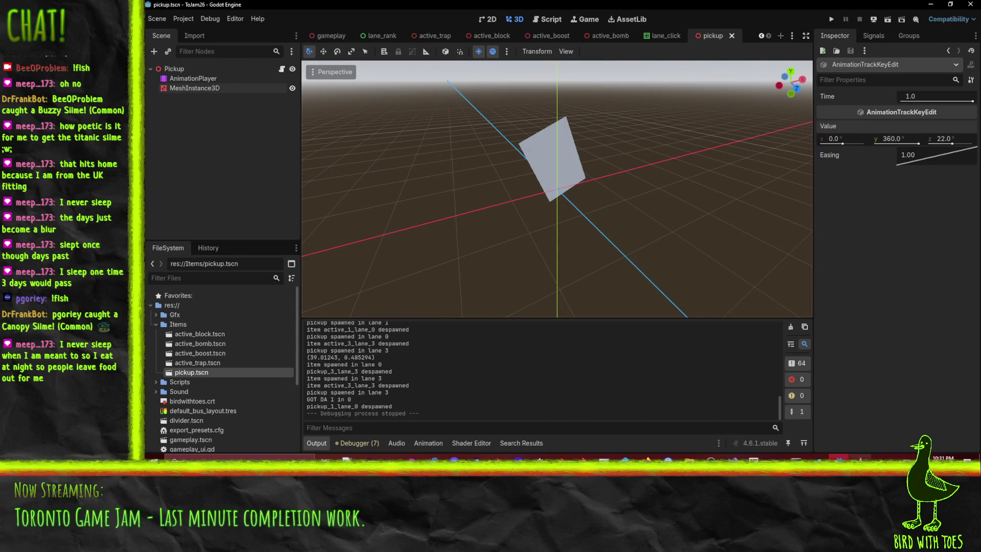
Bring the server project window forward and check the Debugger's Errors list
mouse_move(840, 458)
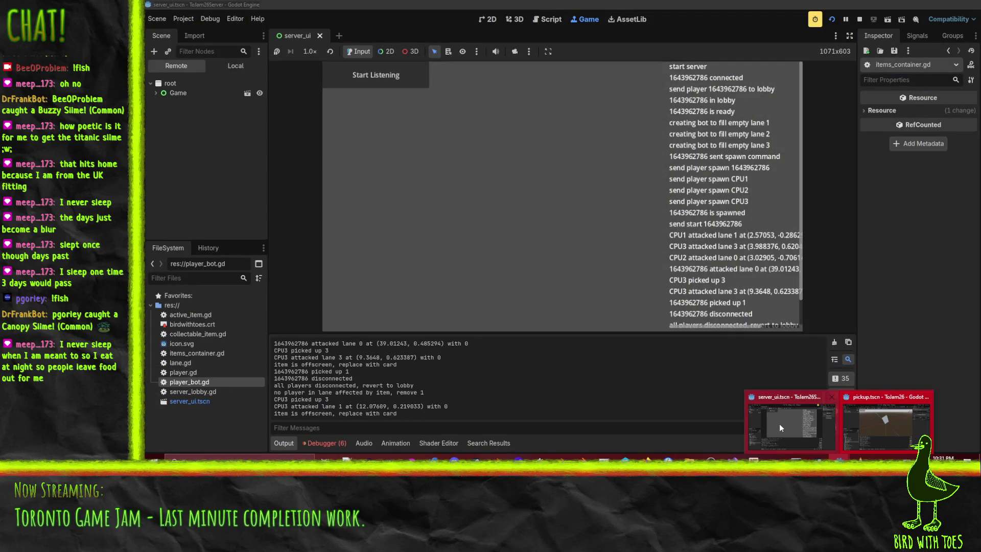
click(779, 424)
click(858, 20)
scroll(409, 391, up, 5)
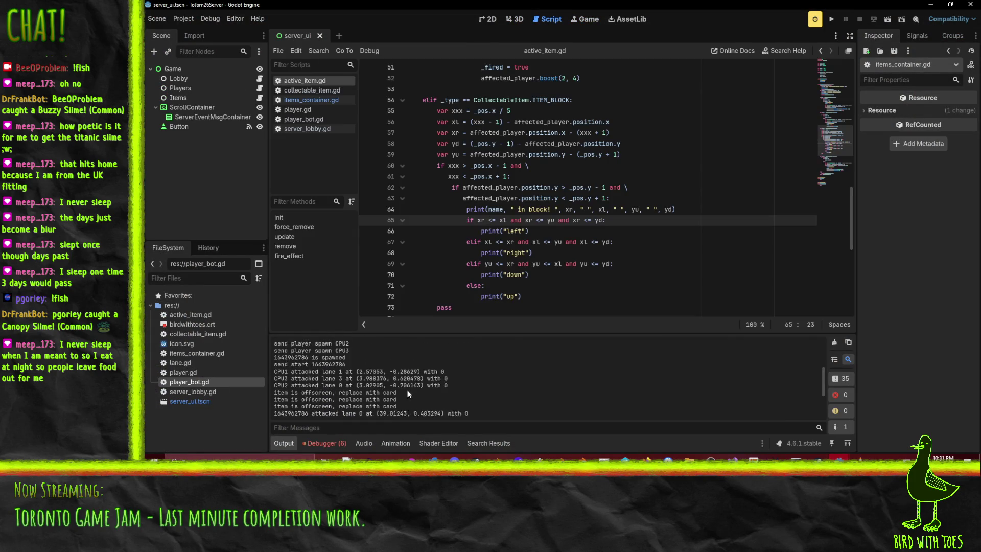
scroll(390, 371, down, 3)
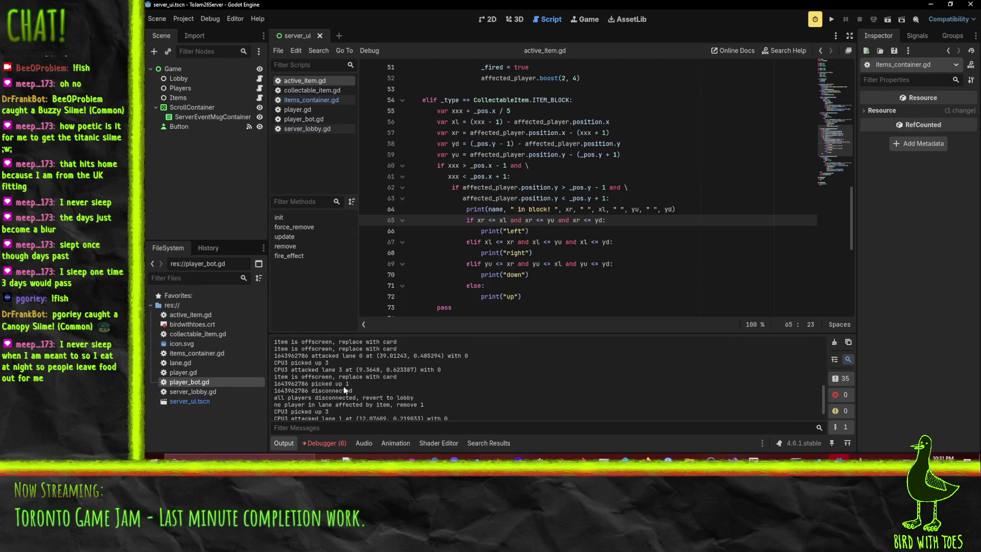
scroll(345, 390, down, 2)
click(330, 442)
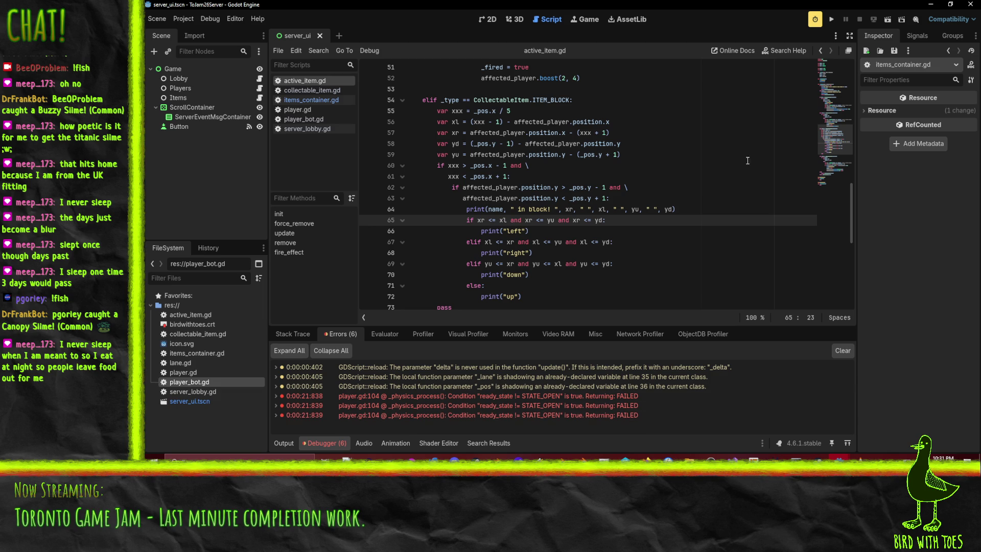
Rerun the server with Start Listening, then return to the client editor
click(831, 20)
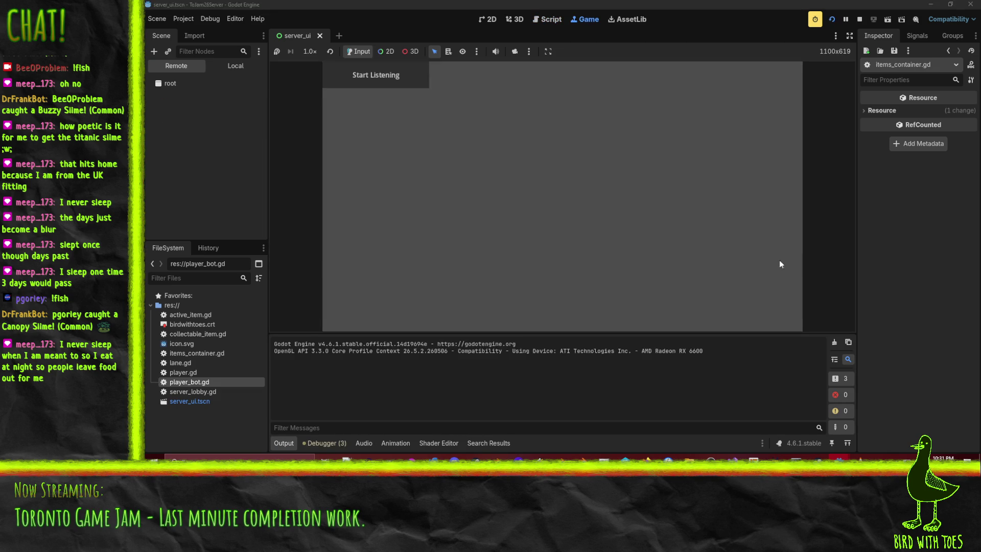
click(375, 75)
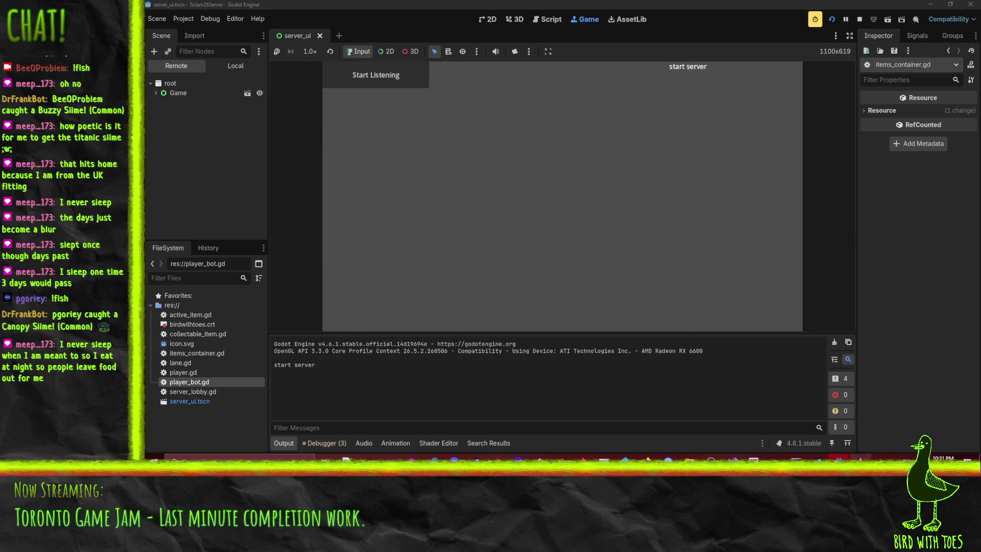
mouse_move(860, 456)
click(885, 424)
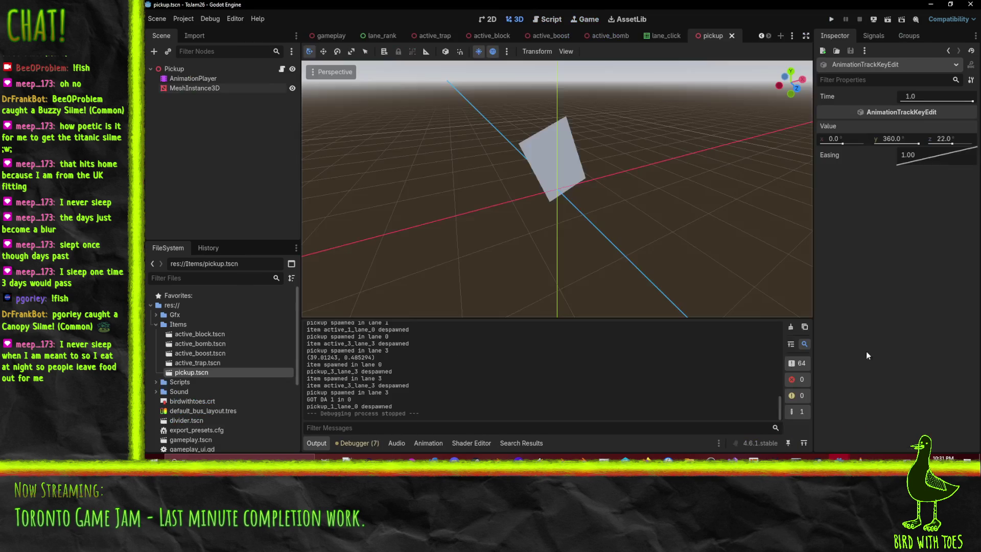
Launch the client, join, ready up, drop a block into a lane, then stop the game
click(832, 19)
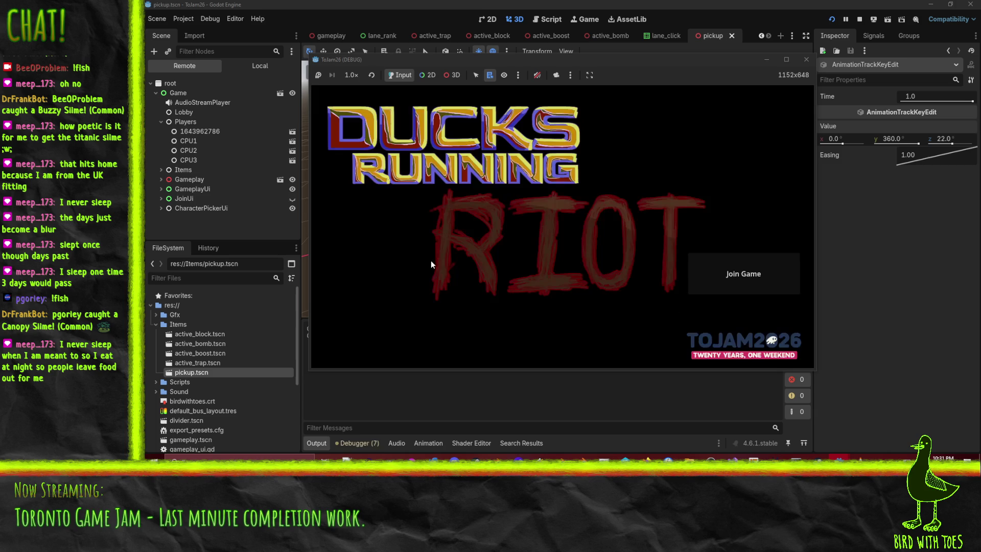
click(776, 290)
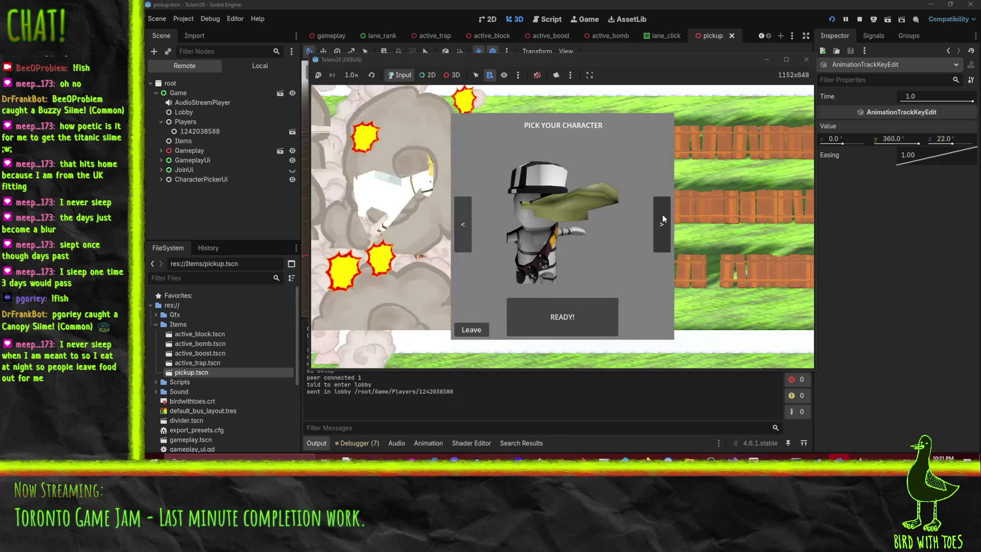
click(541, 335)
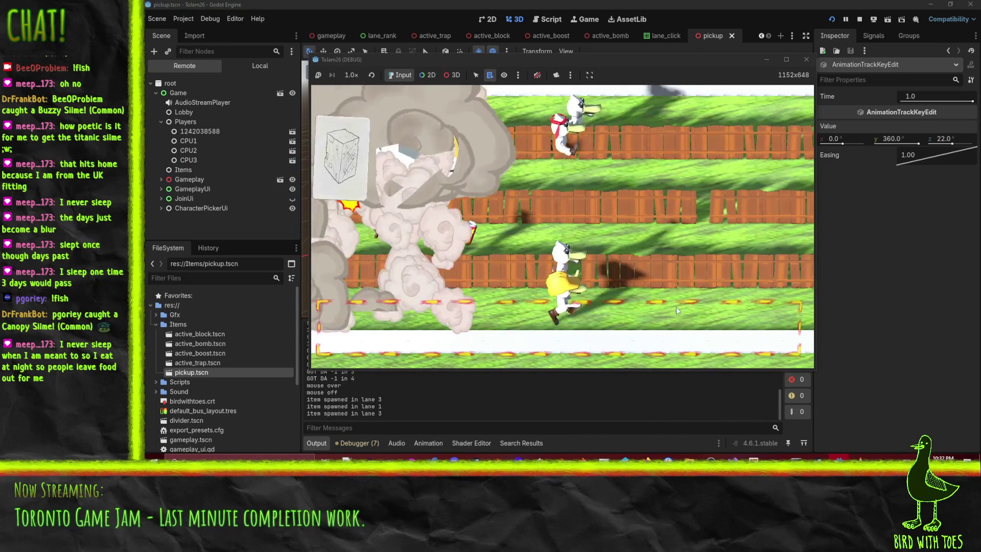
click(651, 309)
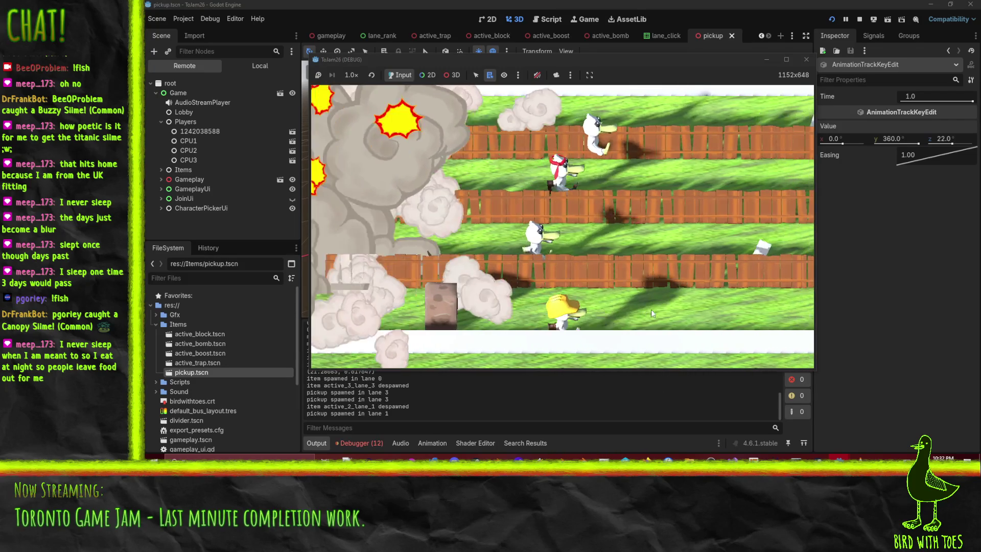
click(860, 19)
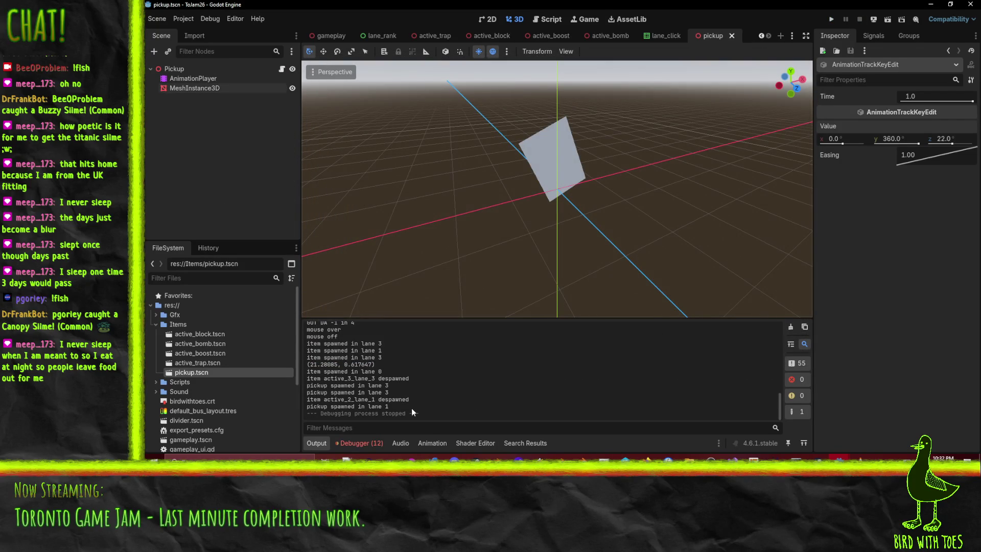
Bring the server window forward, scroll through its Output log, and go to line 14 of active_item.gd
mouse_move(840, 459)
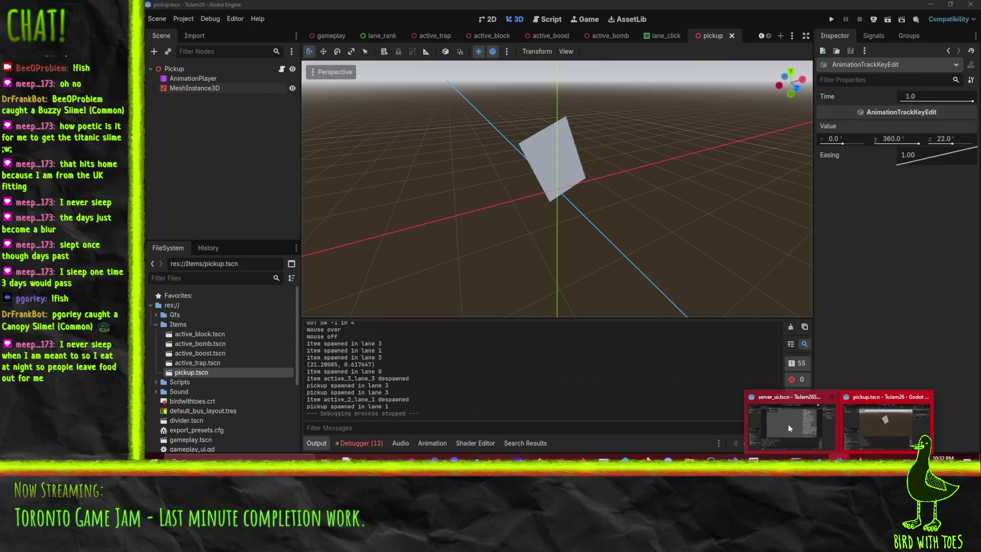
click(788, 428)
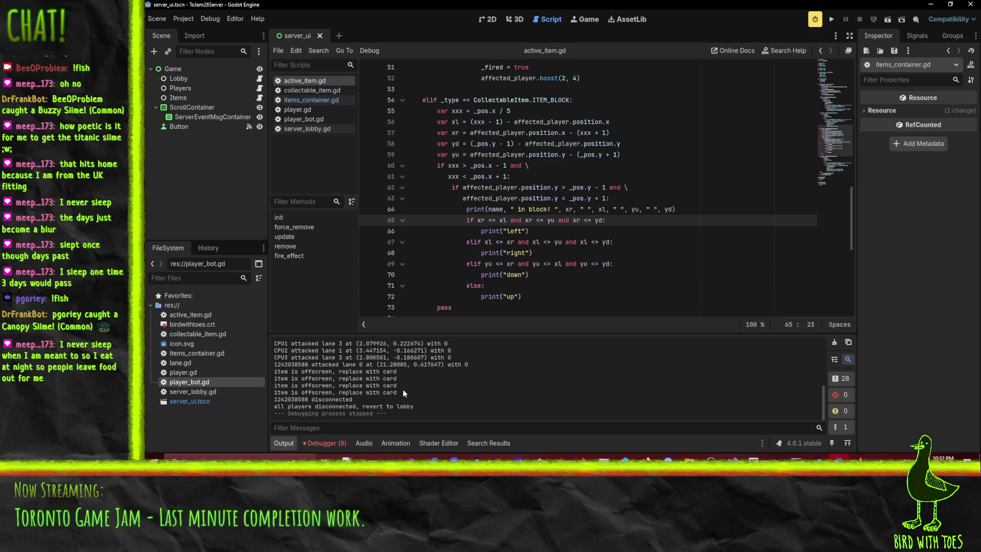
scroll(403, 394, up, 1)
scroll(404, 397, up, 2)
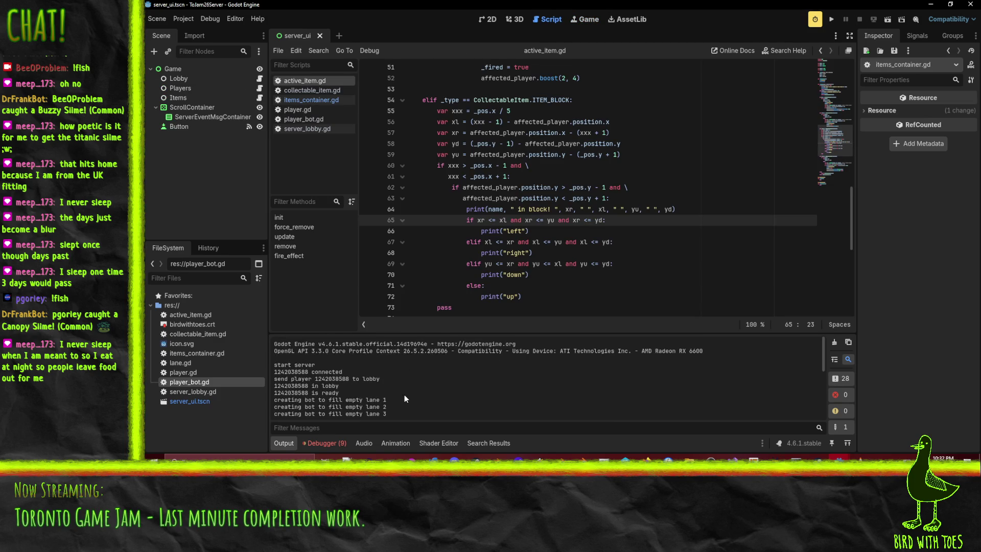
scroll(404, 399, up, 1)
scroll(405, 399, down, 1)
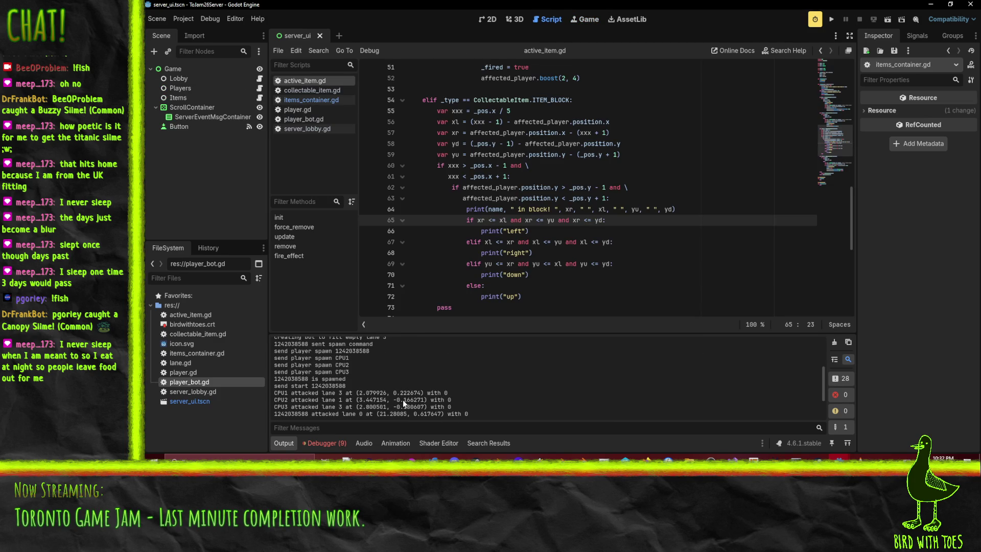
scroll(540, 238, up, 15)
scroll(546, 235, down, 4)
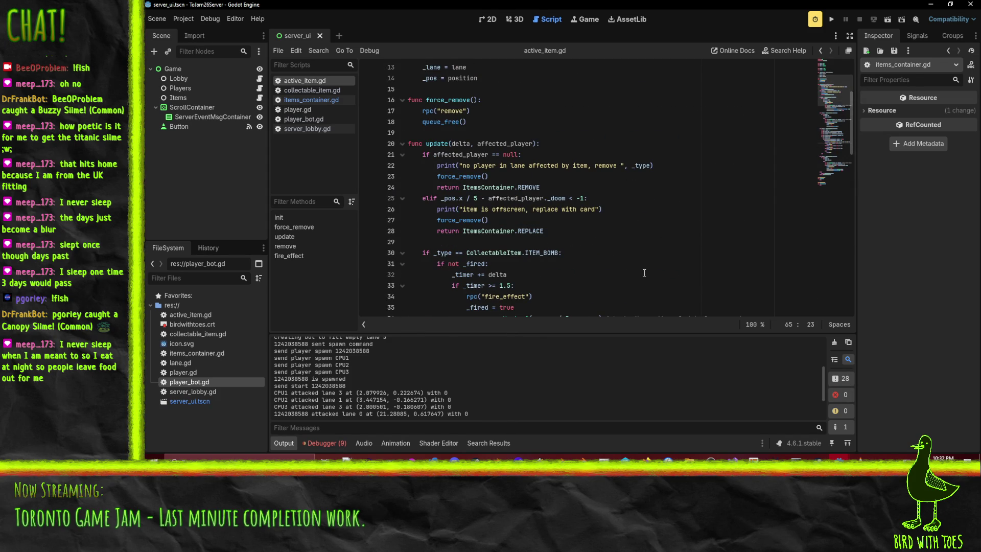
scroll(638, 268, down, 1)
scroll(567, 255, up, 3)
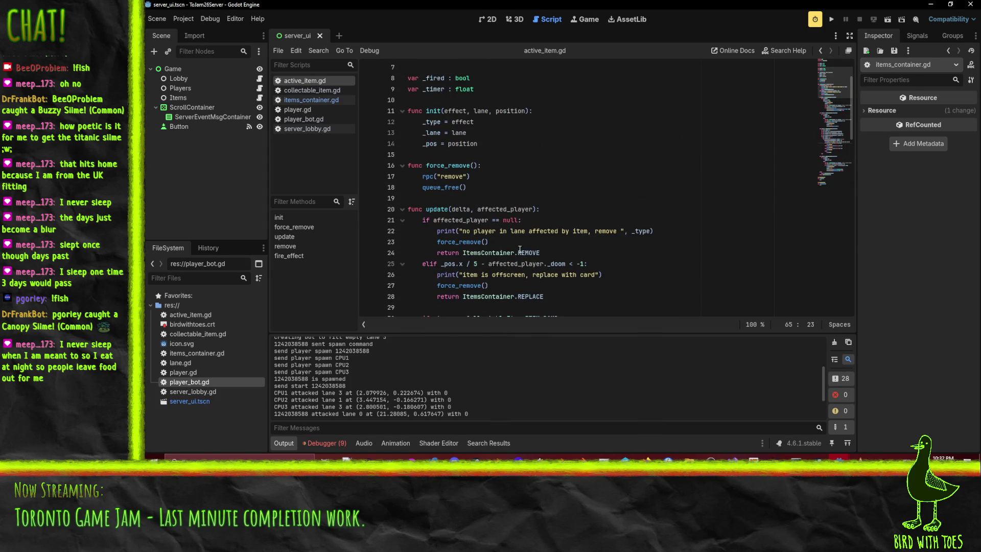
scroll(457, 158, up, 2)
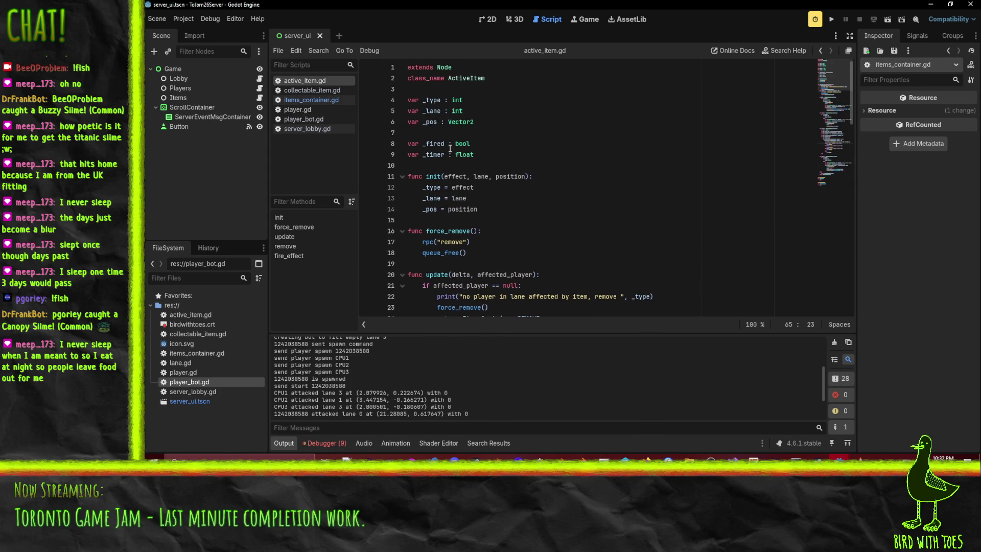
click(418, 214)
Paste the no-player print line into init and dedent it to init's level
click(443, 296)
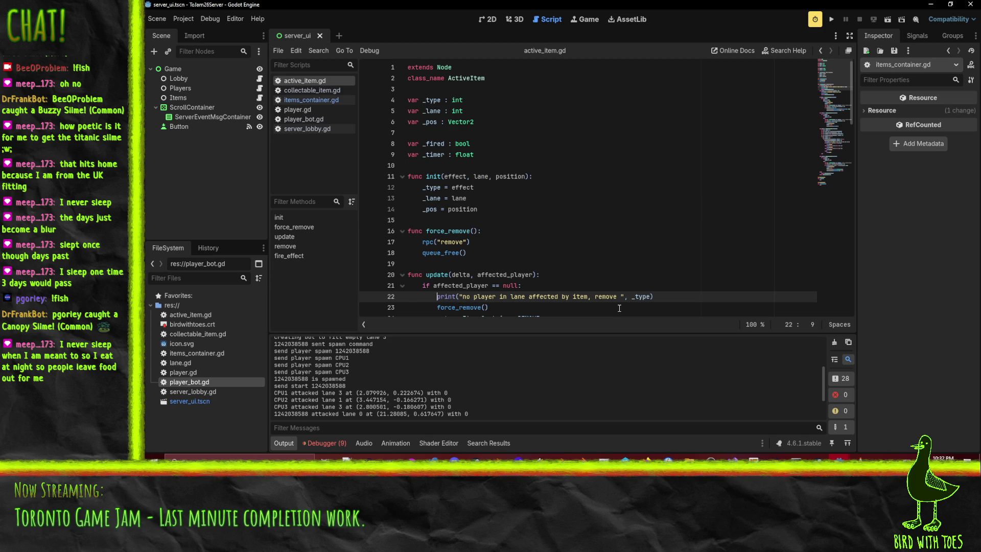
key(Up)
key(Up)
key(Up)
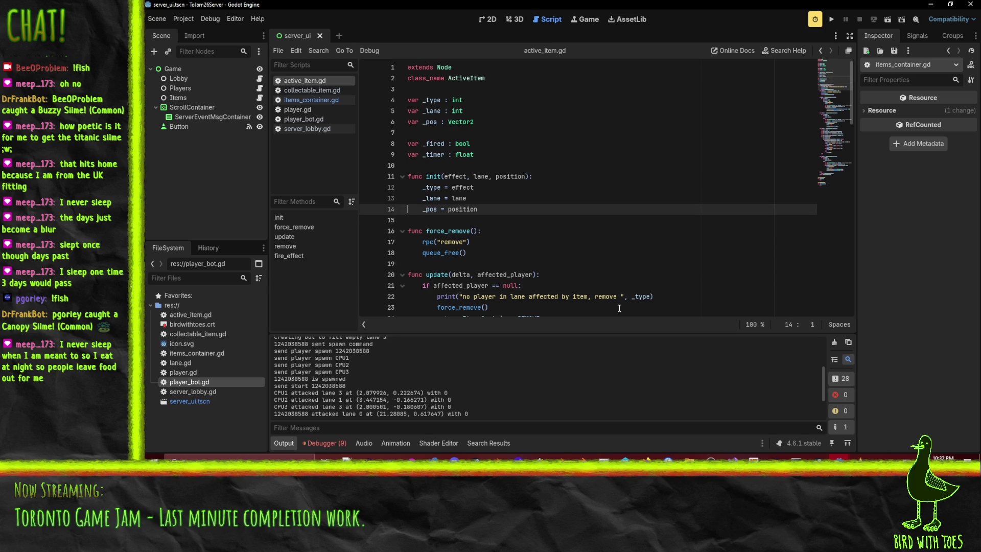
text(print("no player in lane affected by item, remove ", _type))
key(shift+Up)
key(shift+Tab)
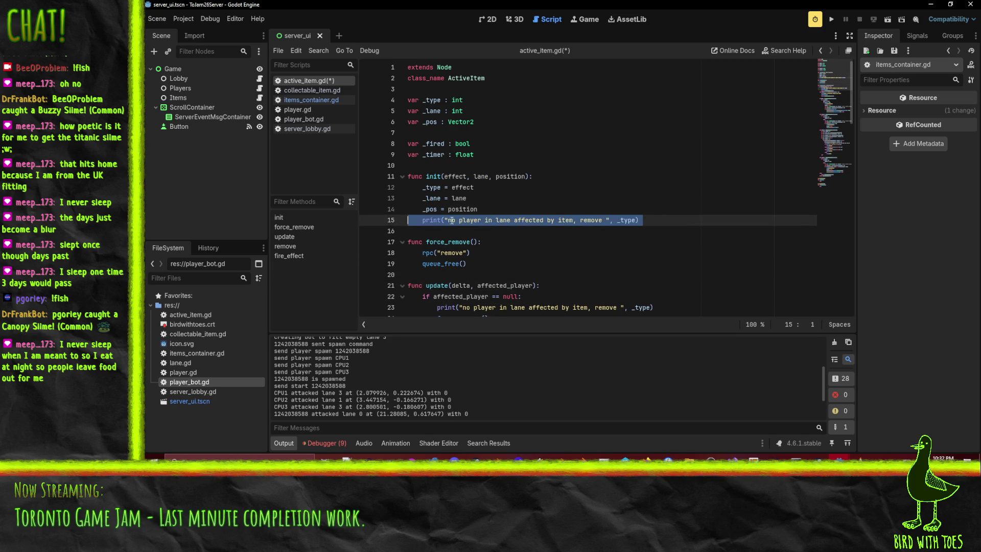
Change the print to output name followed by " spawned at "
click(444, 220)
text(name ",)
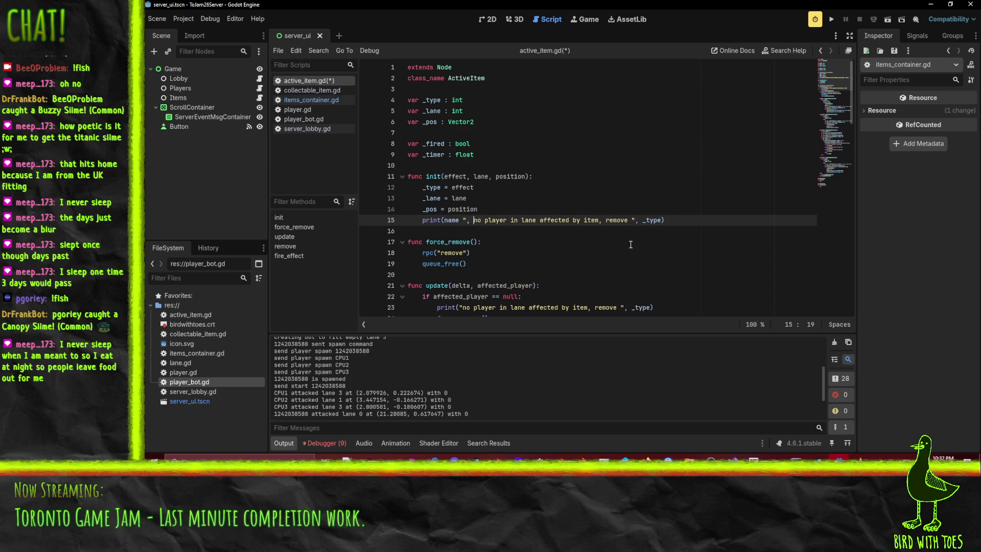
key(ctrl+shift+Right)
key(ctrl+shift+Right)
key(ctrl+shift+Right)
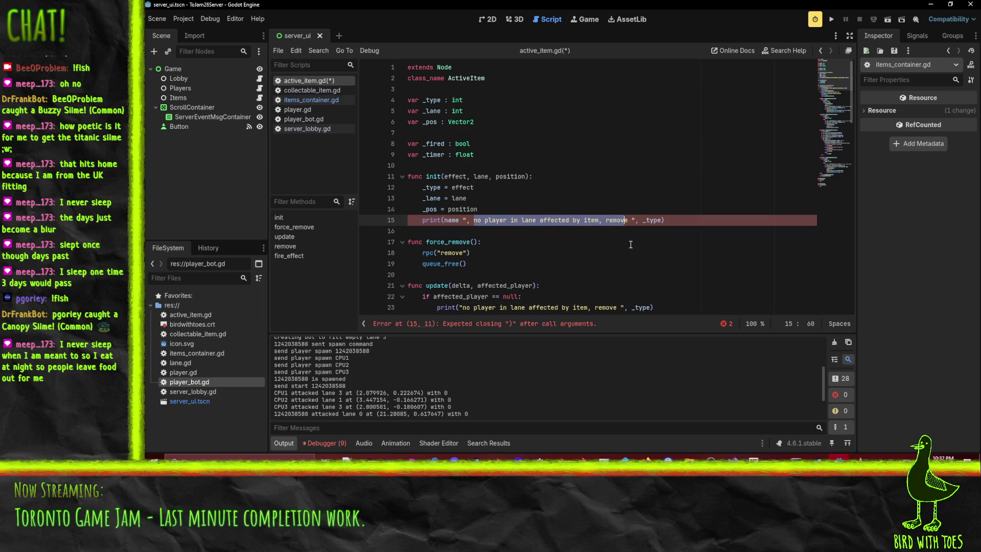
text(spawned at)
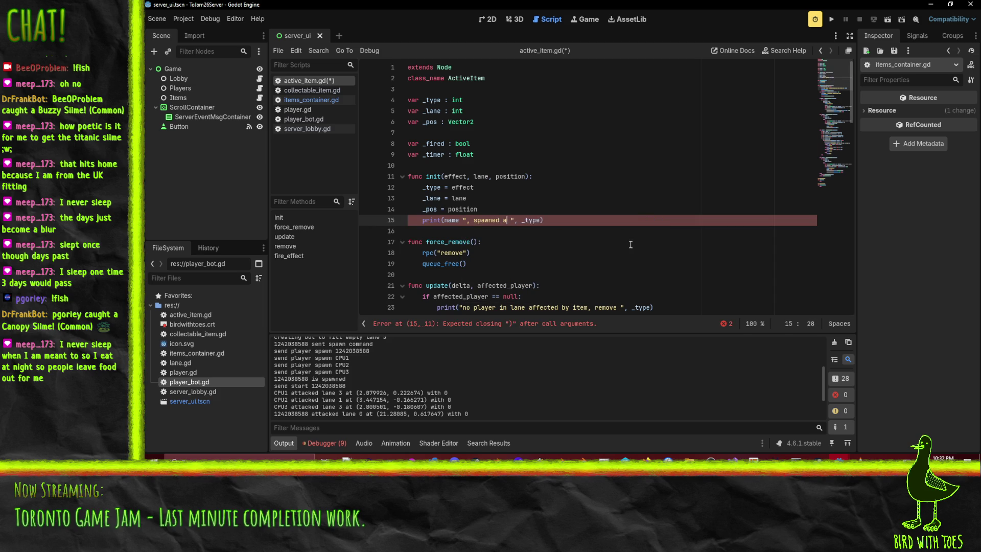
key(ctrl+shift+Right)
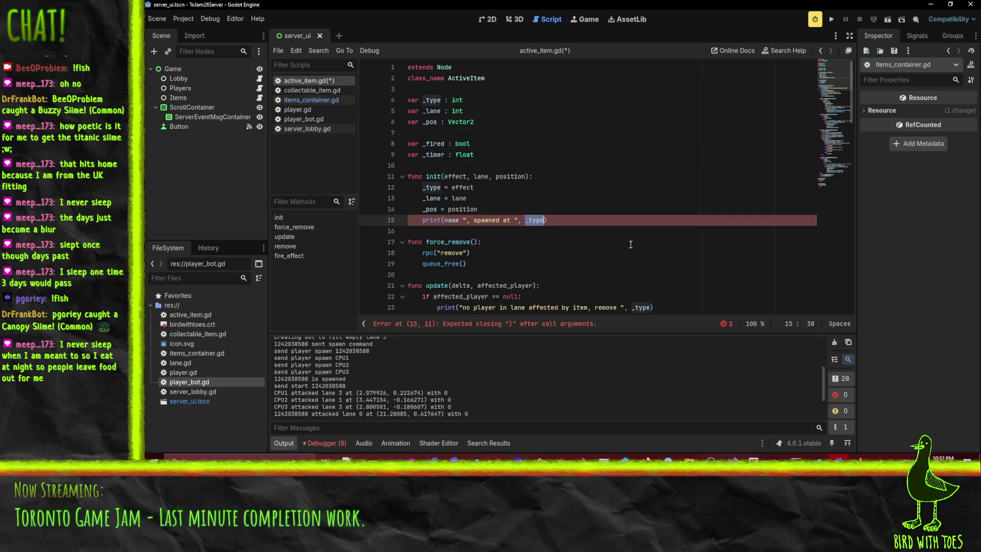
key(Left)
key(Left)
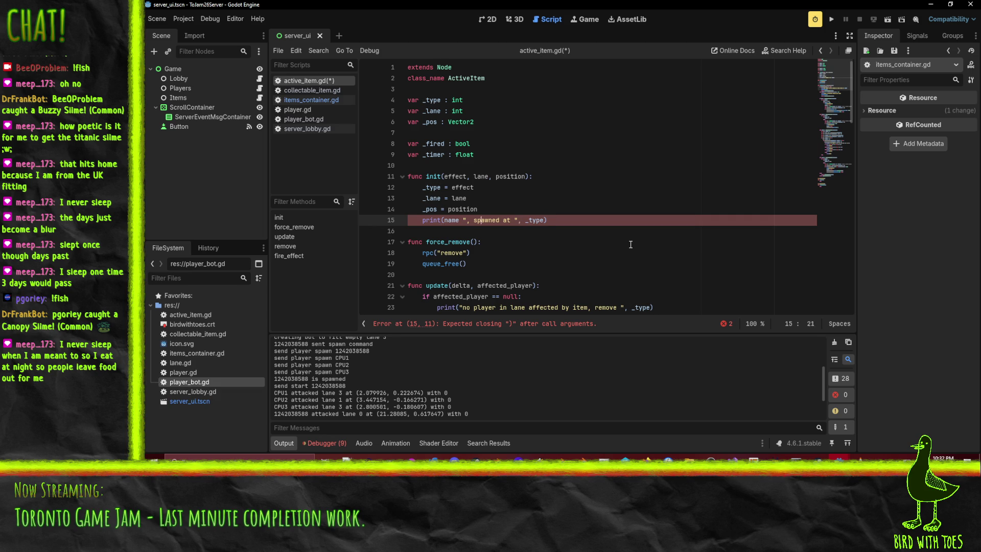
key(Delete)
key(Delete)
key(Delete)
text(, ")
key(End)
Replace the _type argument with _pos.x / 5, a space, and _pos.y
key(shift+Left)
key(shift+Left)
key(shift+Left)
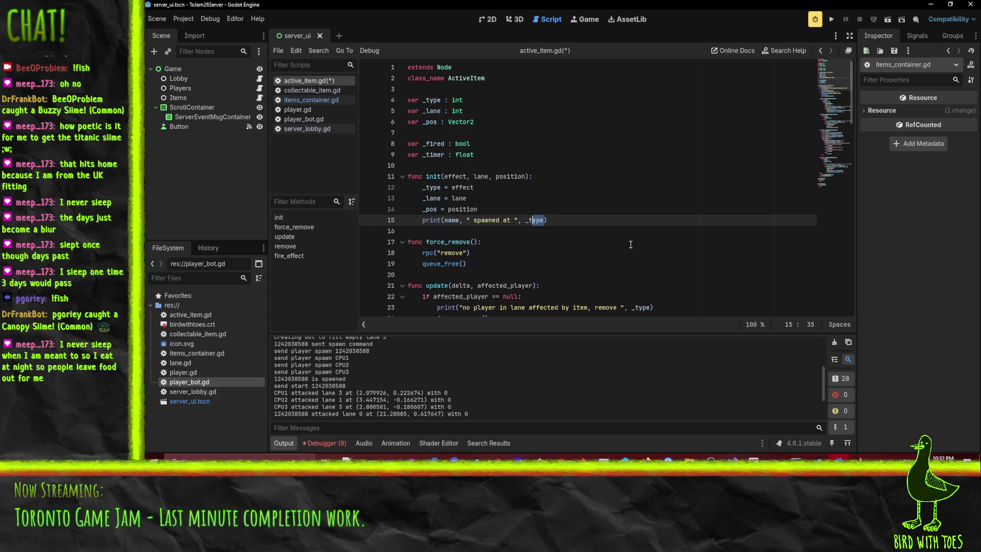
text(pos)
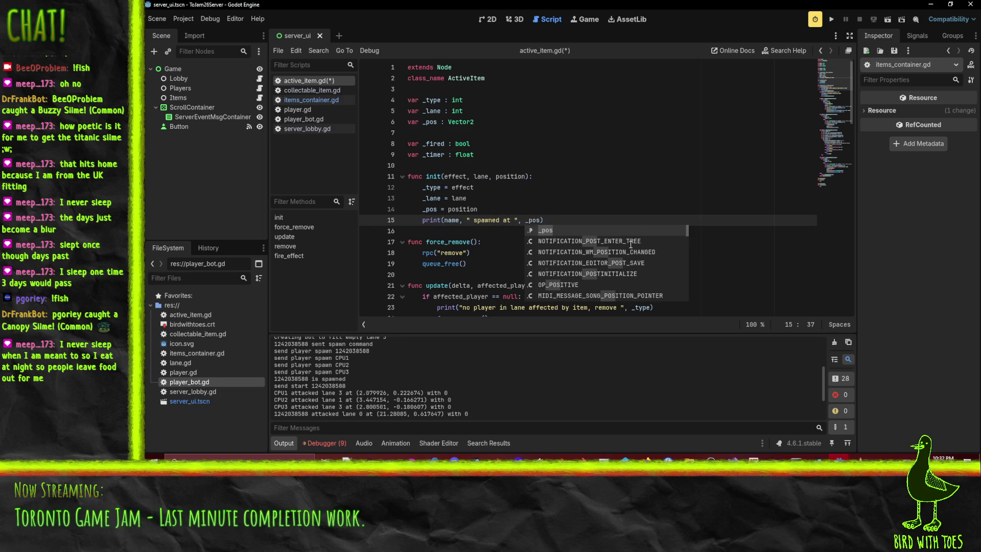
key(Left)
key(Left)
key(Left)
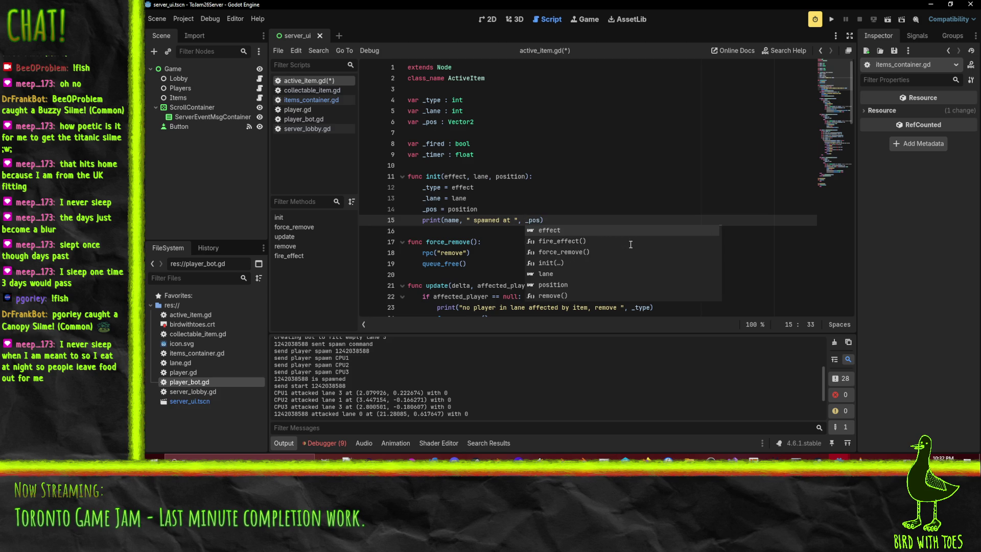
key(Right)
key(Right)
key(Right)
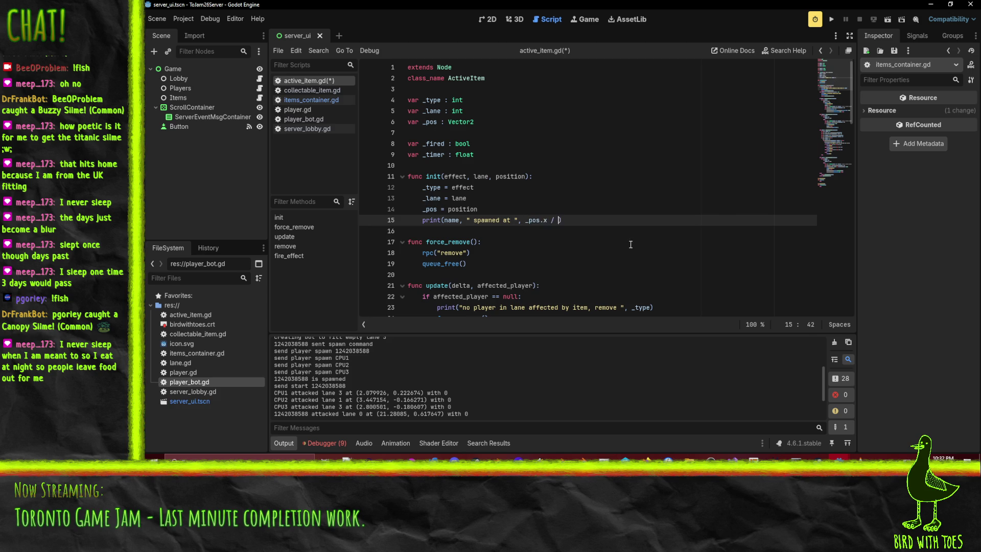
text(y, " ",)
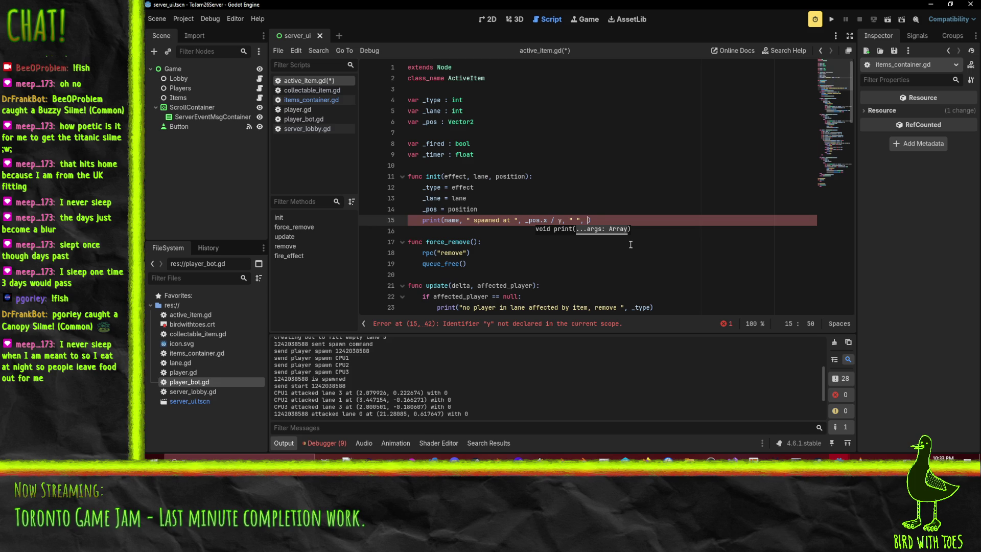
text(s.y)
key(Home)
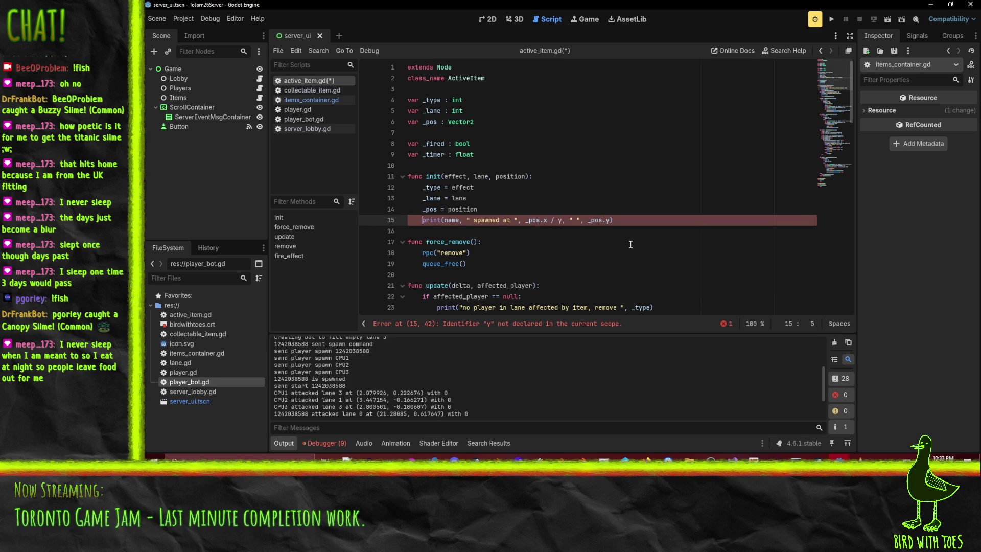
shift+click(626, 223)
click(565, 220)
Add the missing comma to the spawn print, run the server, and start listening
text(,)
click(619, 190)
click(831, 19)
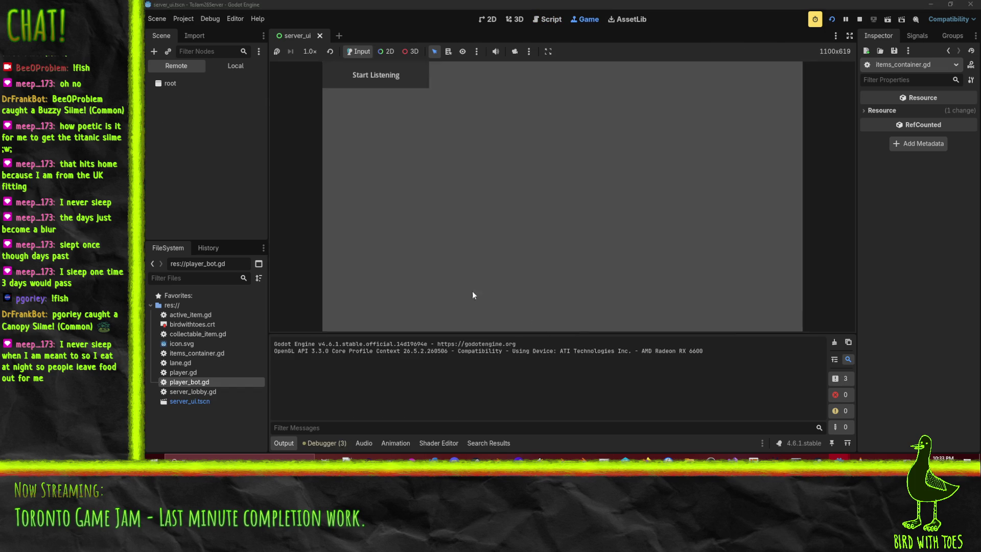
click(362, 75)
Run the client game, join, ready up, stop it, and return to the server editor
mouse_move(838, 459)
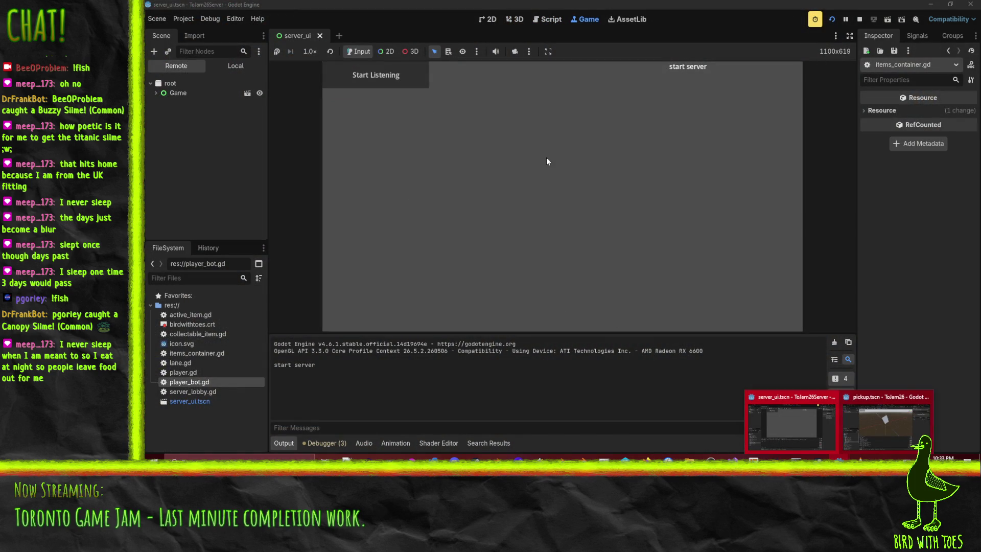
click(900, 415)
key(F5)
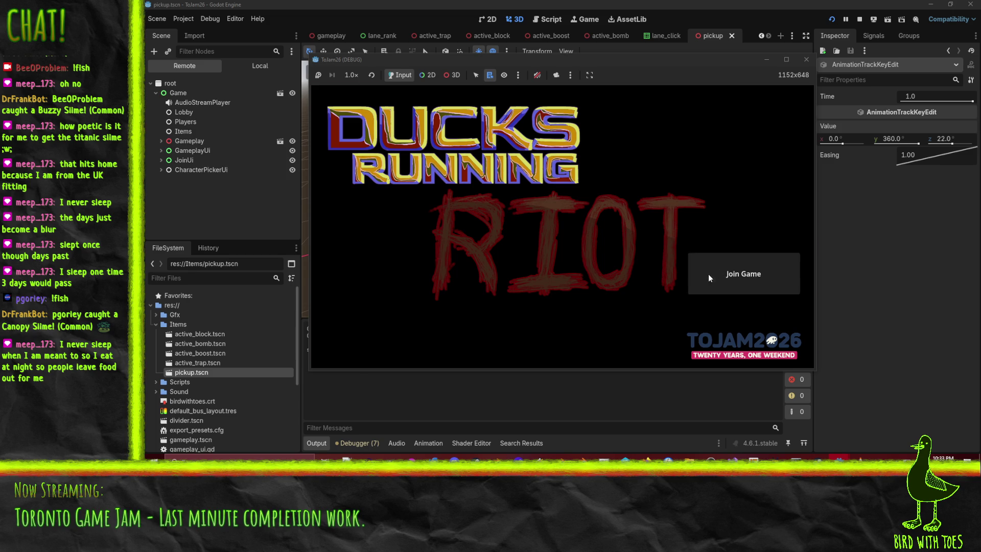
click(719, 270)
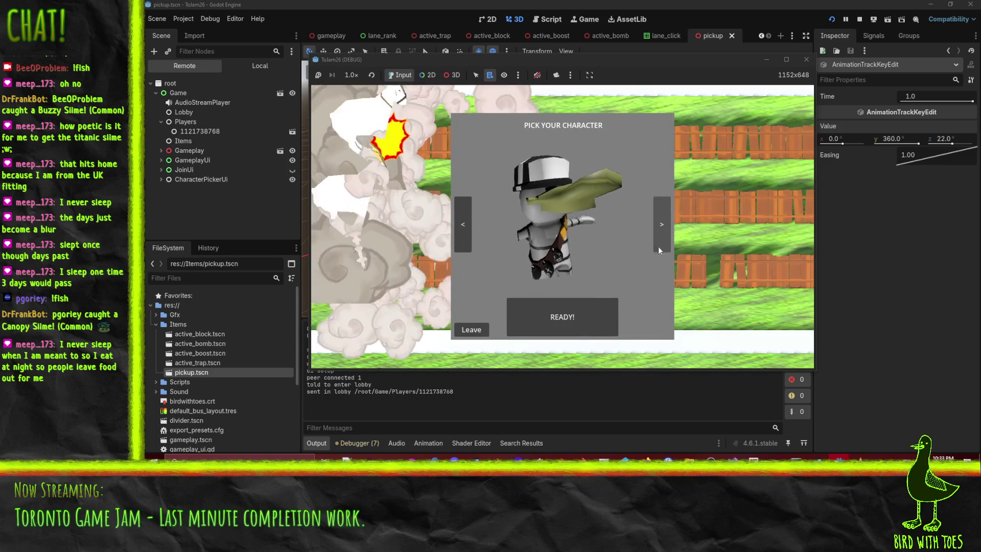
click(571, 311)
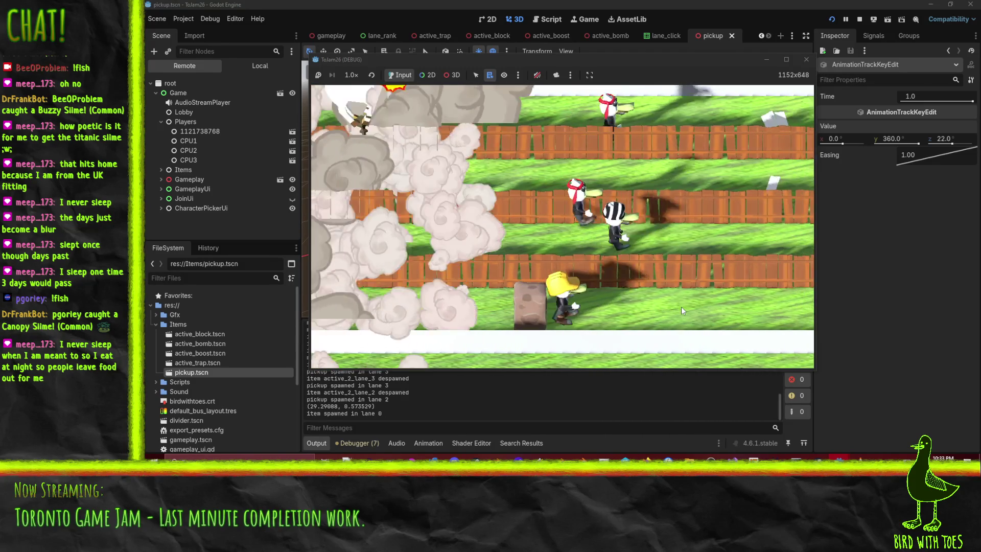
click(859, 19)
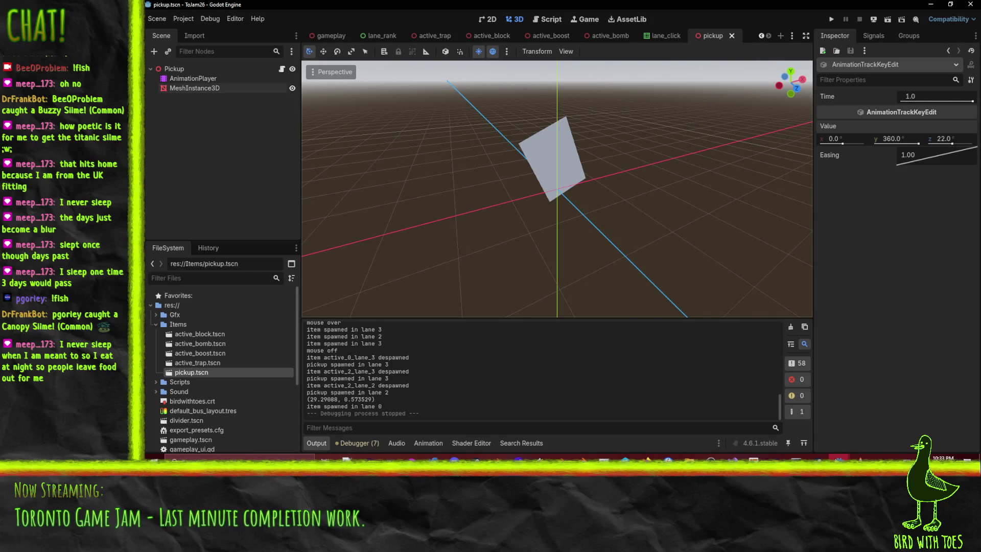
mouse_move(838, 459)
click(785, 422)
Stop the server game and review the Output log, selecting the active_1_lane_0 spawn line
click(860, 19)
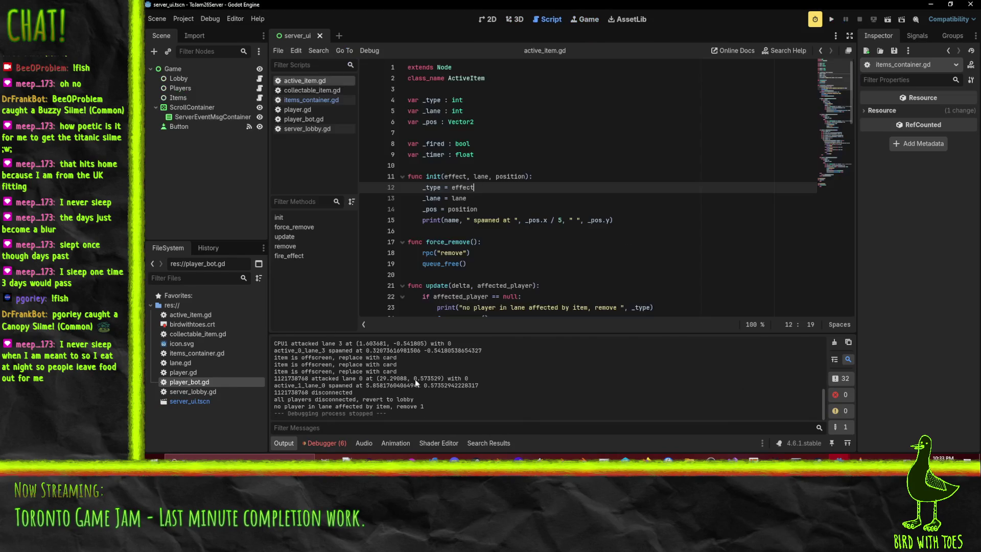
scroll(416, 390, up, 3)
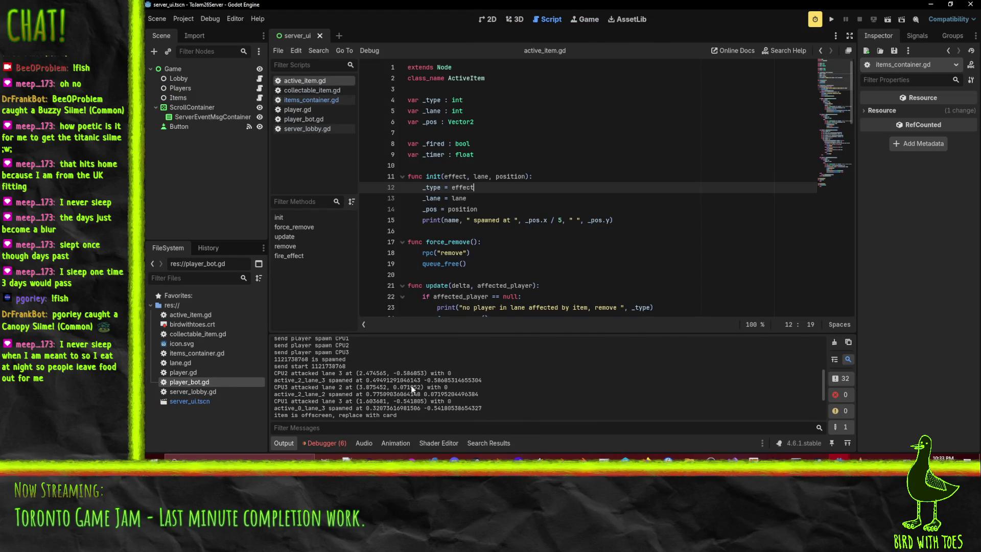
scroll(415, 386, up, 2)
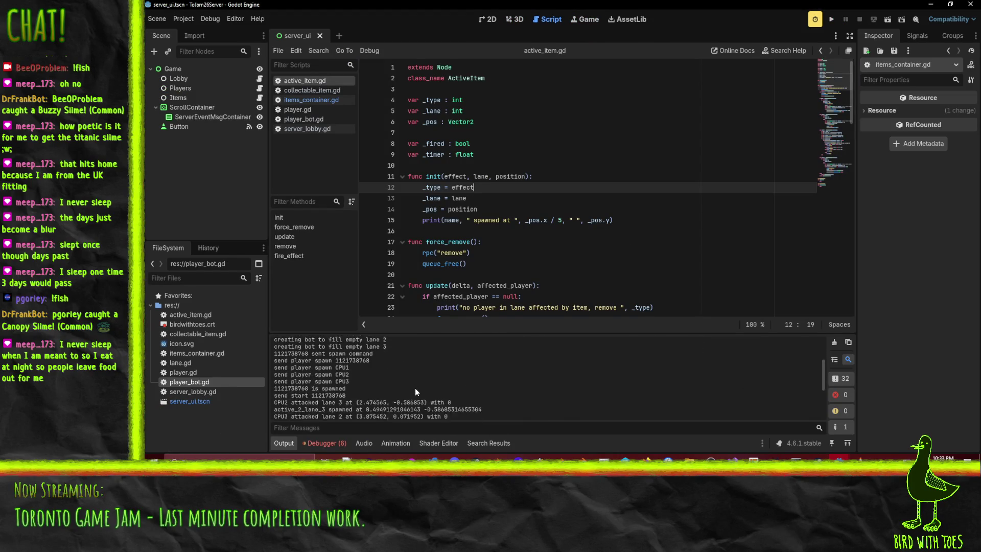
scroll(415, 388, down, 1)
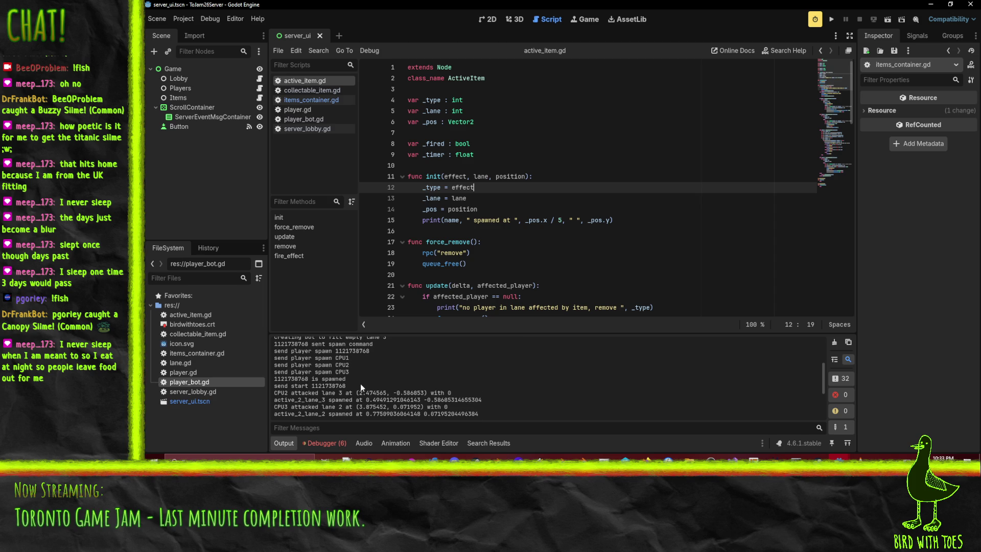
scroll(360, 383, down, 2)
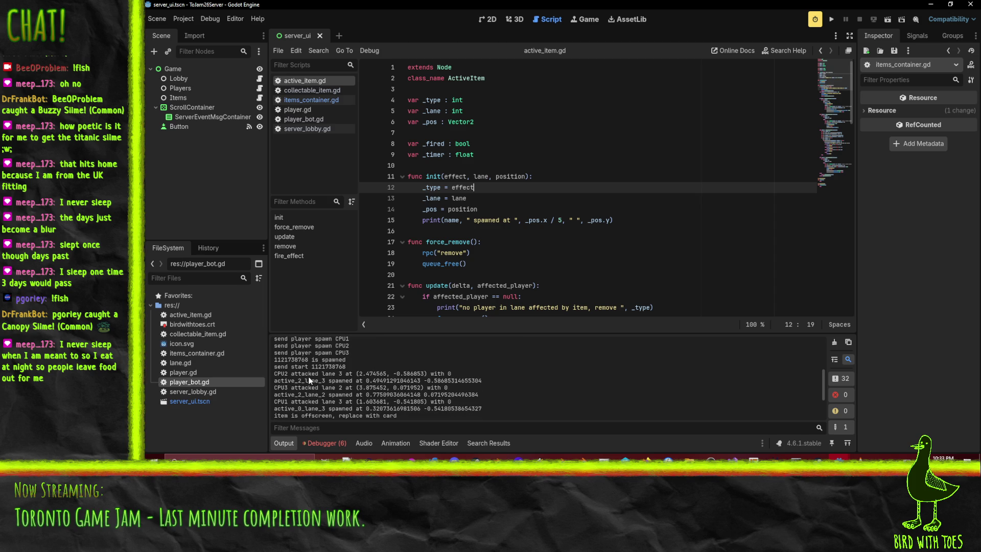
scroll(301, 393, down, 1)
scroll(308, 393, down, 1)
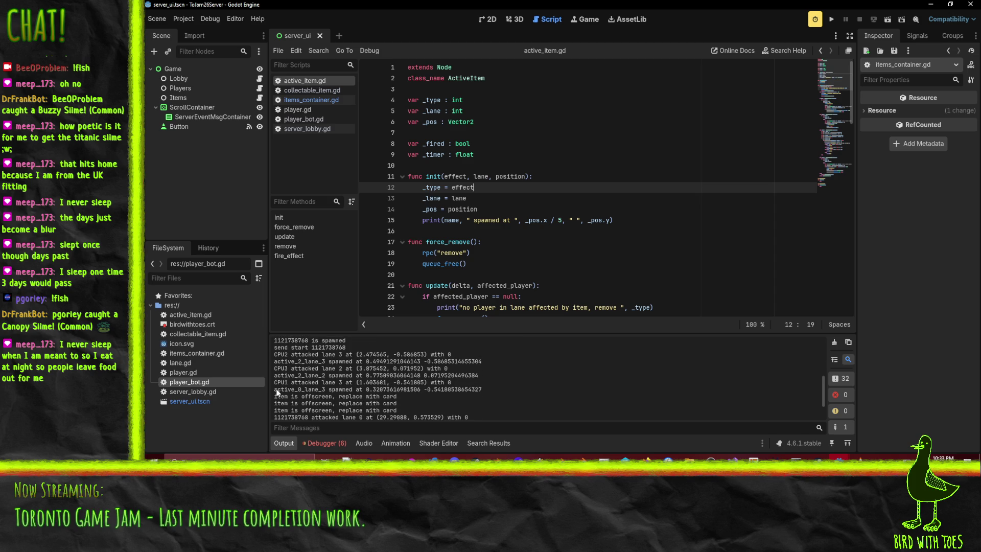
scroll(277, 392, down, 4)
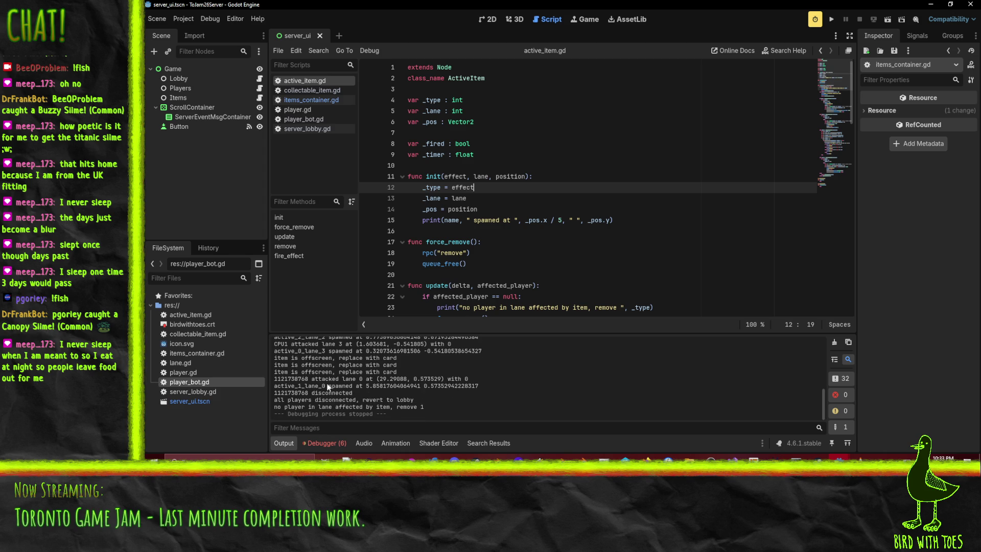
drag(274, 388, 481, 389)
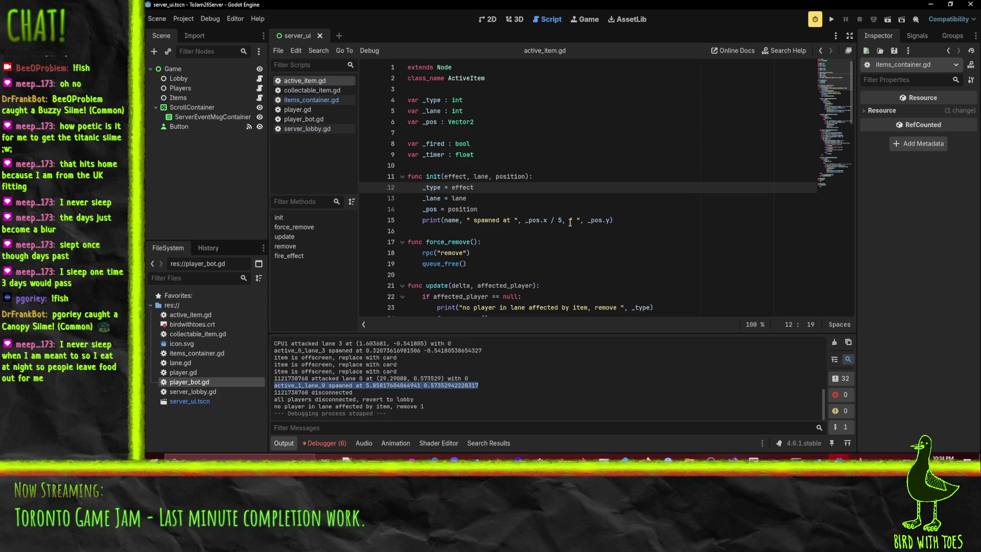
Scroll through active_item.gd's init and put the caret at the end of line 14
scroll(643, 199, down, 8)
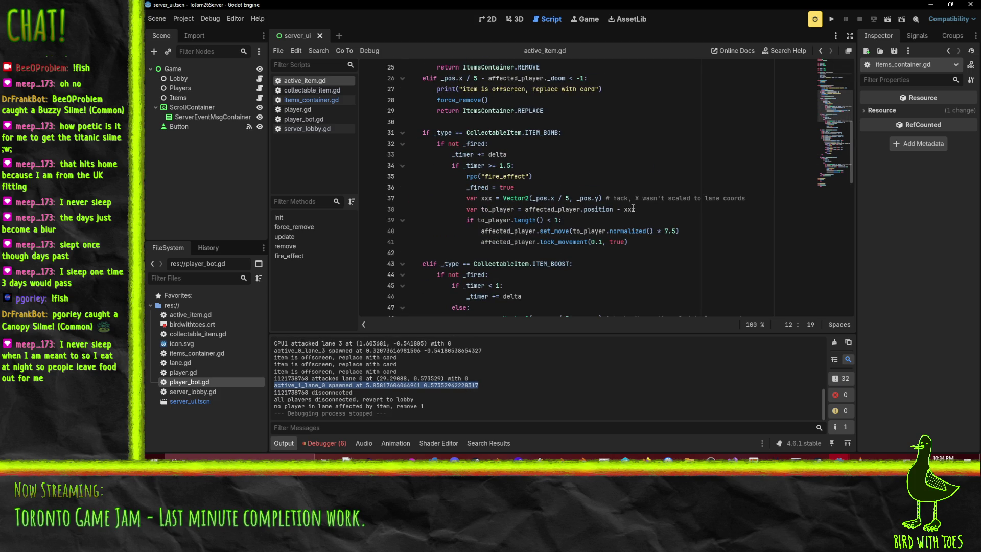
scroll(649, 212, down, 3)
scroll(645, 220, down, 6)
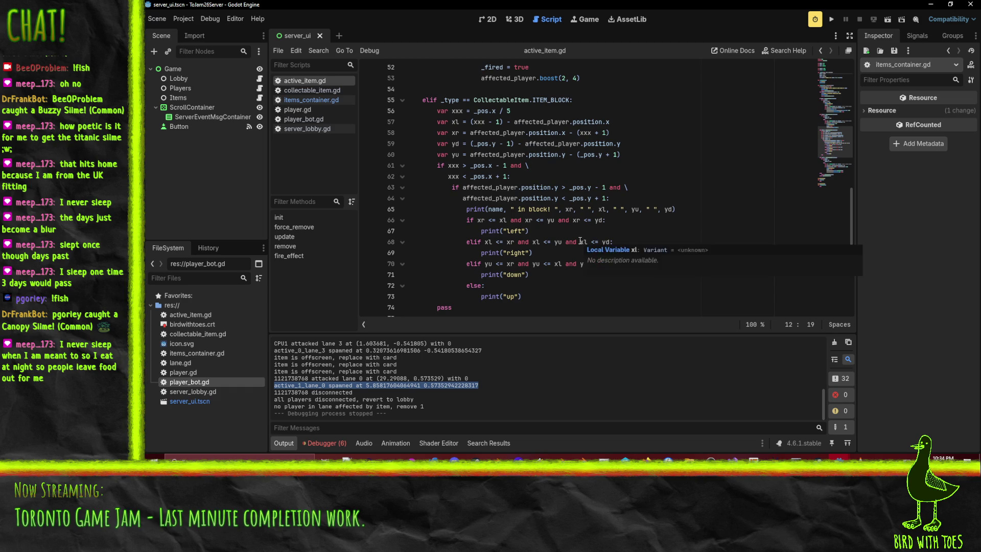
click(537, 209)
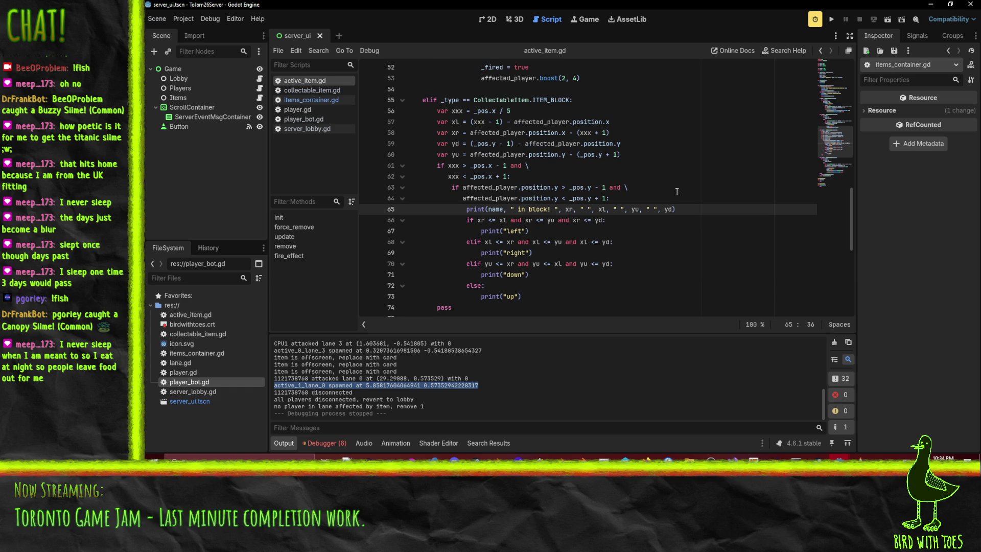
scroll(676, 190, up, 17)
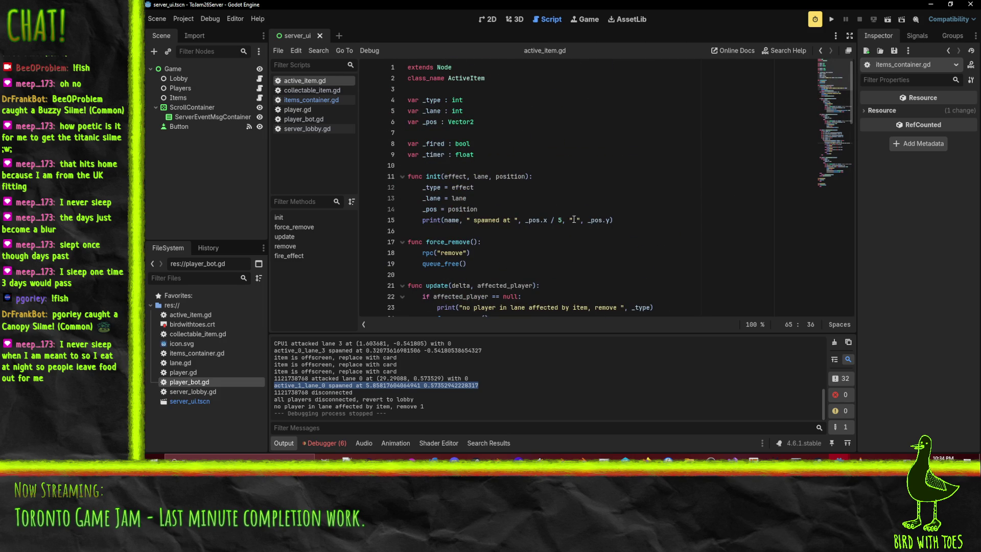
click(516, 212)
Add '_pos.x = _pos.x / 5 # hack: position not scaled by client' and drop ' / 5' from the spawn print
key(Return)
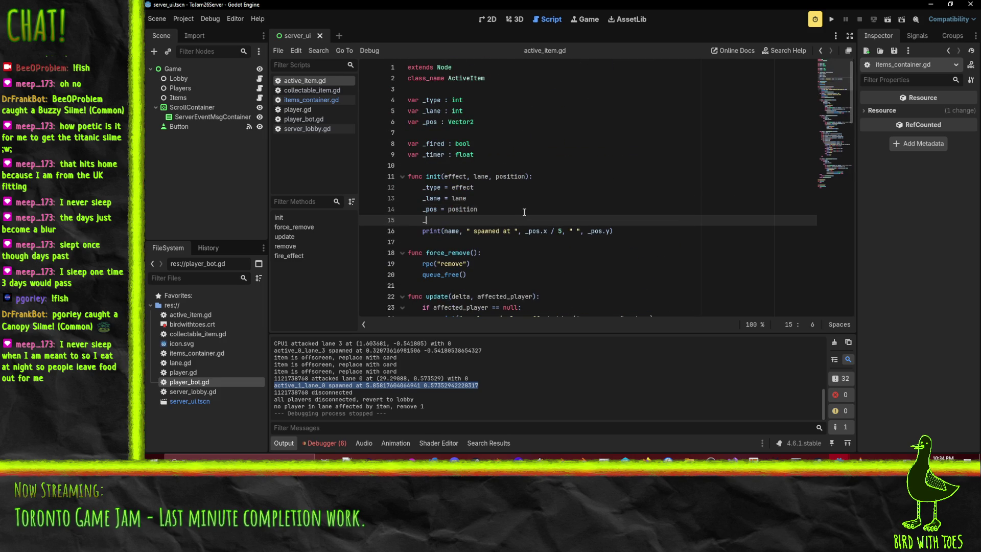
text(_pos.x = _pos)
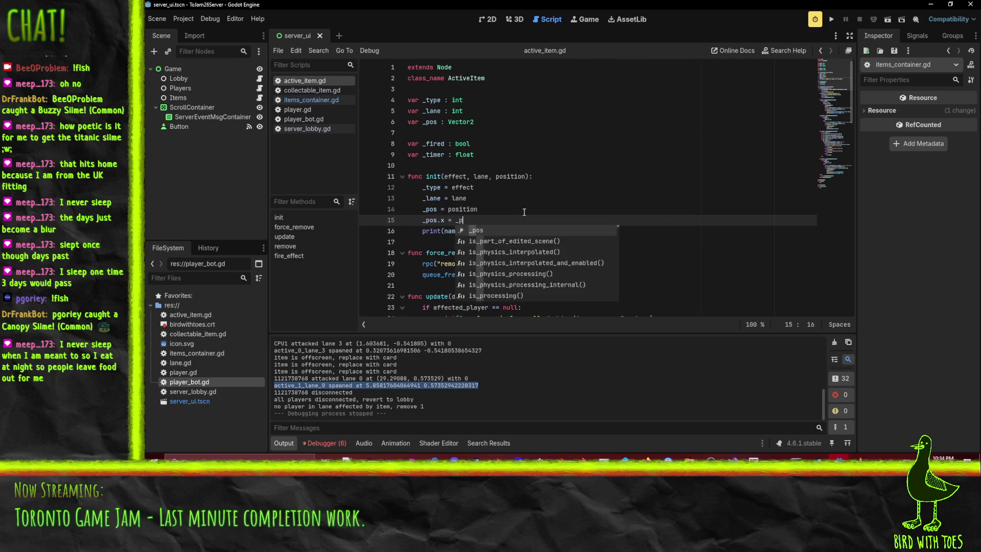
text(.x / 5 # hac)
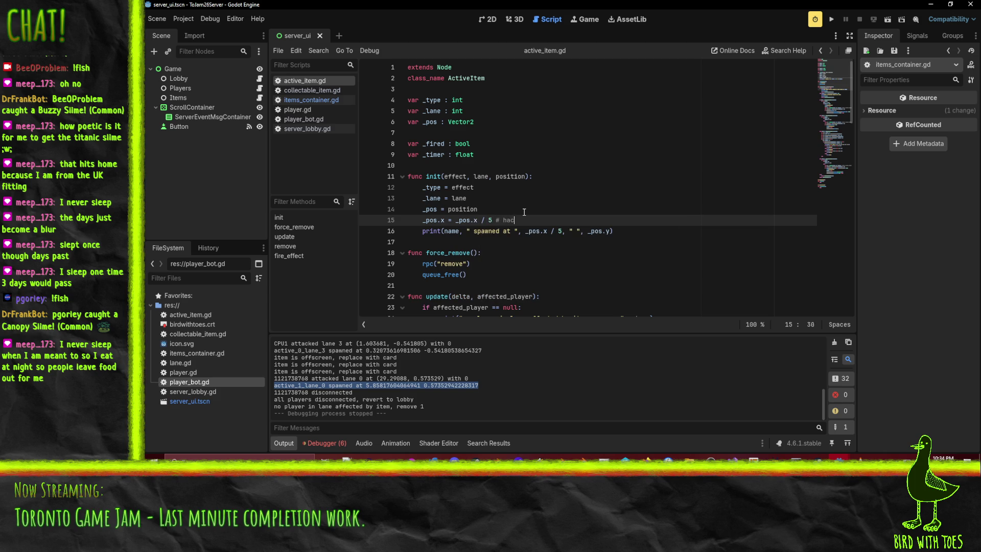
text(k: position not scaled b)
text(y cli)
key(Down)
key(Home)
key(Home)
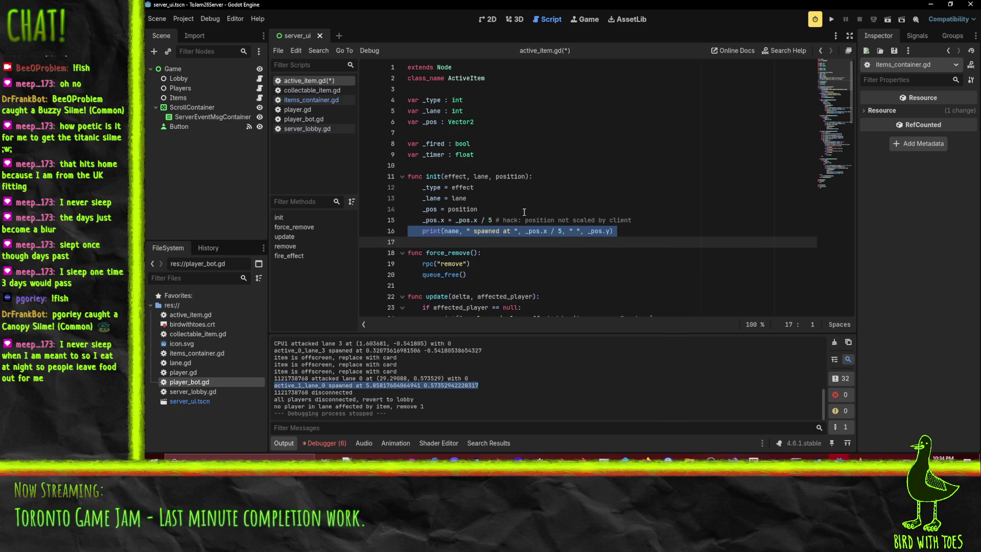
double_click(545, 231)
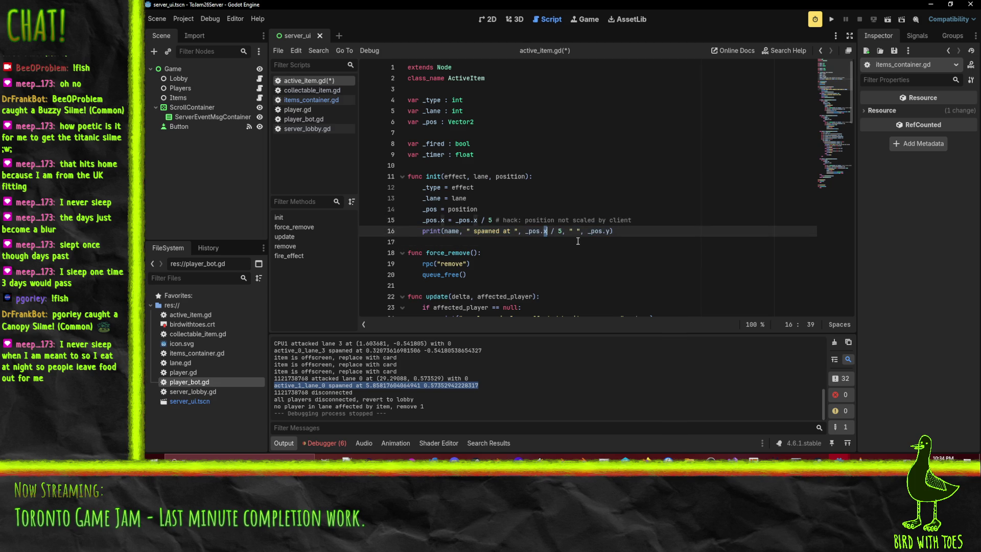
key(shift+Right)
key(shift+Right)
key(shift+Right)
key(BackSpace)
key(BackSpace)
key(ctrl+f)
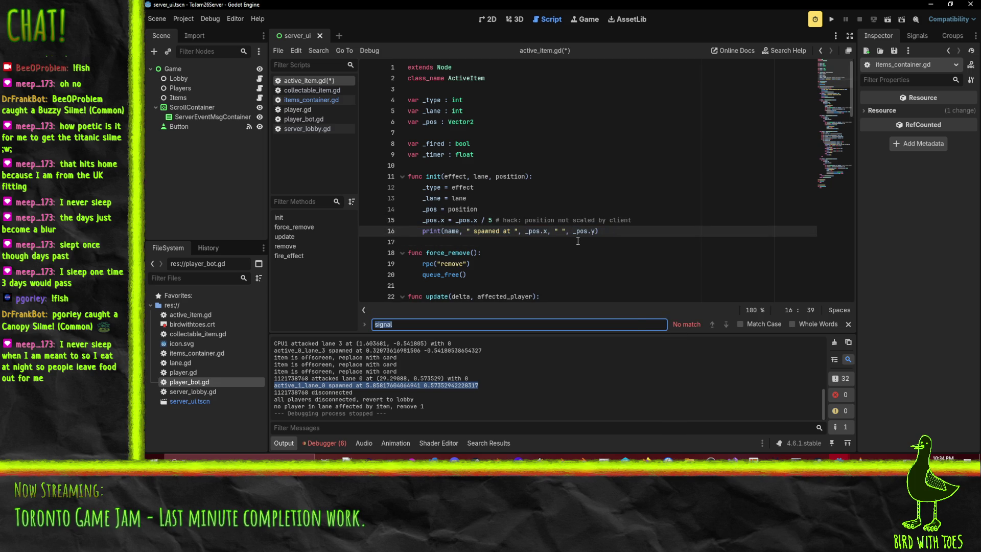
Find 'hack' notes, delete the bomb branch's xxx line and use _pos in its check
text(hack)
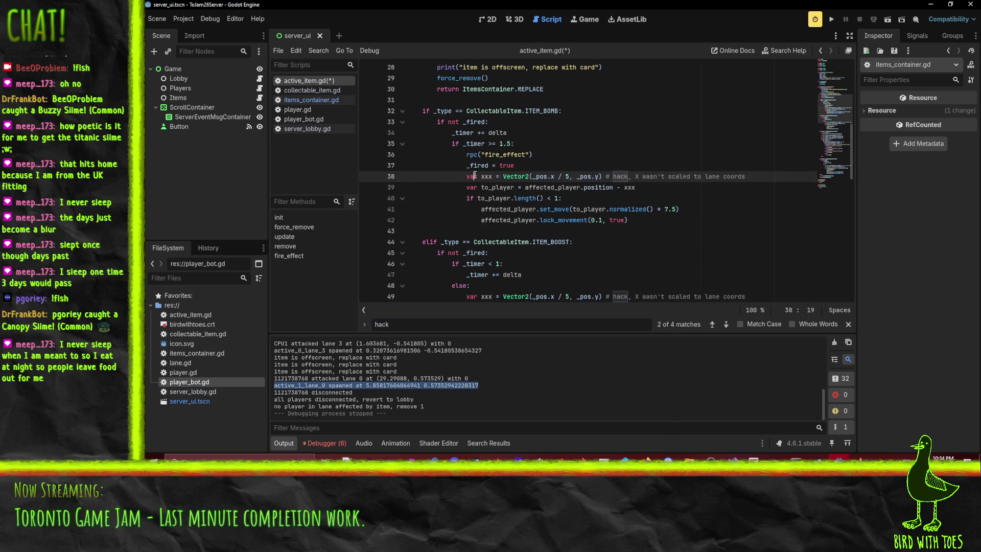
triple_click(571, 178)
key(BackSpace)
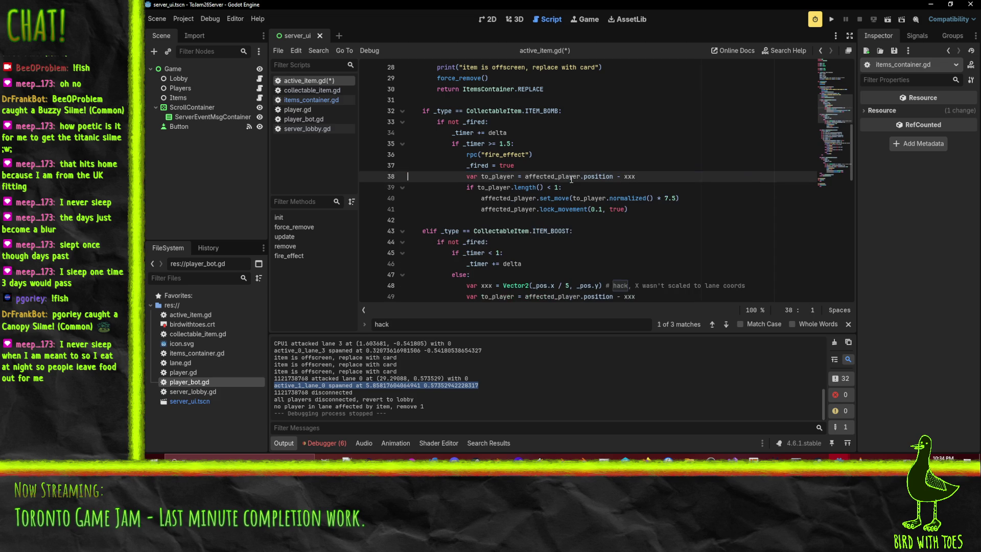
double_click(627, 175)
text(_pos)
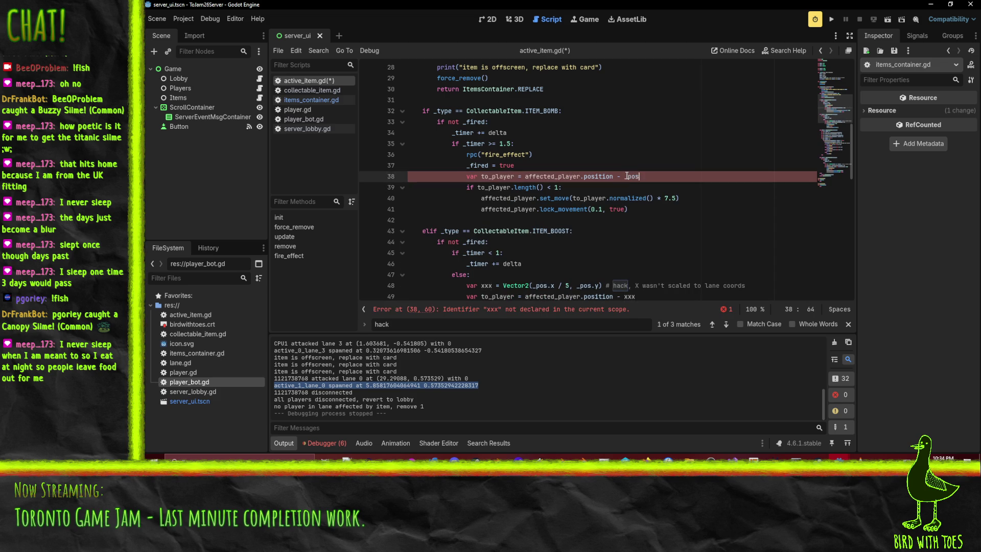
key(Escape)
Delete the boost branch's xxx line and replace its xxx reference with _pos
scroll(496, 185, down, 3)
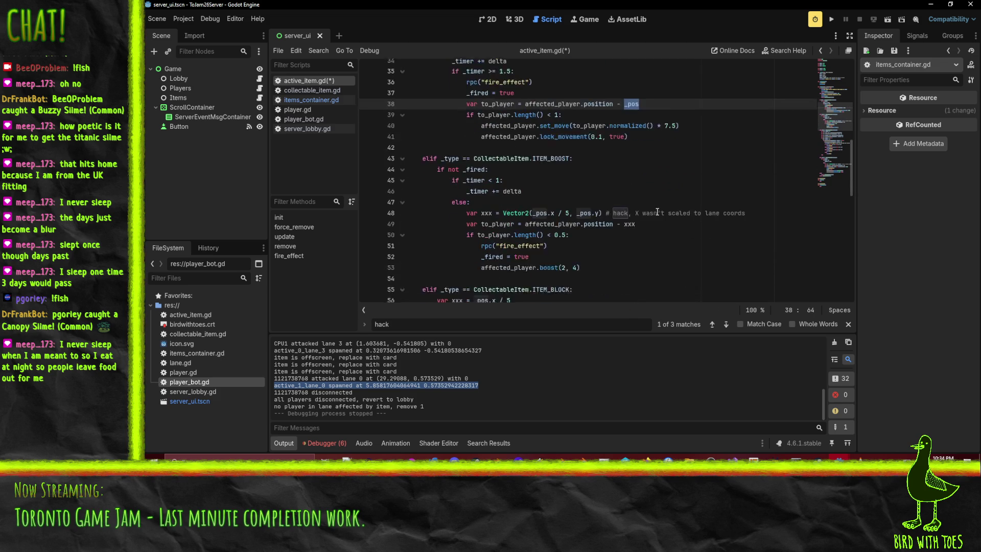
click(484, 187)
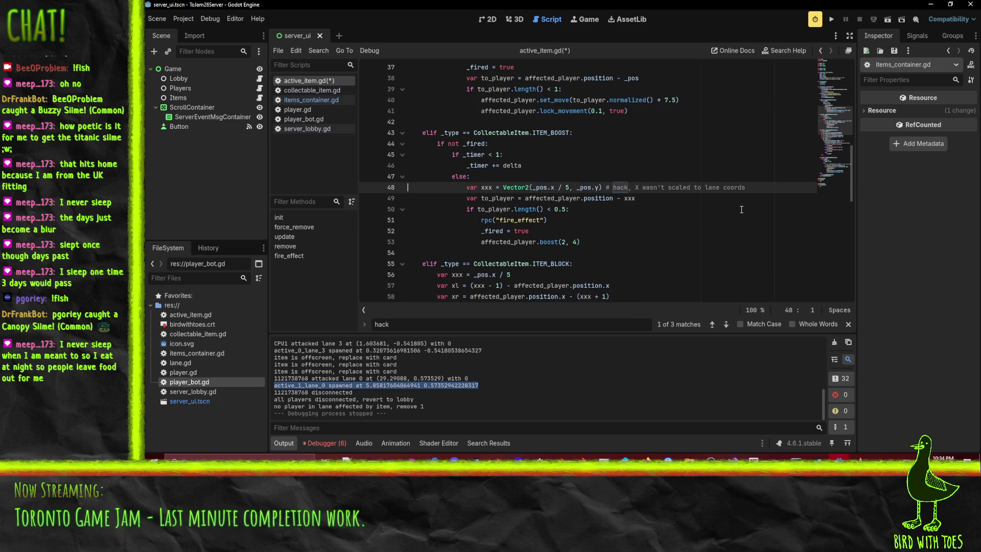
key(shift+Down)
key(Delete)
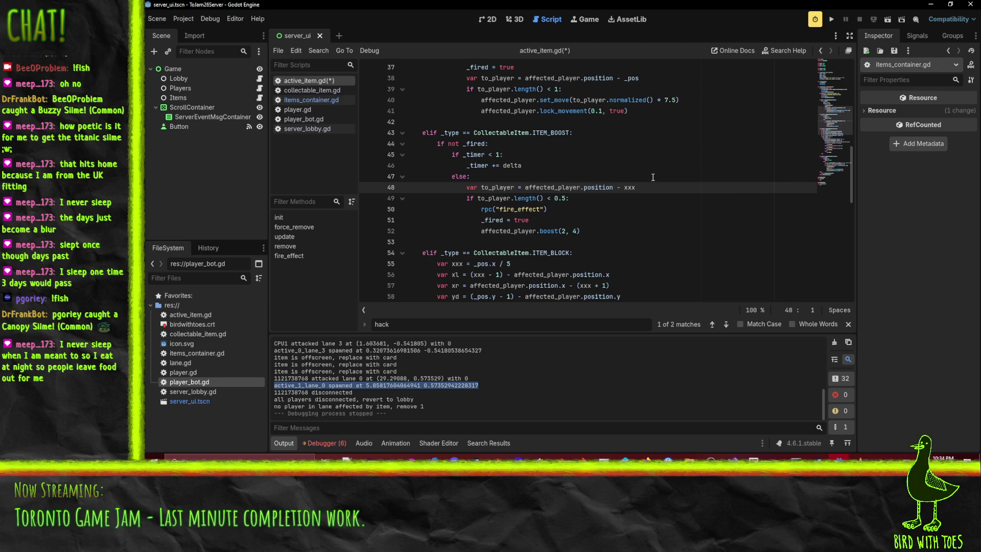
double_click(629, 187)
text(_pos)
Delete the block branch's xxx line and use _pos.x in the left and right bound calculations
scroll(626, 189, down, 3)
click(503, 165)
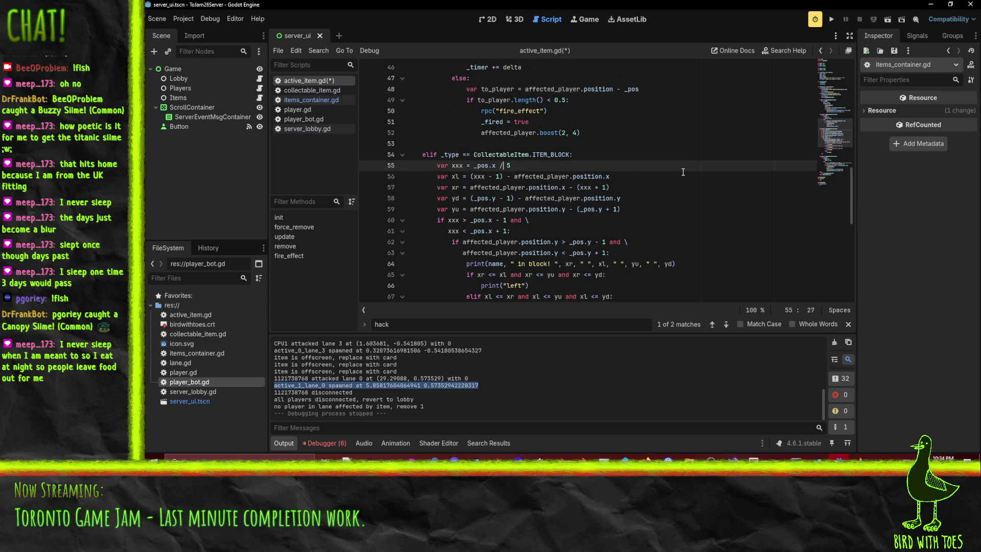
key(shift+Down)
key(Delete)
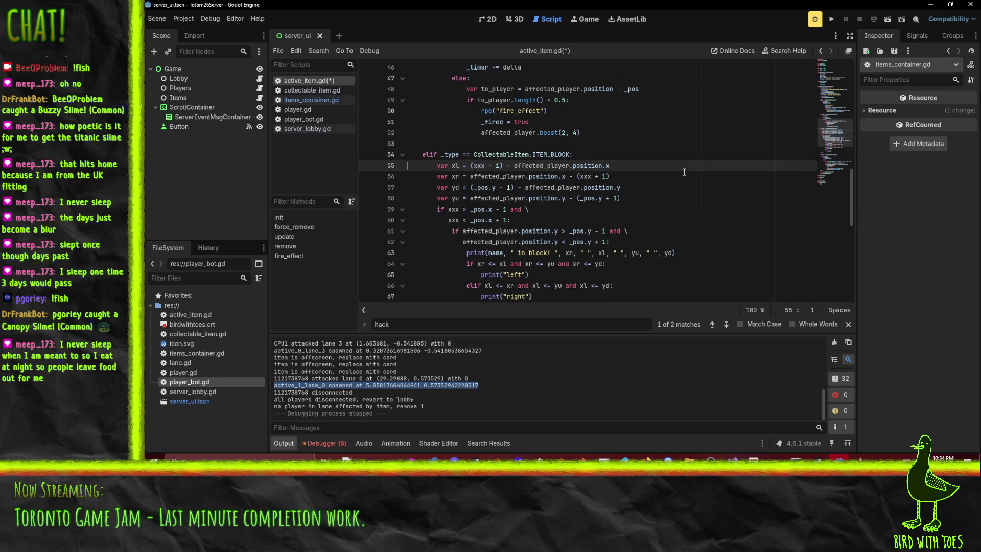
click(471, 166)
double_click(482, 166)
text(_pos.x)
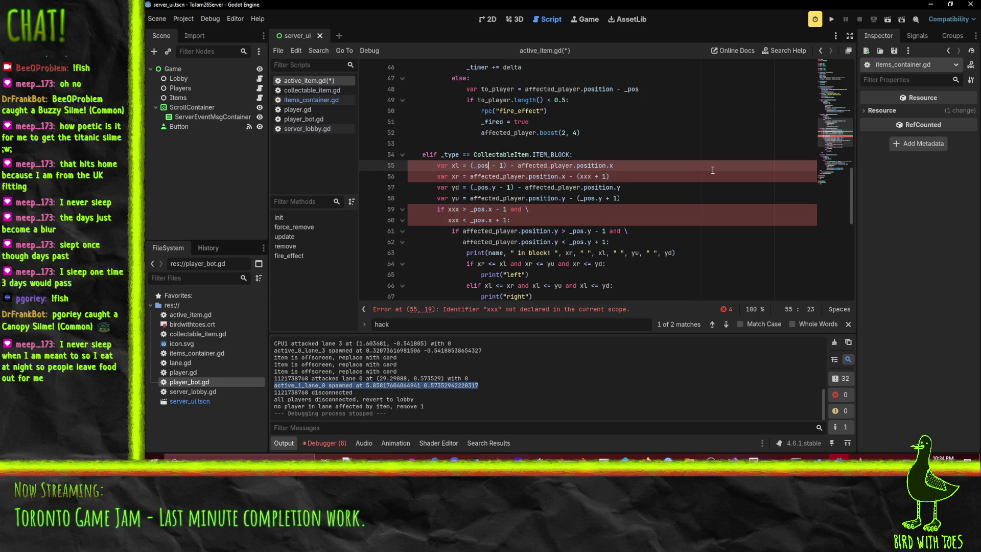
key(shift+Left)
key(shift+Left)
key(shift+Left)
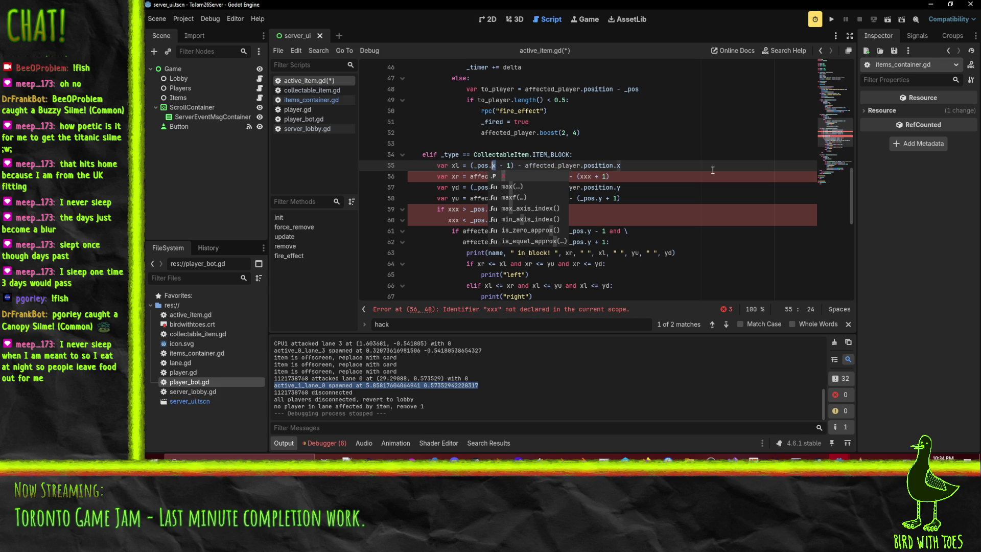
key(ctrl+c)
double_click(586, 177)
key(ctrl+v)
Replace xxx in the block's x check on line 59 with affected_player.position.x
click(500, 197)
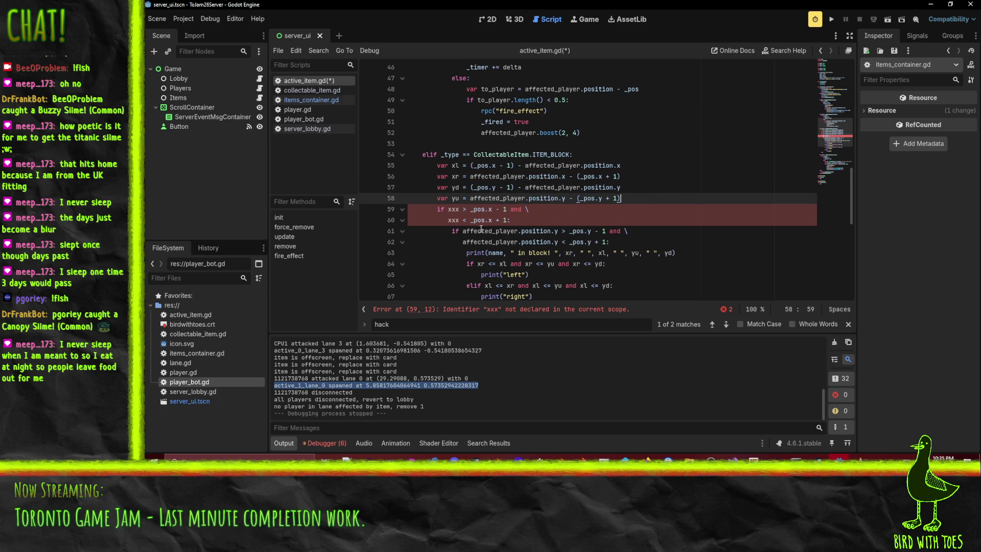
click(450, 209)
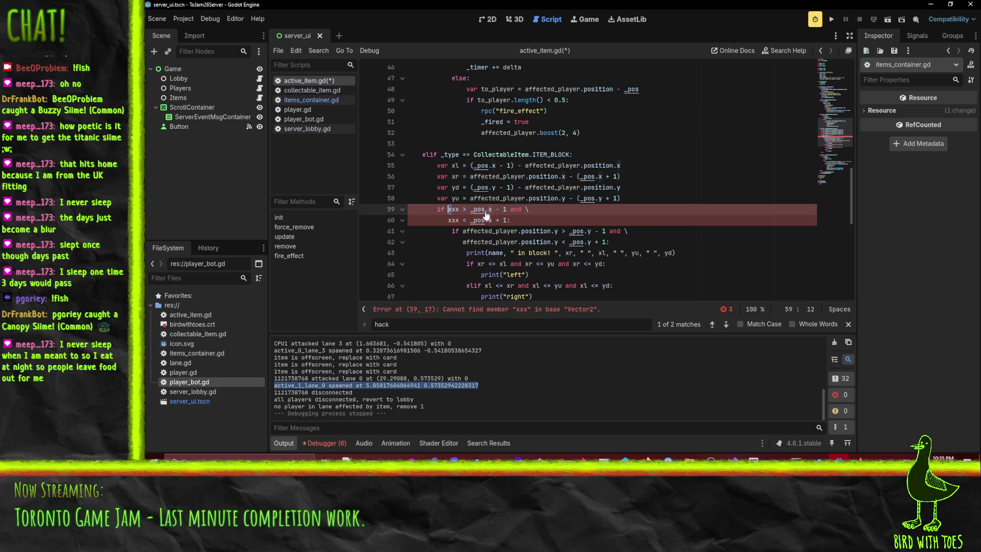
click(588, 198)
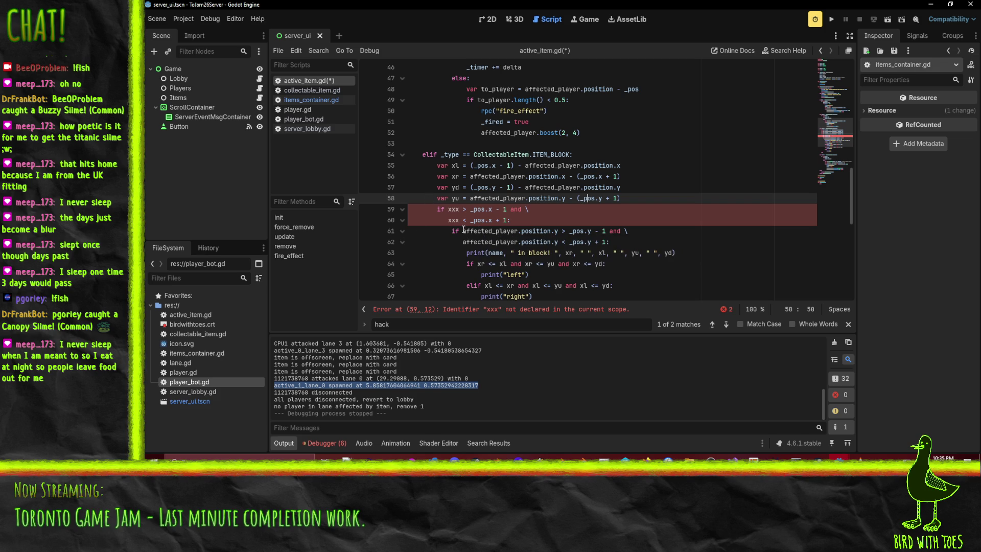
drag(462, 230, 557, 231)
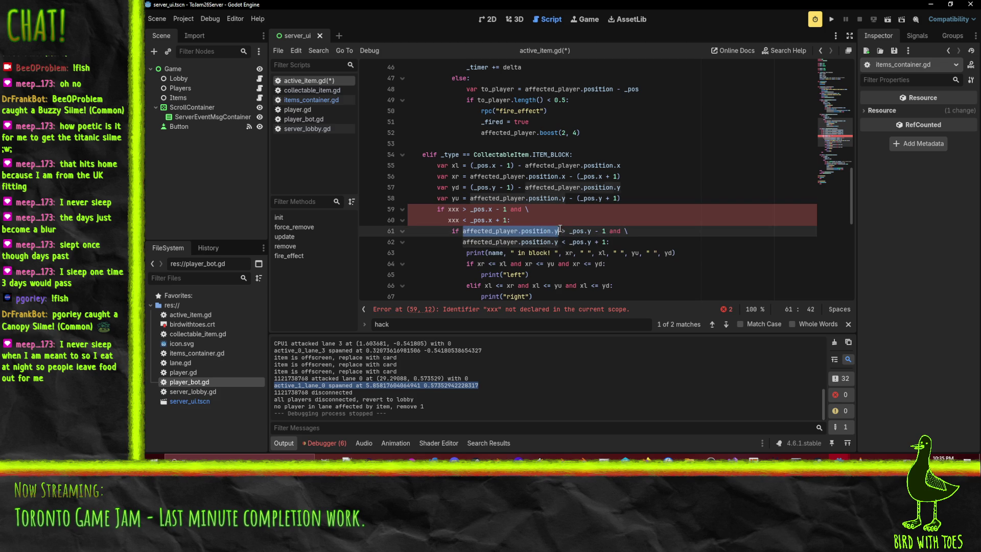
key(ctrl+c)
double_click(454, 209)
key(ctrl+v)
key(BackSpace)
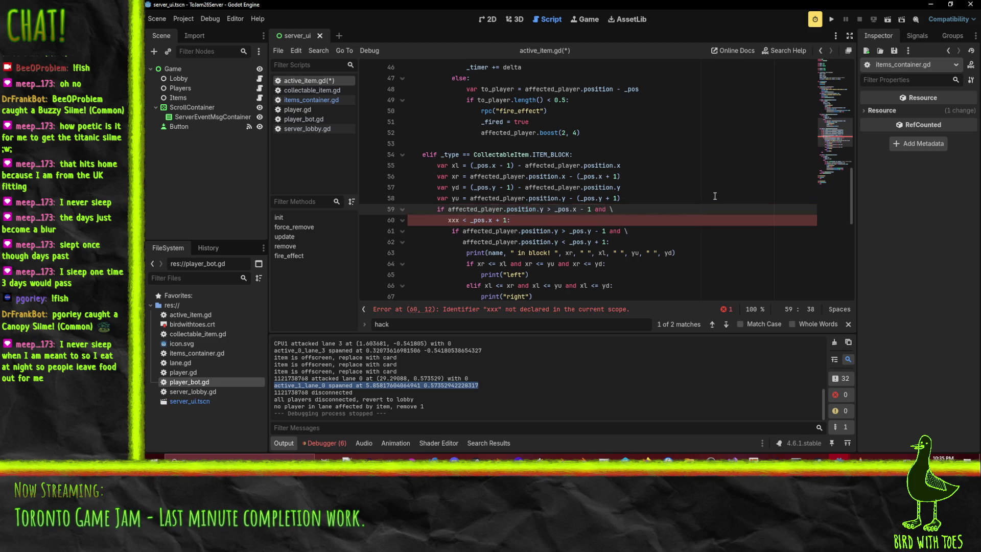
text(x)
key(shift+Left)
key(shift+Left)
key(shift+Left)
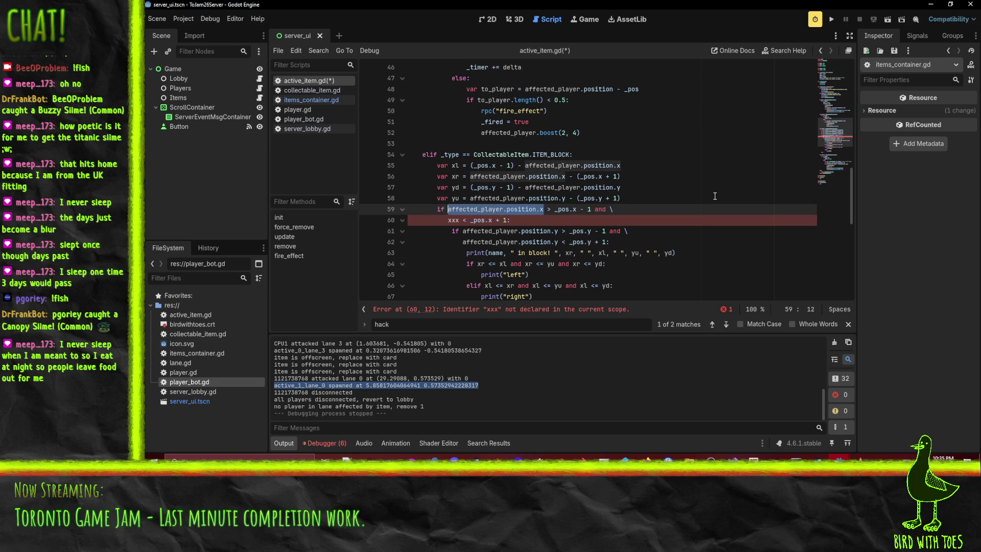
key(ctrl+c)
Replace xxx on line 60 with affected_player.position.x as well, then save the script
key(Down)
key(shift+Right)
key(shift+Right)
key(shift+Right)
key(ctrl+v)
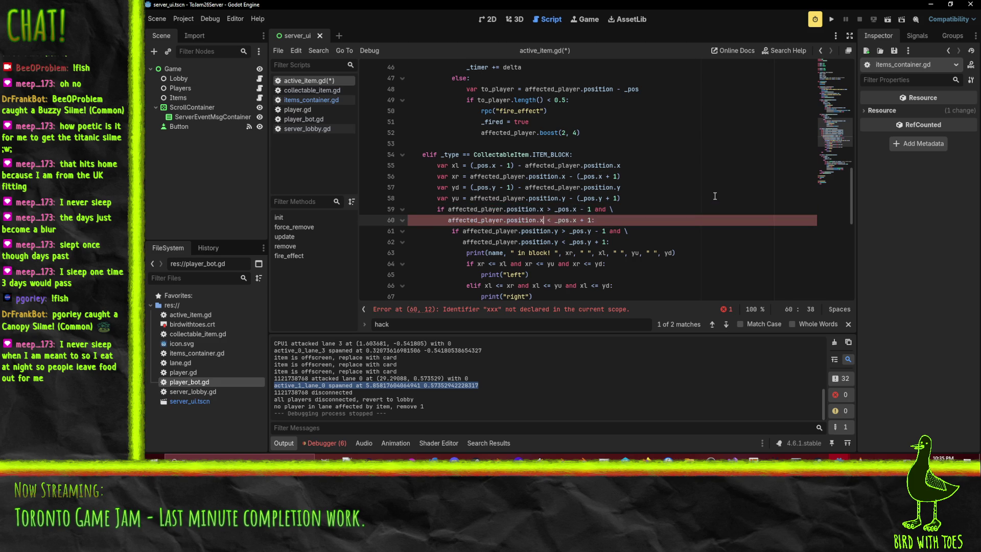
key(BackSpace)
text(y)
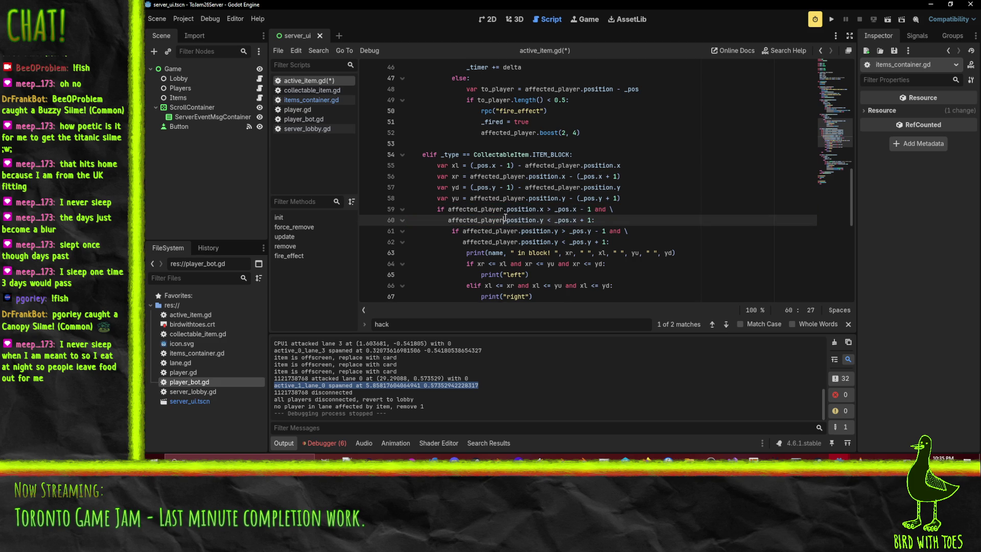
key(Delete)
text(x)
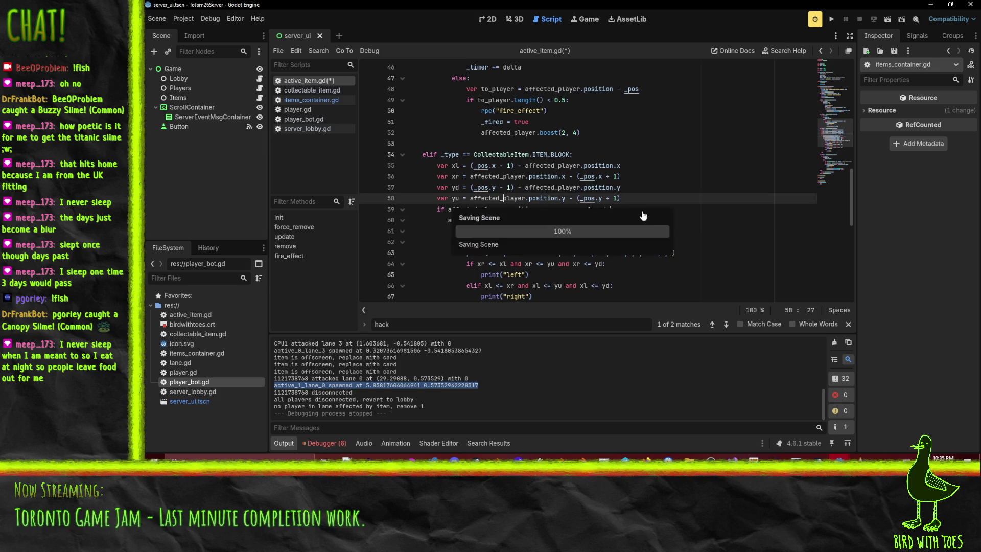
key(Down)
key(End)
key(ctrl+s)
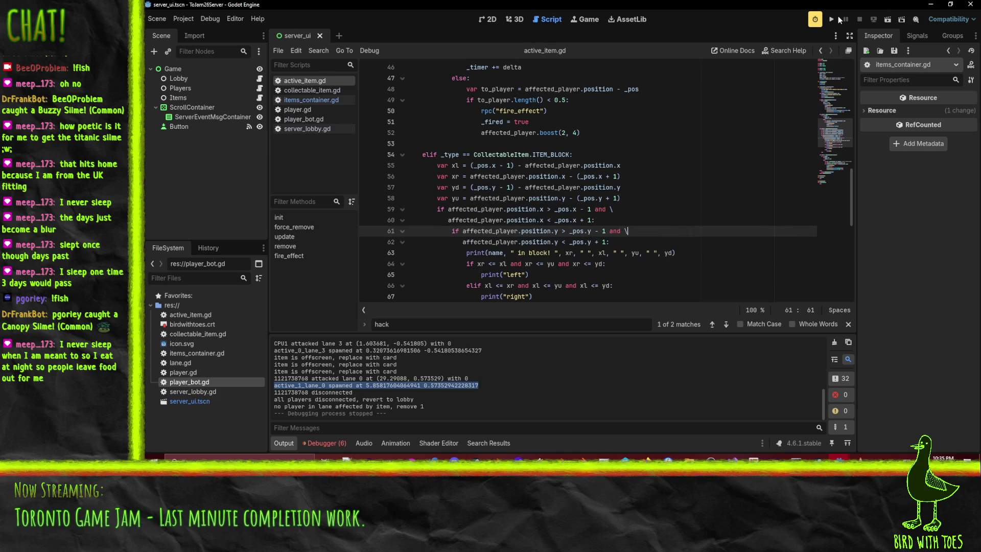
Run the server and client, join with the capped character, ready up, then stop the client with F8
click(838, 19)
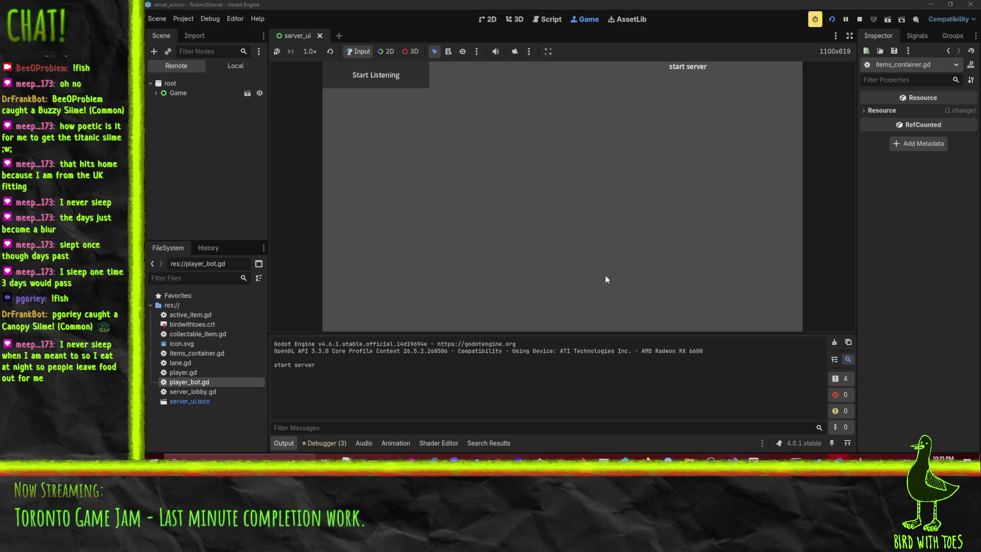
mouse_move(839, 456)
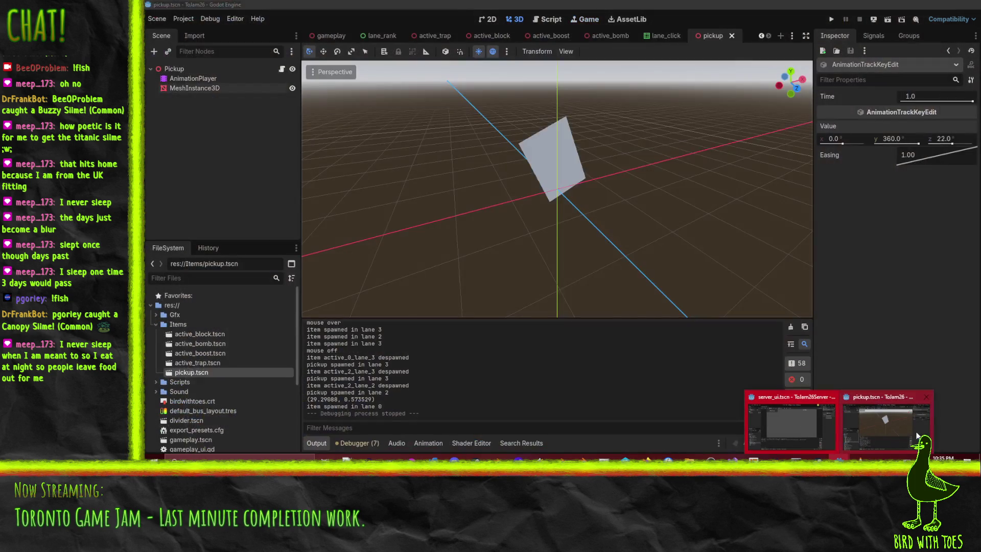
click(917, 436)
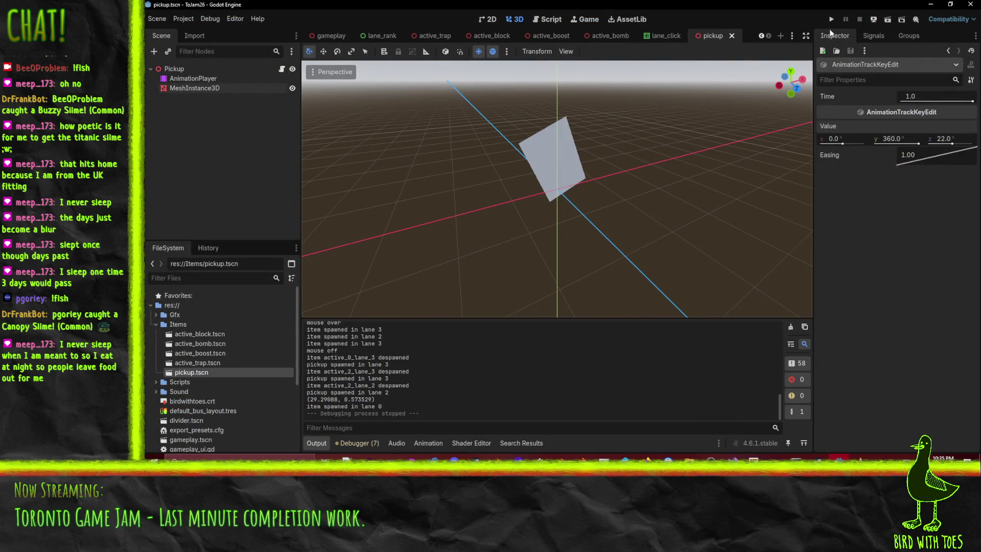
click(832, 19)
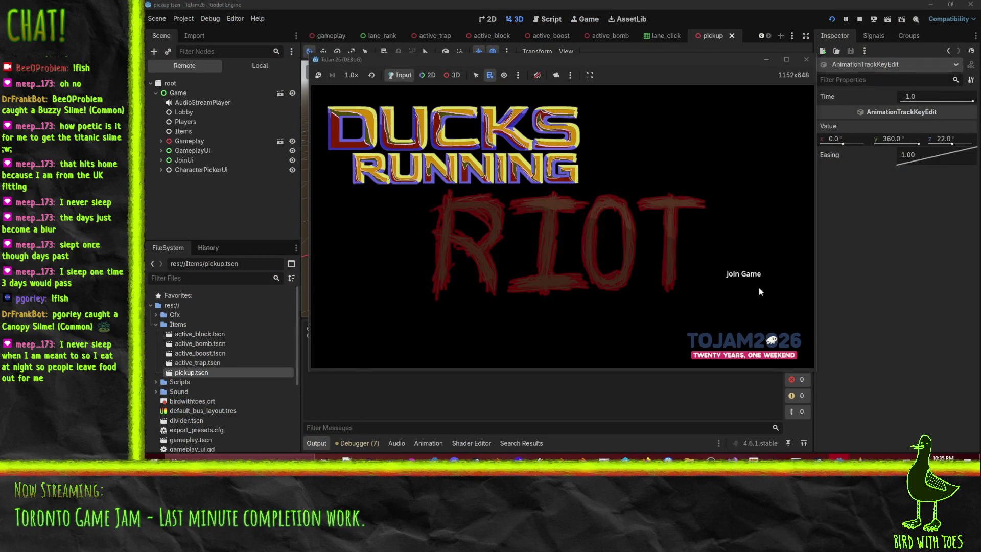
click(759, 283)
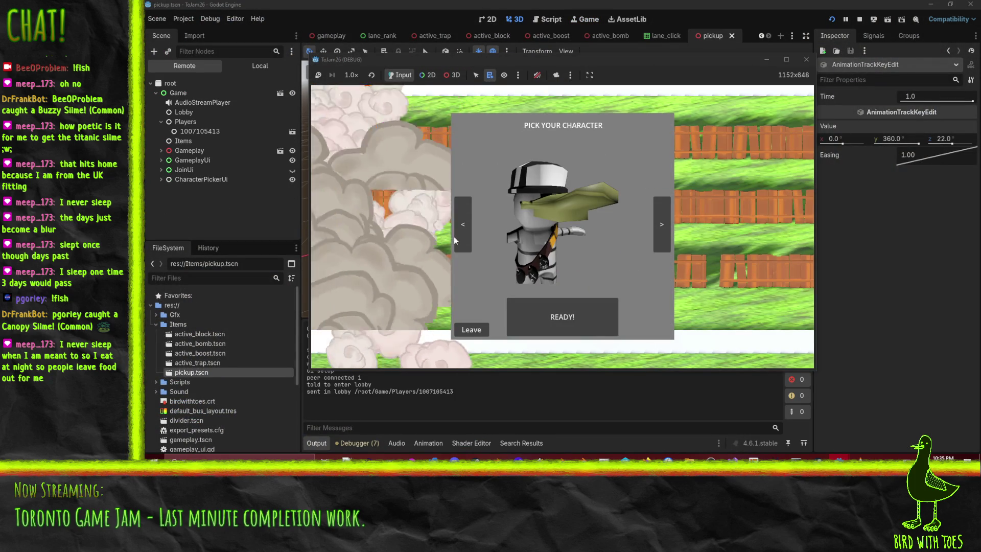
click(465, 238)
click(668, 231)
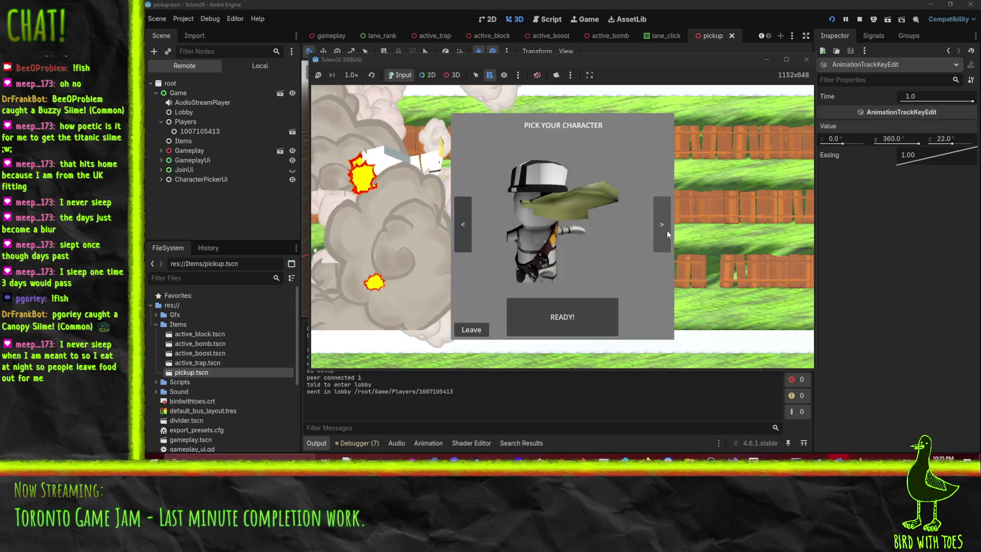
click(582, 311)
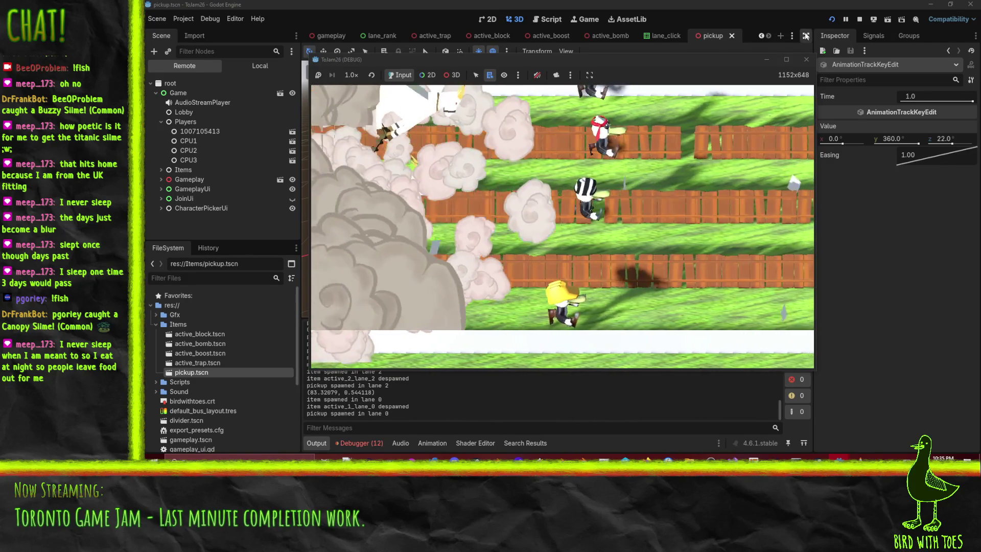
key(F8)
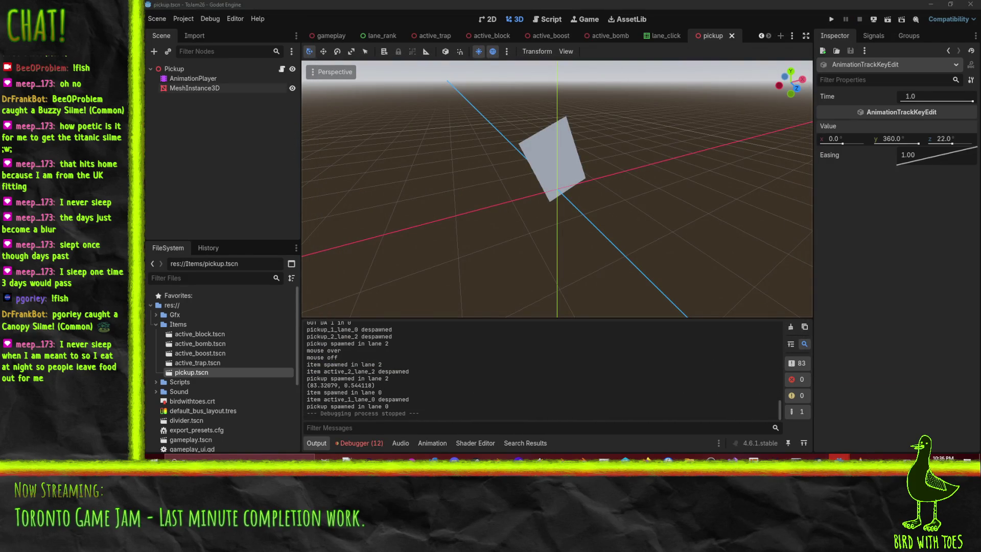
Stop the running server game and show its Output log
mouse_move(839, 457)
click(799, 429)
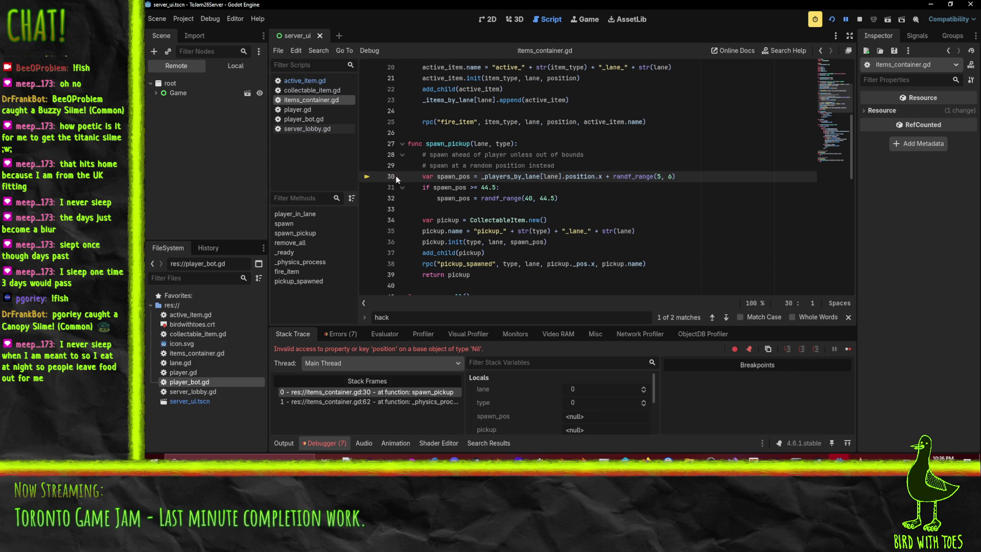
mouse_move(549, 179)
click(860, 20)
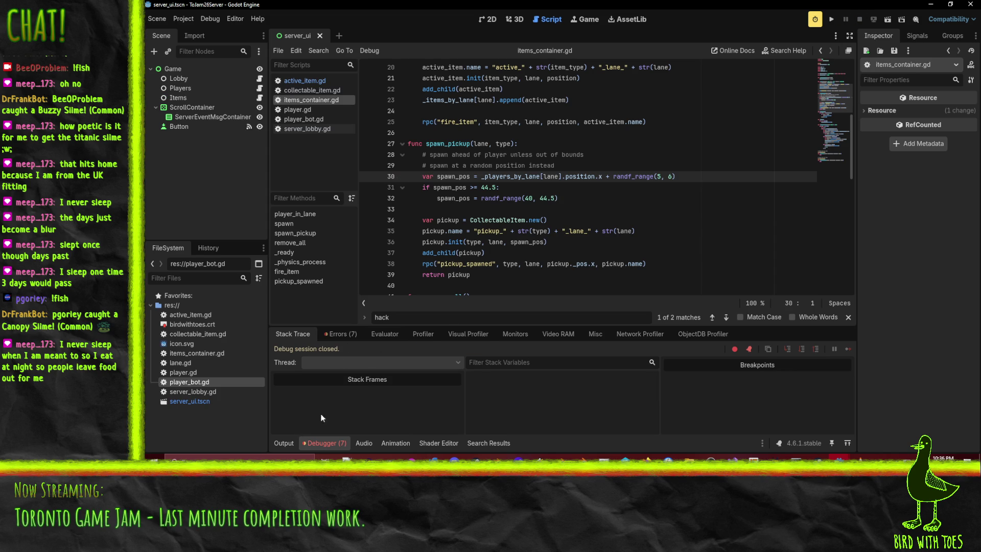
click(284, 443)
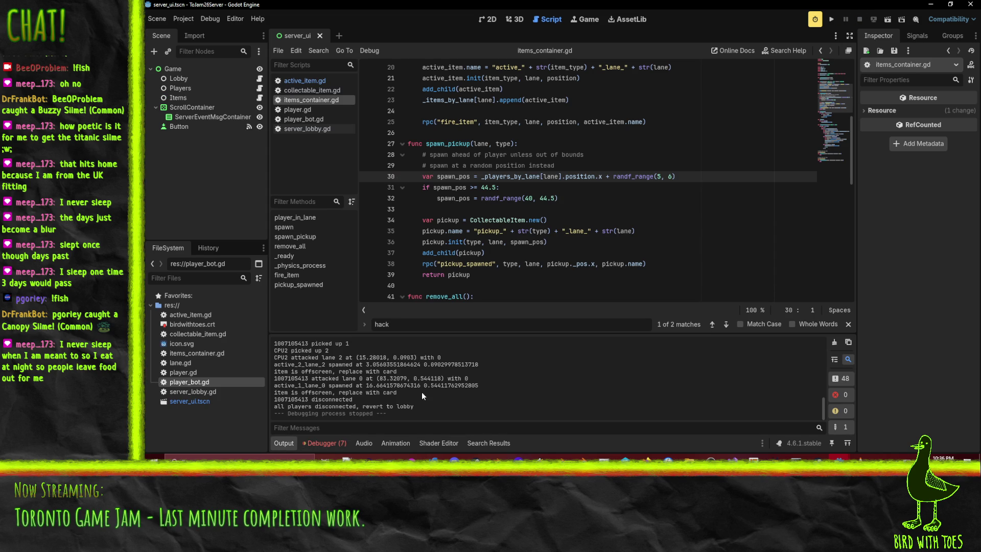
Comment out the use_item call on line 91 of player_bot.gd and relaunch the server
click(315, 119)
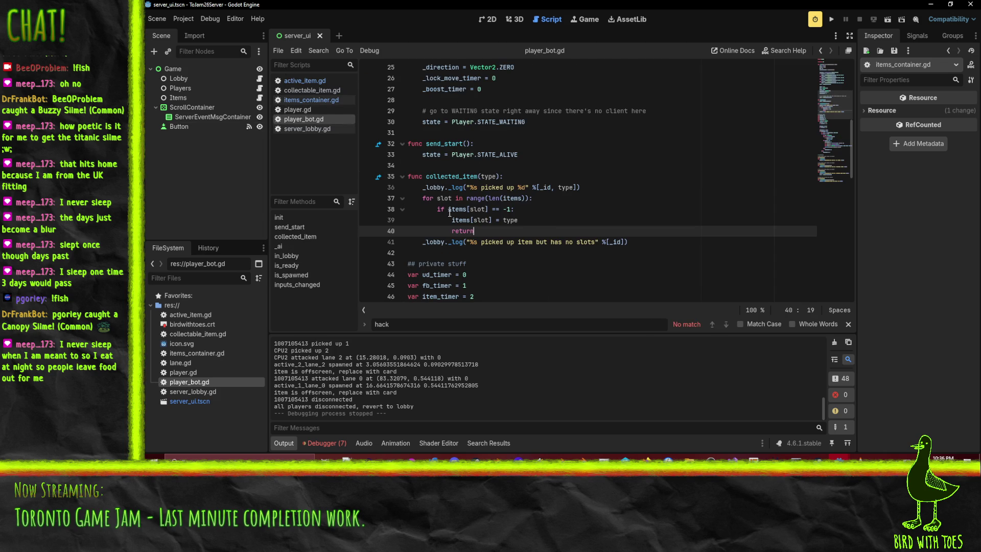
scroll(452, 226, up, 5)
scroll(452, 227, down, 5)
scroll(451, 227, down, 15)
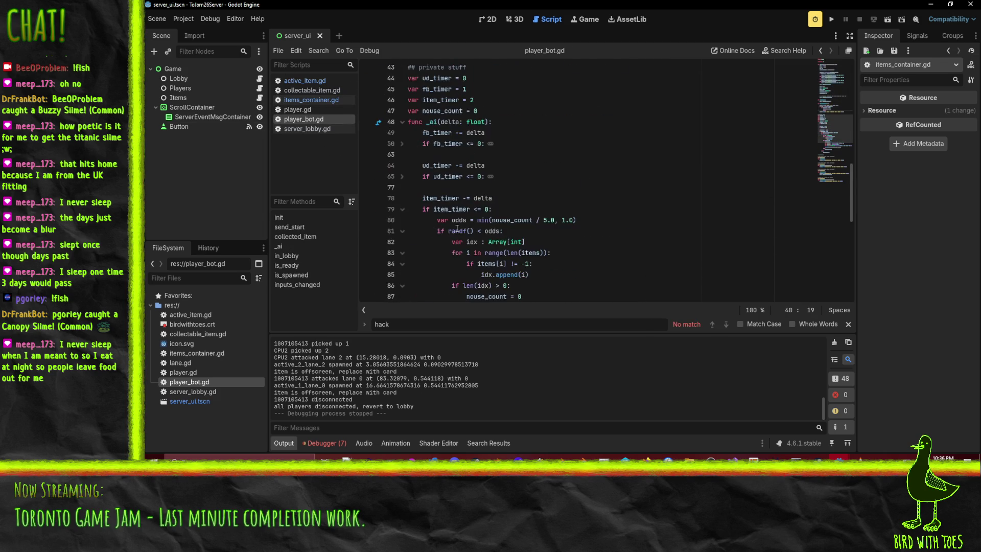
scroll(429, 250, down, 3)
scroll(429, 250, up, 3)
click(465, 210)
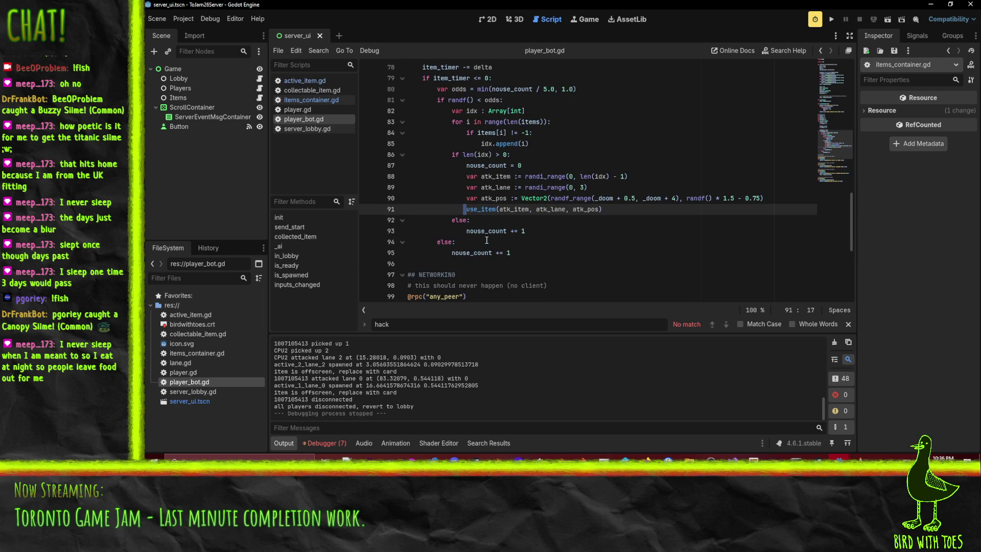
text(#)
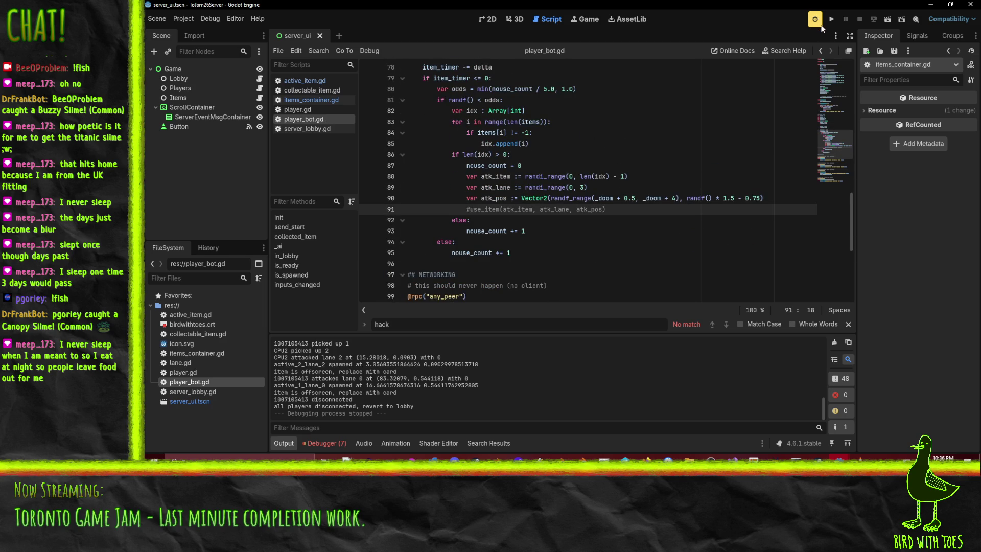
click(831, 19)
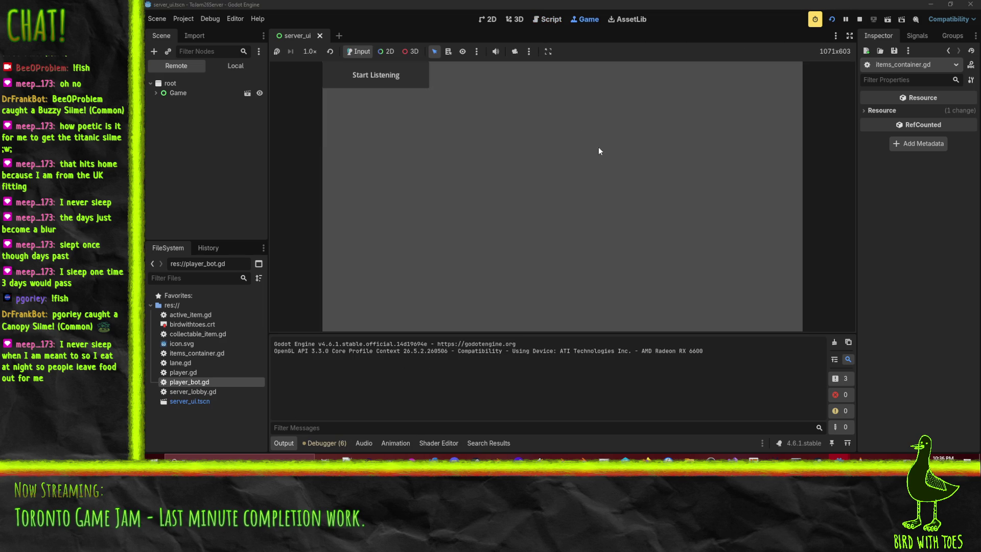
Start the server listening, run the client, join as the bird character and start the match
click(357, 78)
mouse_move(838, 459)
click(890, 431)
key(F5)
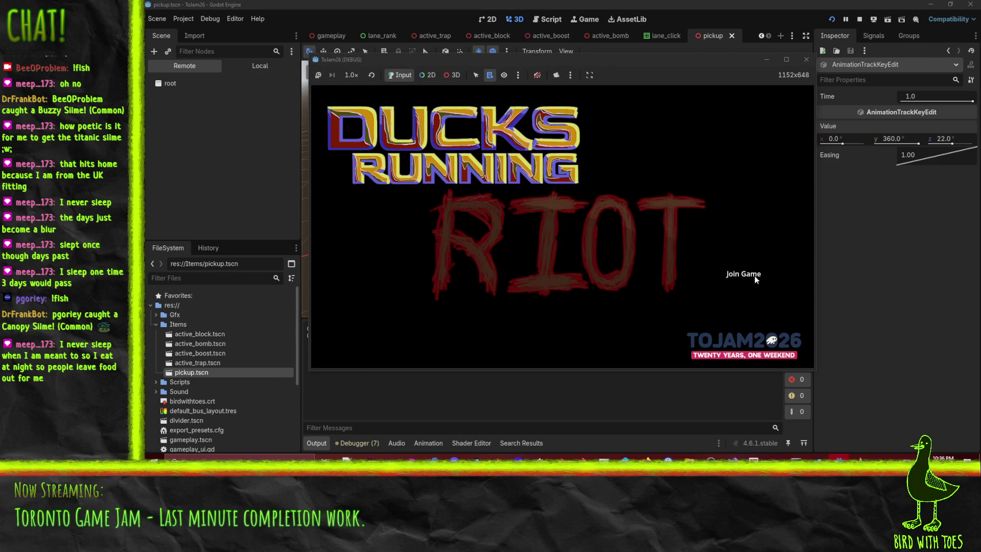
click(743, 274)
click(661, 243)
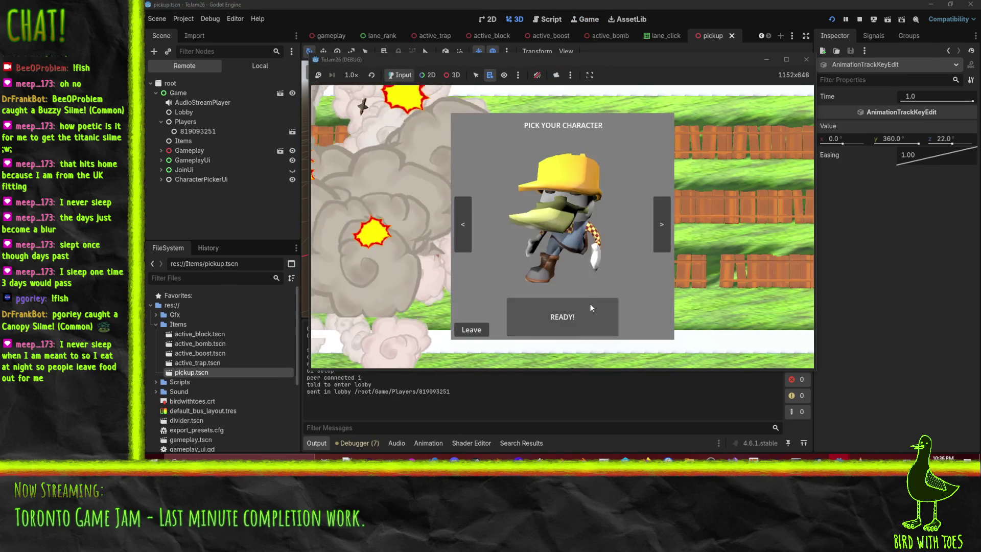
click(591, 303)
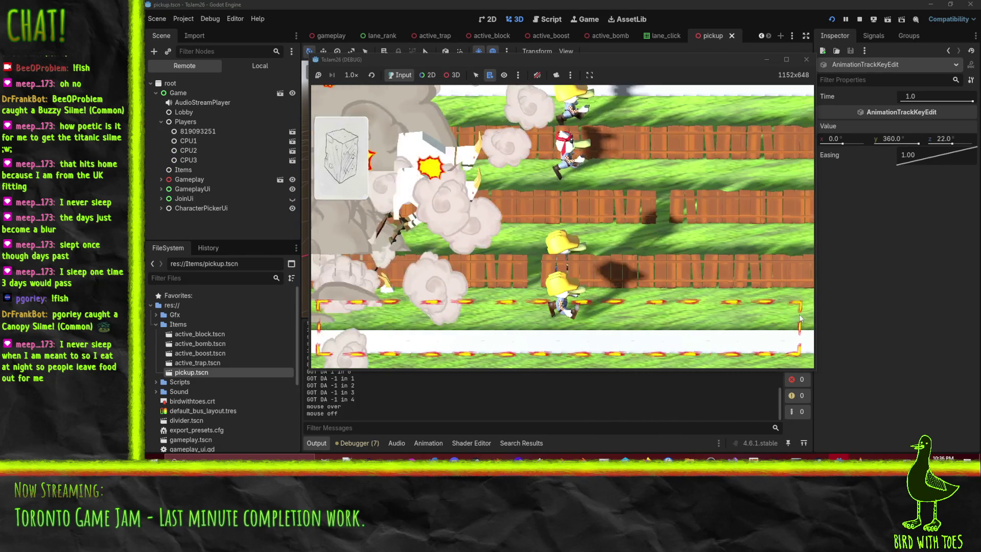
Drop the block item into lane 0, then stop both the client and server games
click(793, 318)
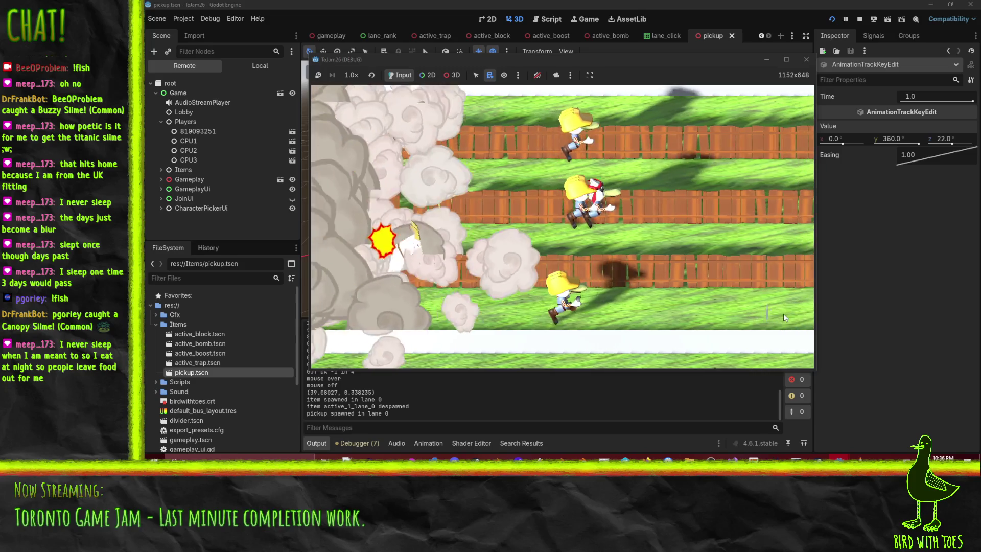
click(858, 20)
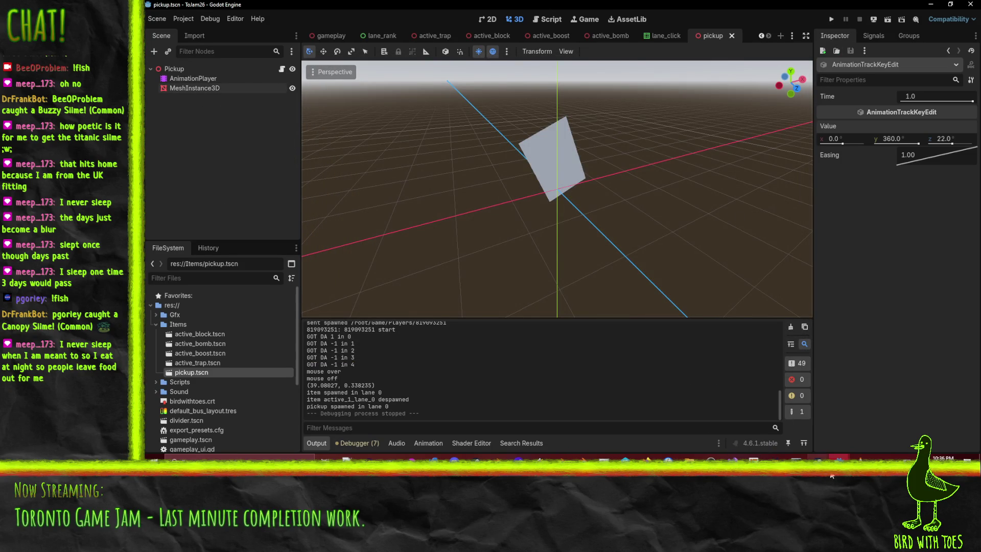
click(887, 430)
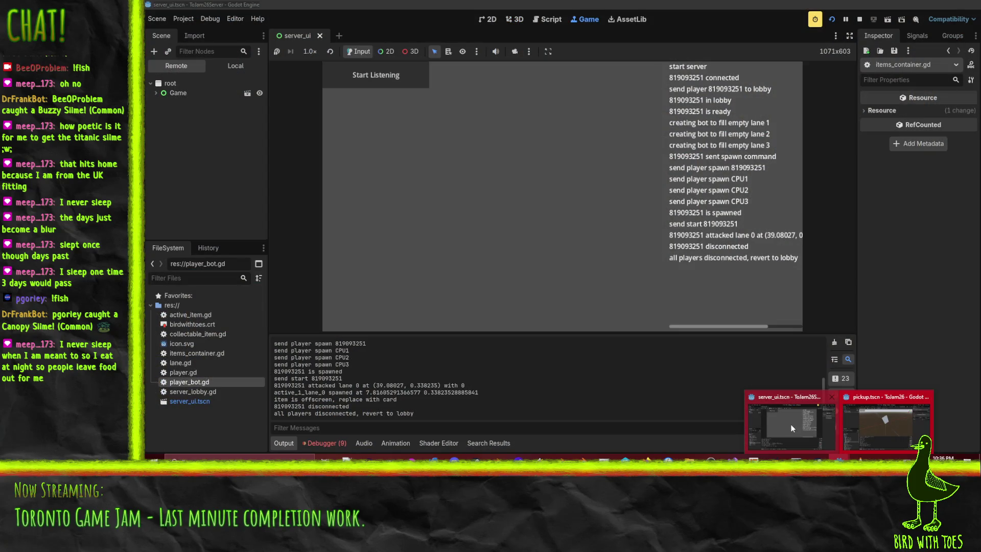
click(860, 19)
Back in the server editor, search player_bot.gd for 'xxx' and then '/ 5'
mouse_move(838, 457)
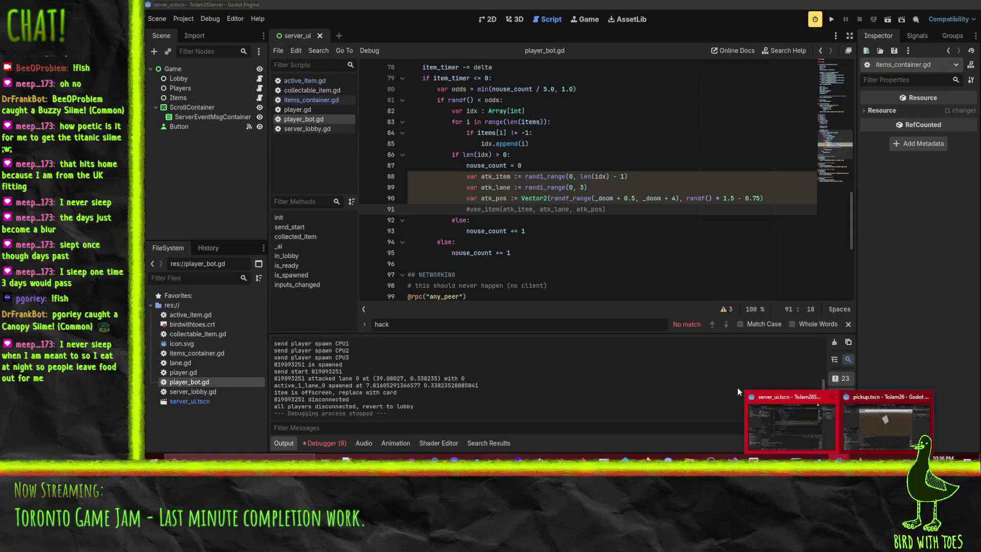
click(580, 176)
click(603, 248)
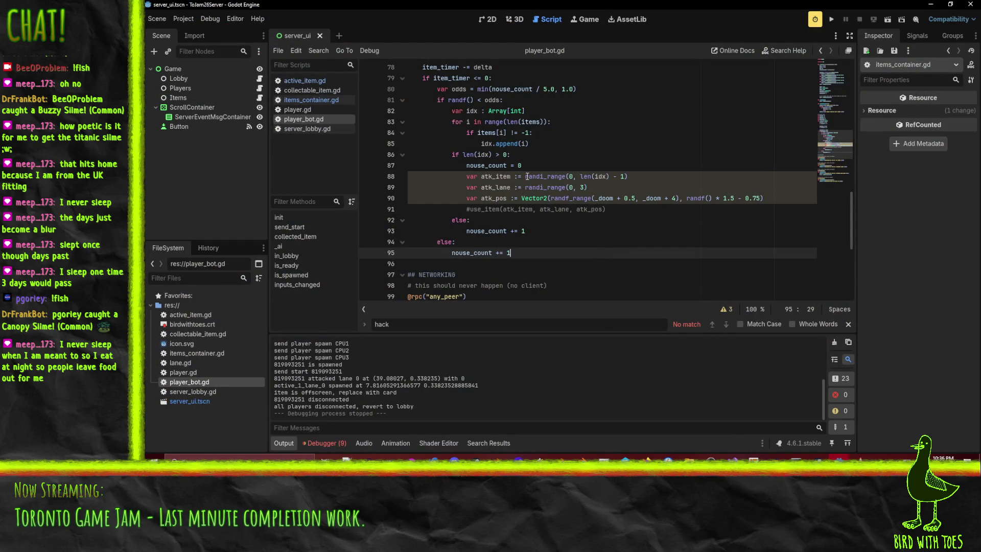
mouse_move(838, 457)
click(897, 428)
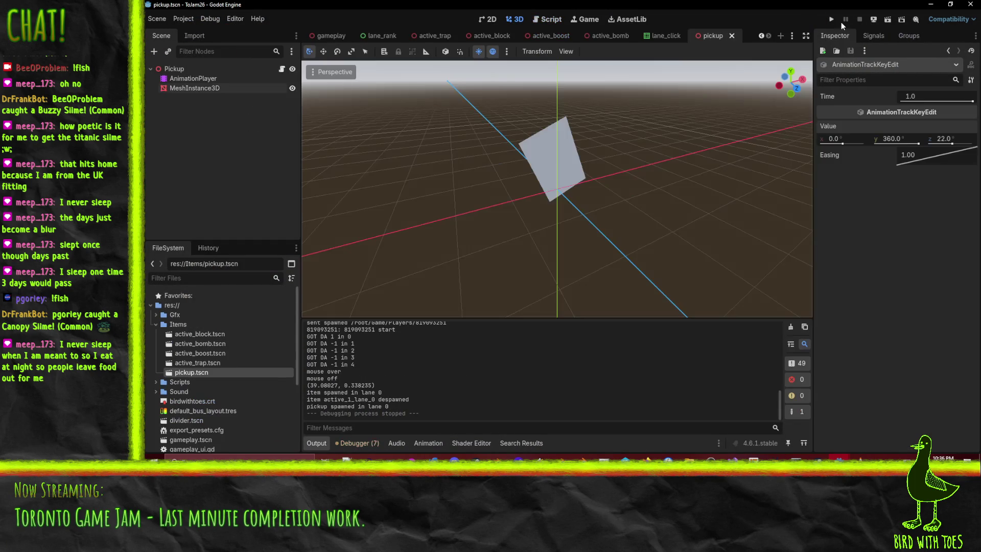
click(791, 414)
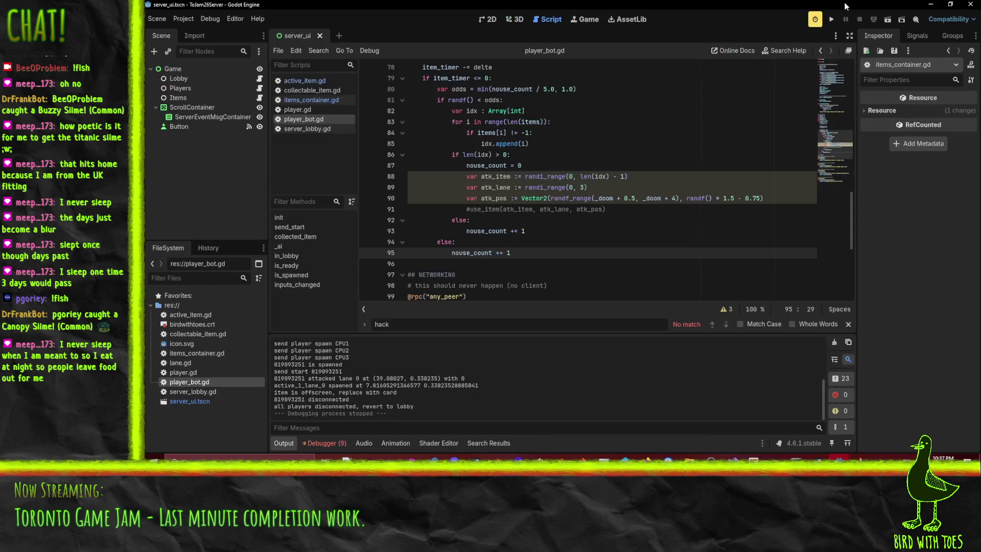
click(612, 154)
key(ctrl+f)
text(xxx)
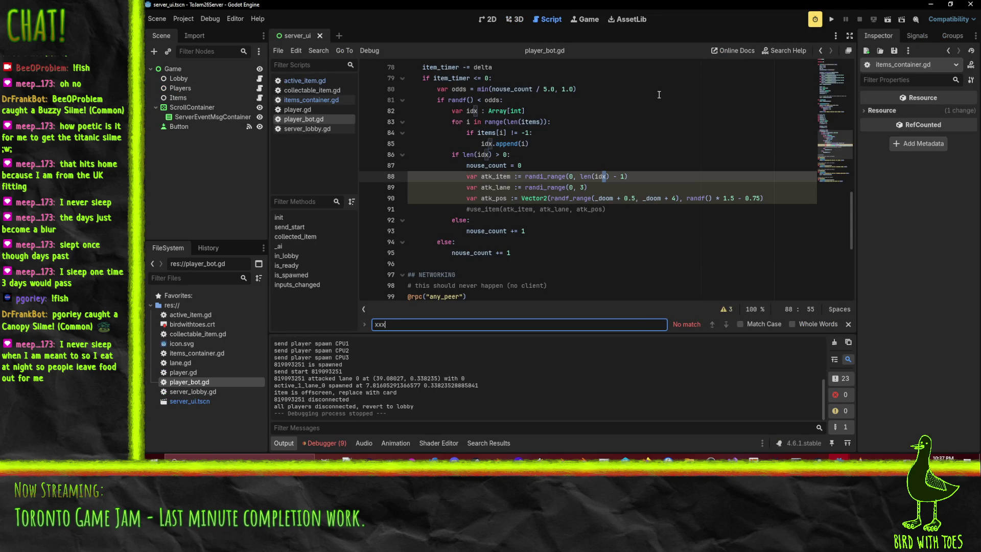
key(BackSpace)
key(BackSpace)
key(BackSpace)
text(/ 5)
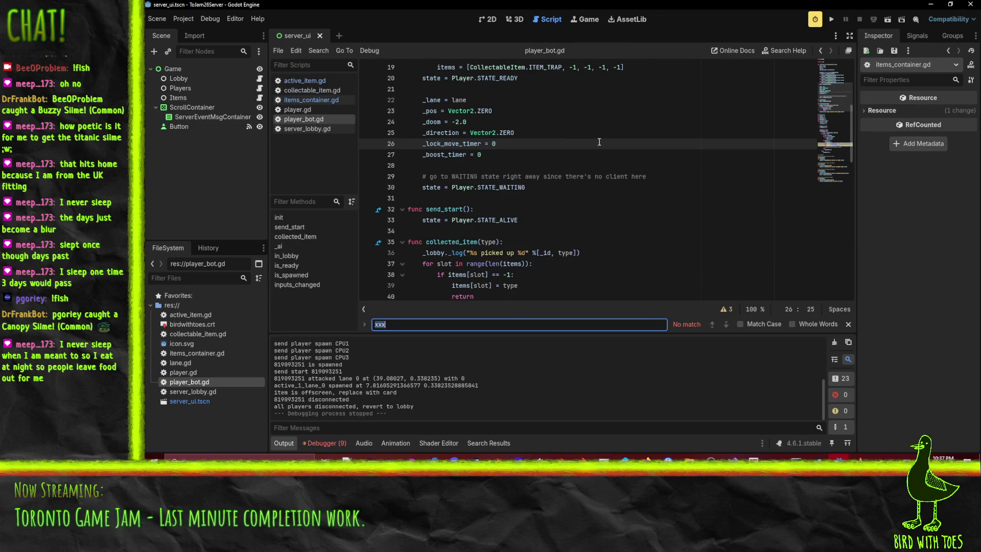
click(551, 176)
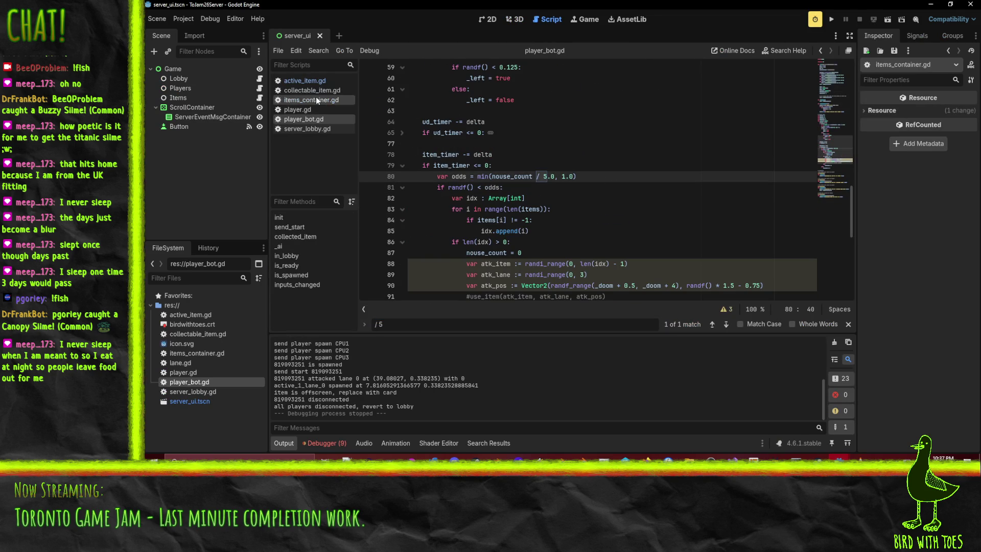
In active_item.gd, delete the trap's xxx line on line 79 and use _pos in its check
click(305, 80)
click(648, 158)
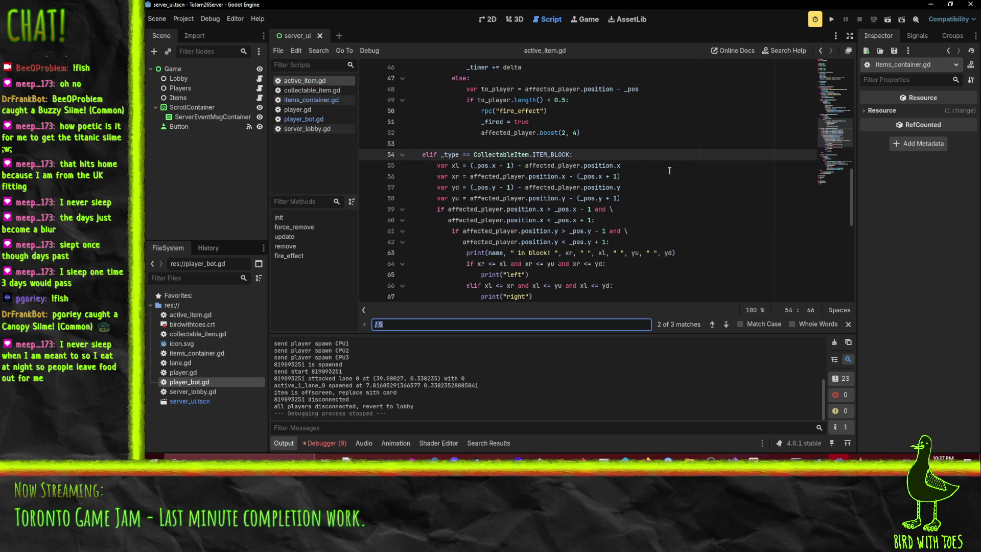
key(ctrl+f)
key(Return)
click(487, 177)
key(ctrl+shift+k)
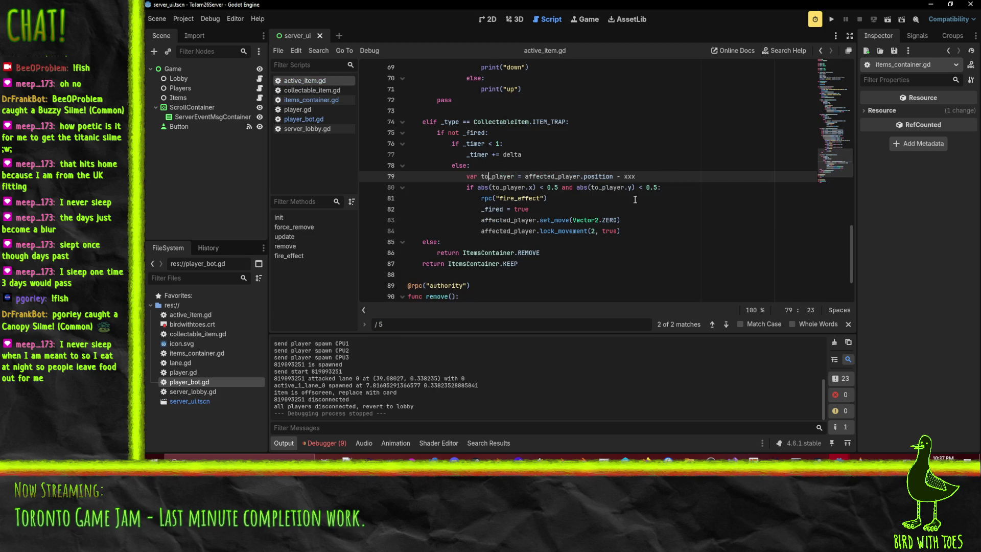
double_click(629, 176)
text(_pos)
click(596, 154)
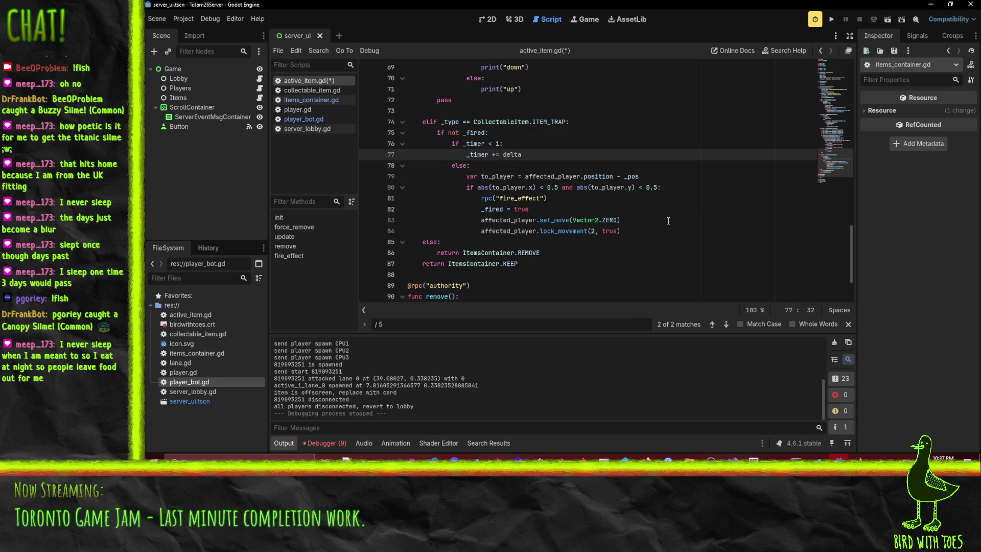
Remove the duplicate / 5 from the offscreen check on line 27 and save active_item.gd
key(ctrl+f)
key(Return)
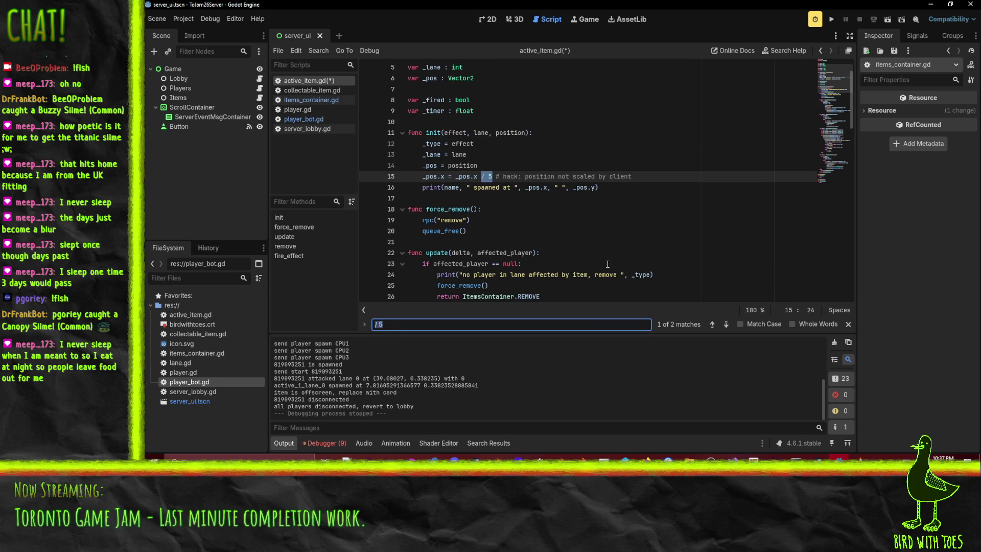
key(Return)
click(577, 187)
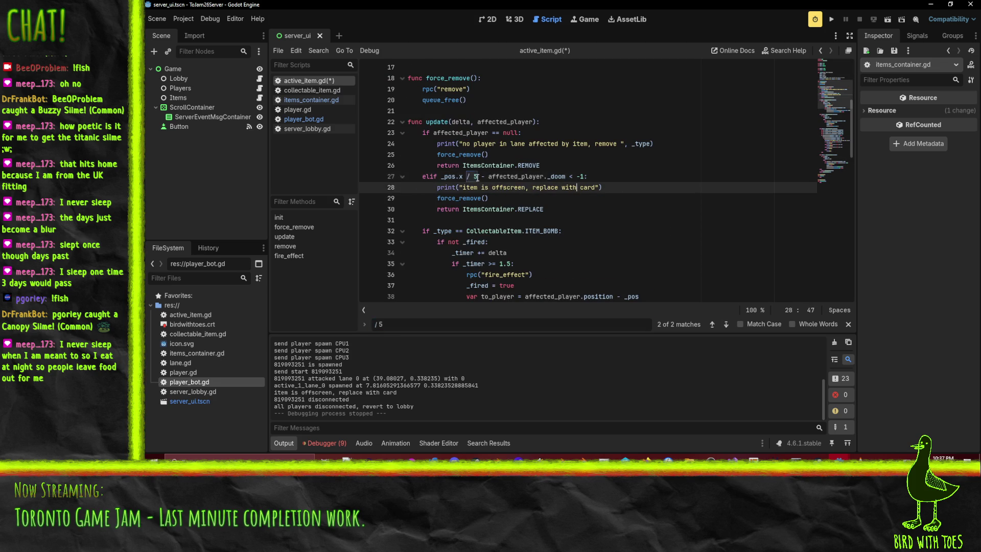
click(459, 176)
key(Delete)
key(Delete)
key(Delete)
key(ctrl+s)
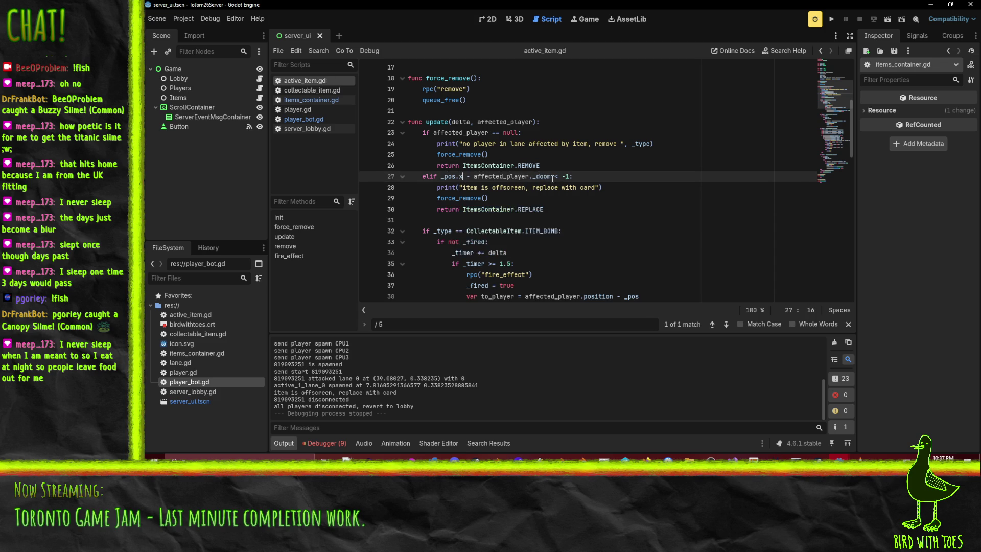
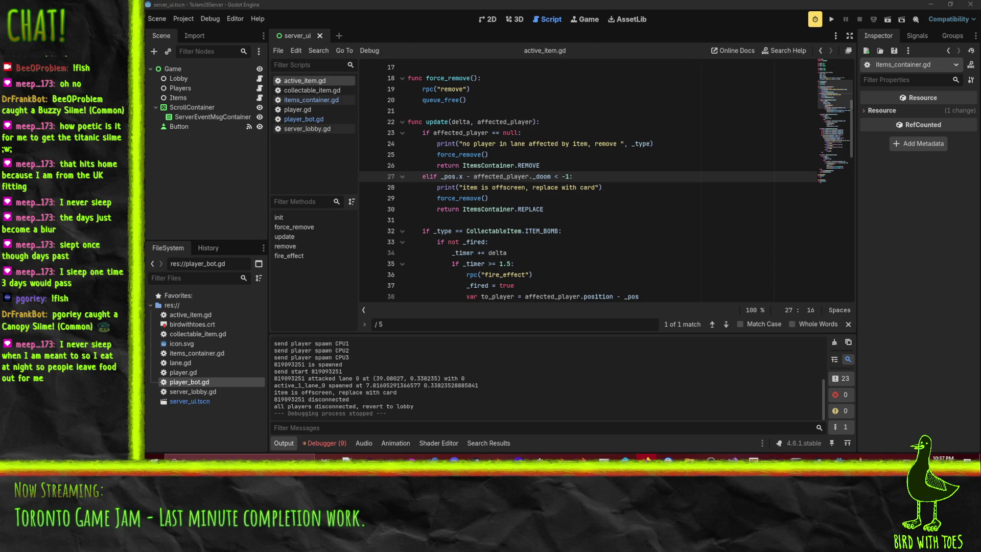
Launch the server project listening for players, then run the client and join the game
key(F5)
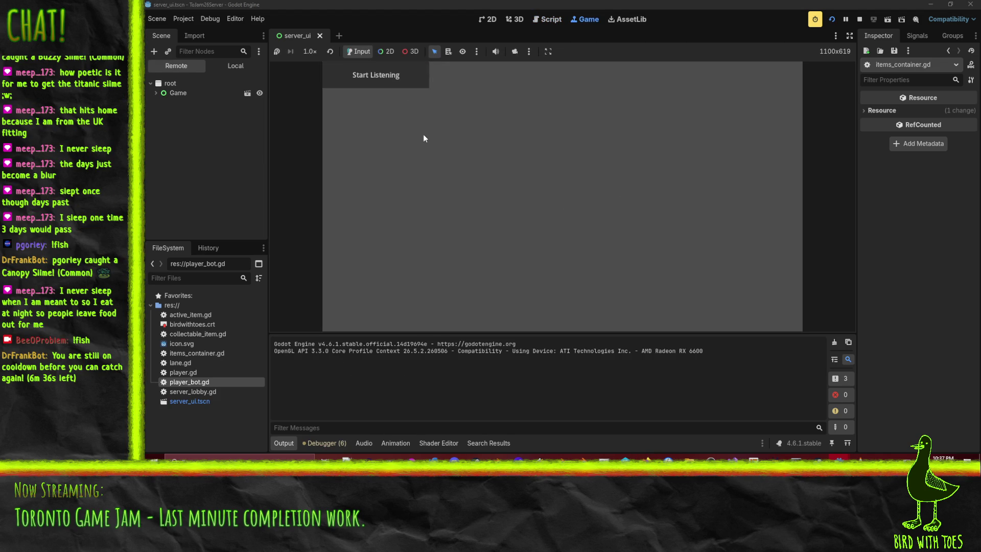
click(372, 81)
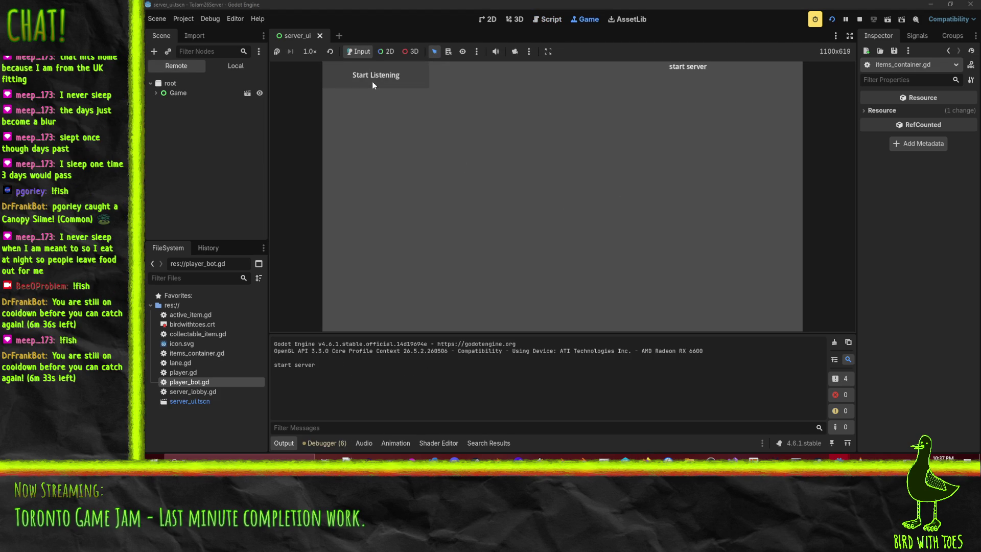
click(859, 439)
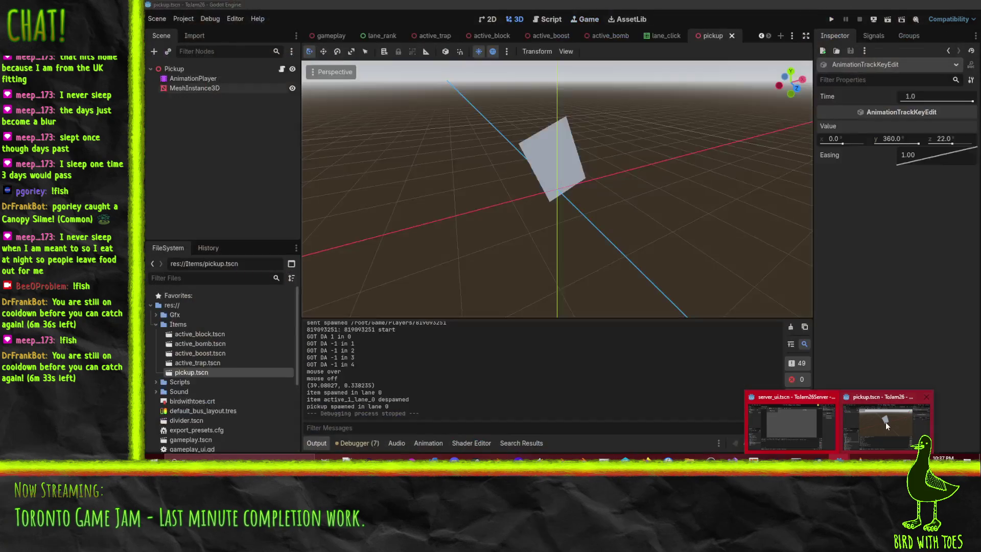
key(F5)
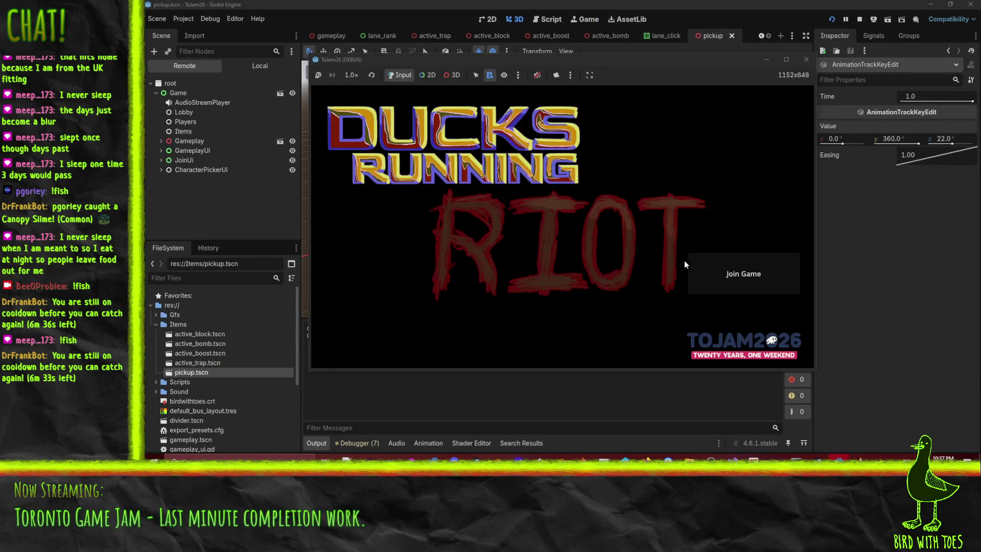
click(731, 259)
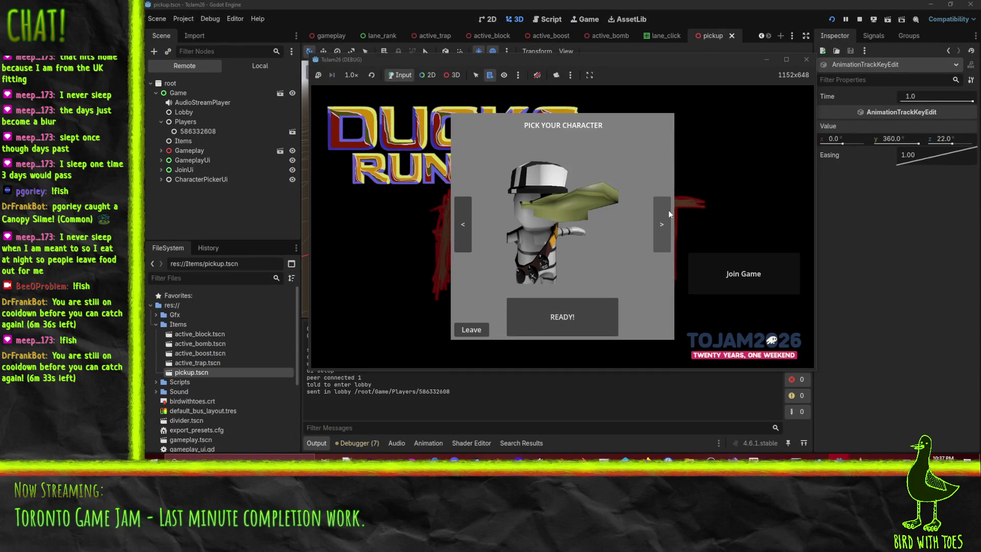
Restart the client game and rejoin the server
click(668, 210)
click(831, 20)
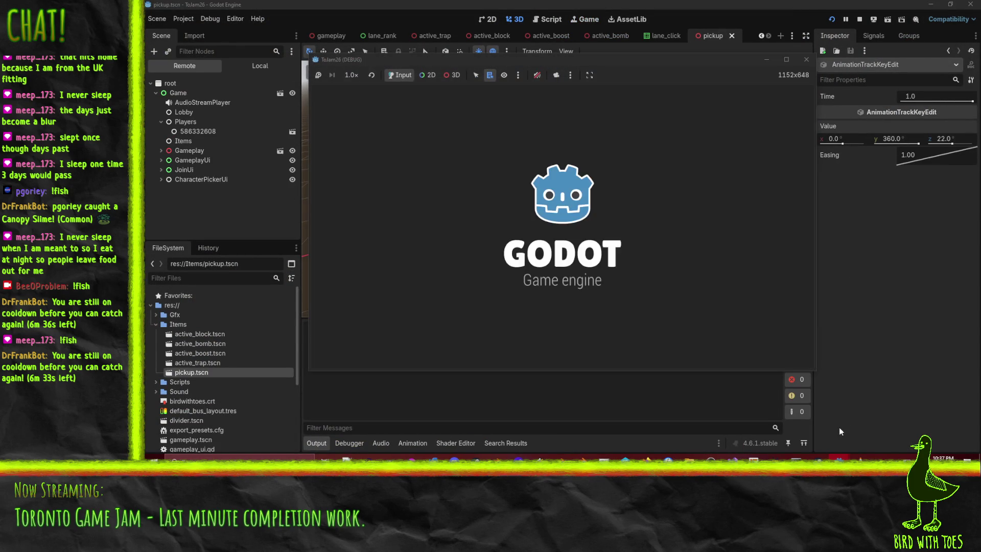
mouse_move(839, 460)
click(768, 417)
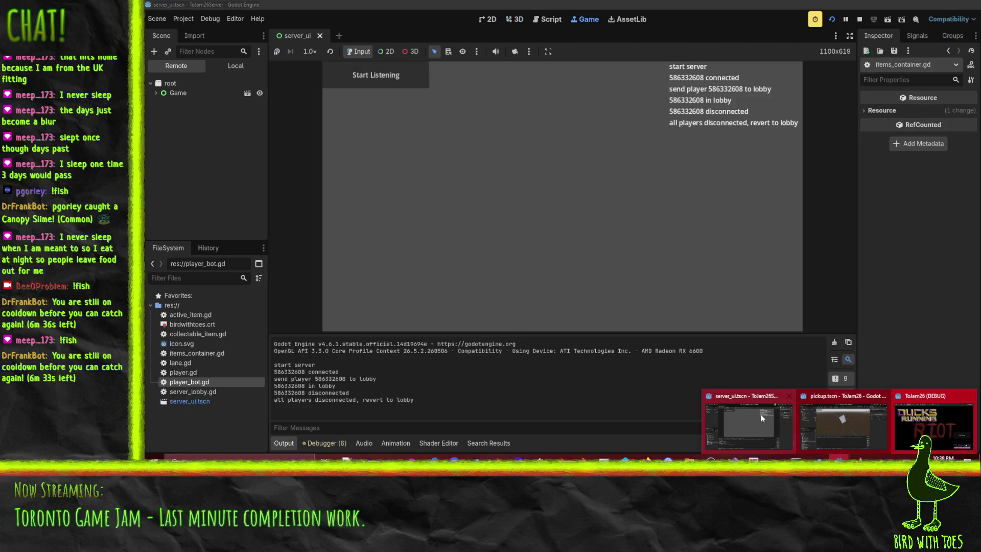
mouse_move(839, 460)
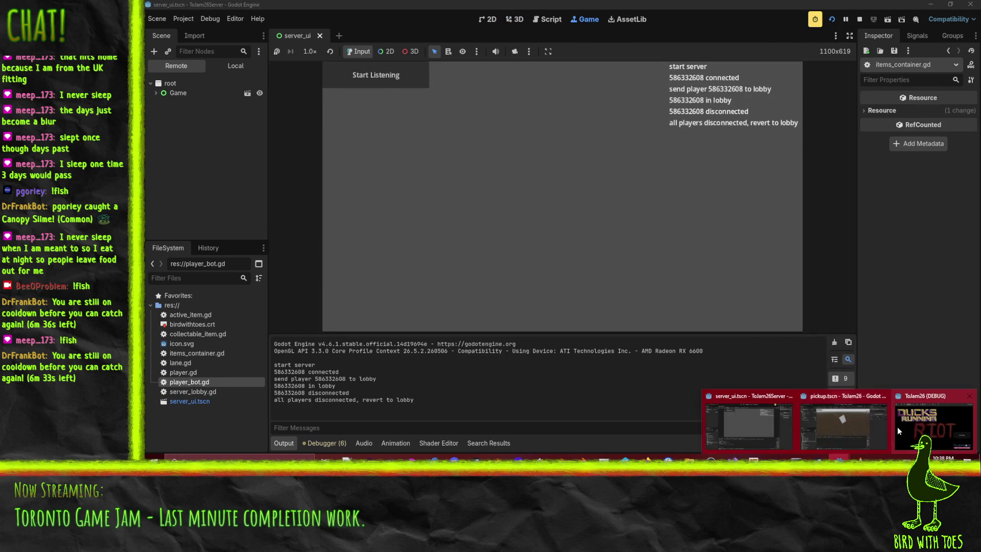
click(897, 427)
click(755, 274)
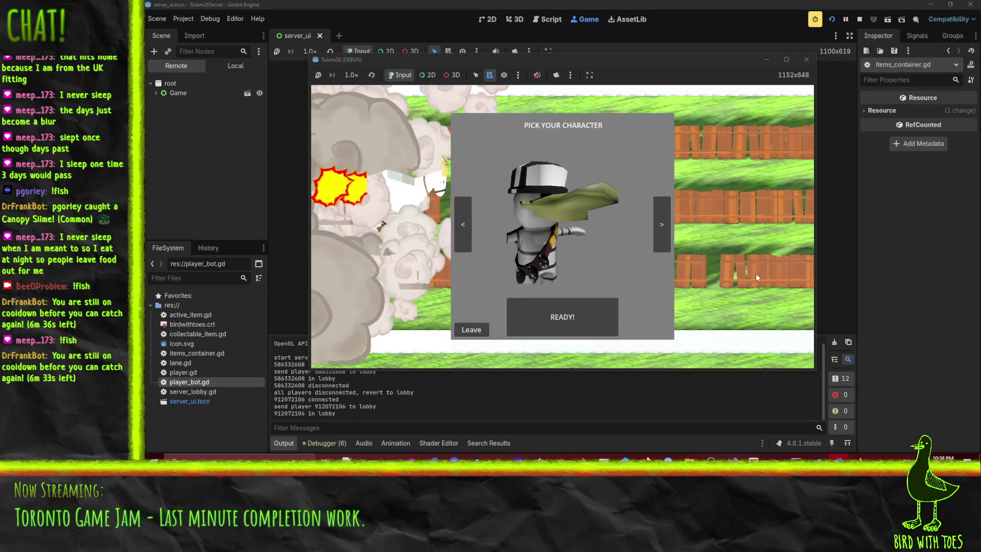
Pick the capped duck character, mark ready, play the match with CPU bots, then stop debugging
click(457, 228)
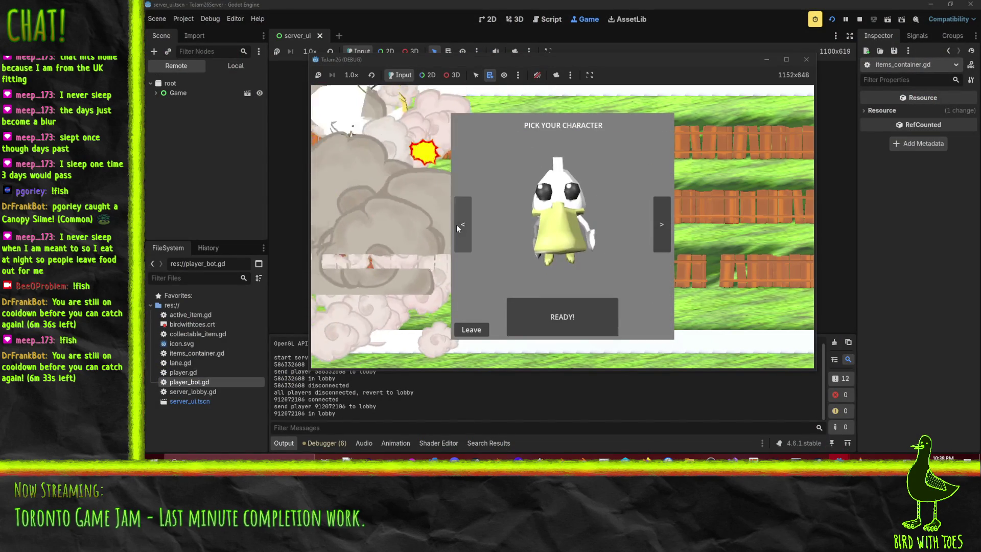
click(668, 229)
click(666, 228)
click(572, 320)
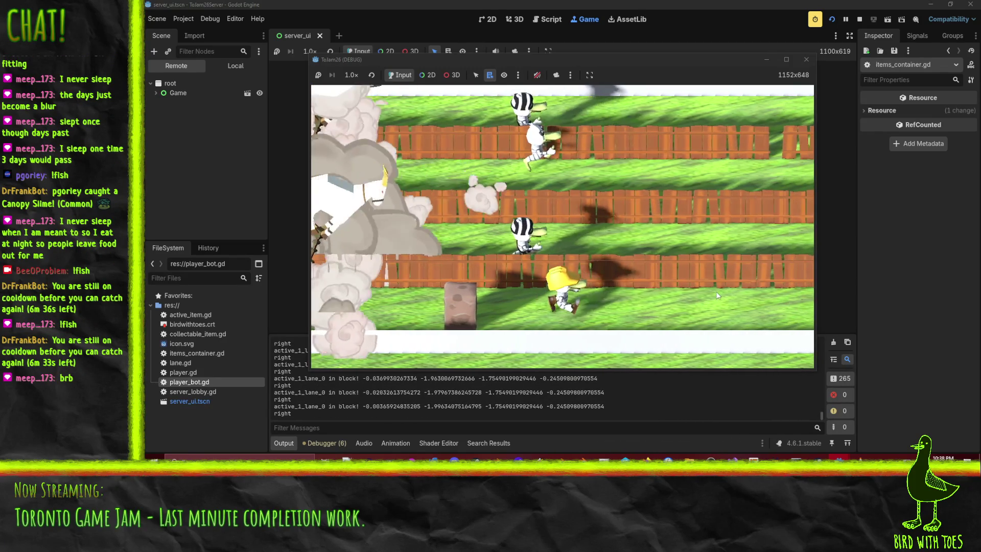
click(860, 19)
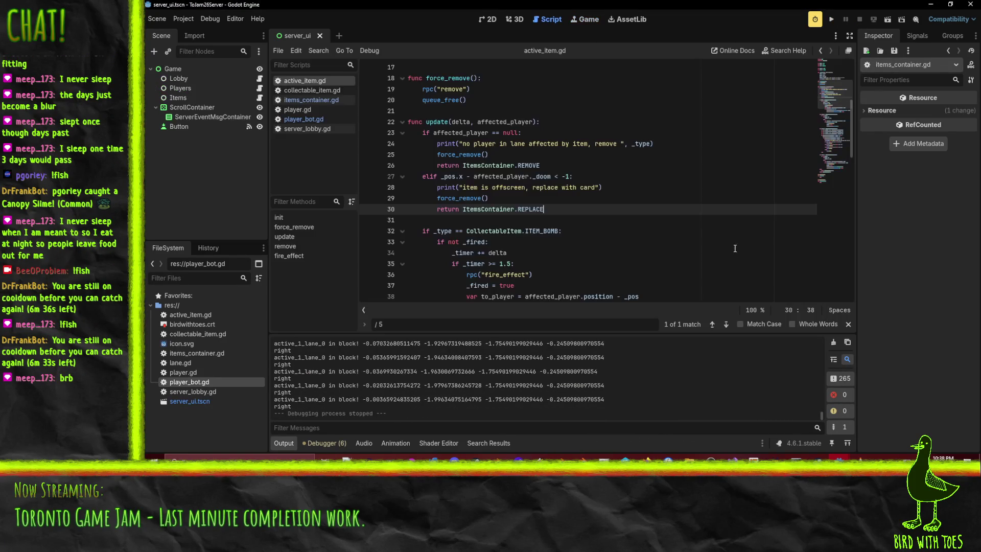
scroll(483, 391, up, 10)
scroll(484, 392, up, 10)
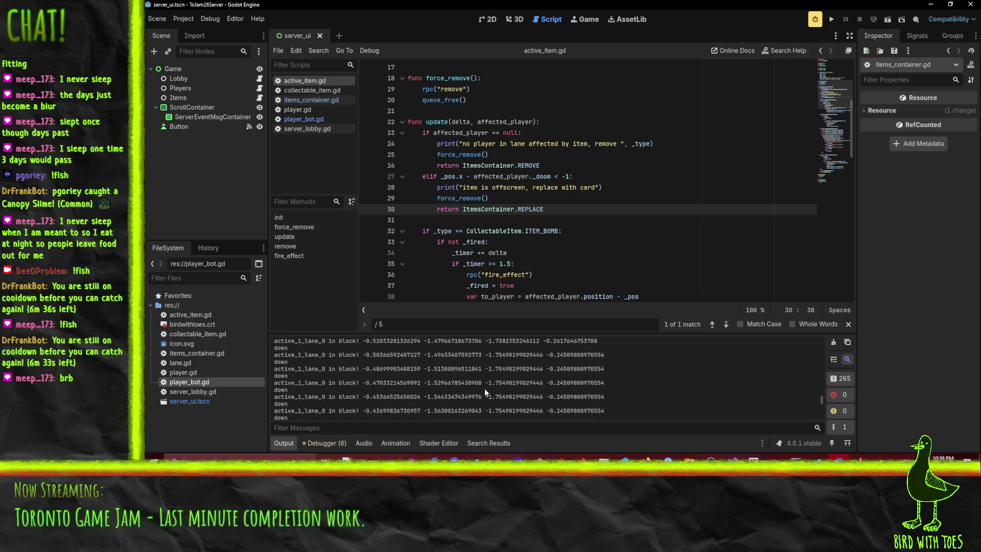
drag(825, 389, 822, 344)
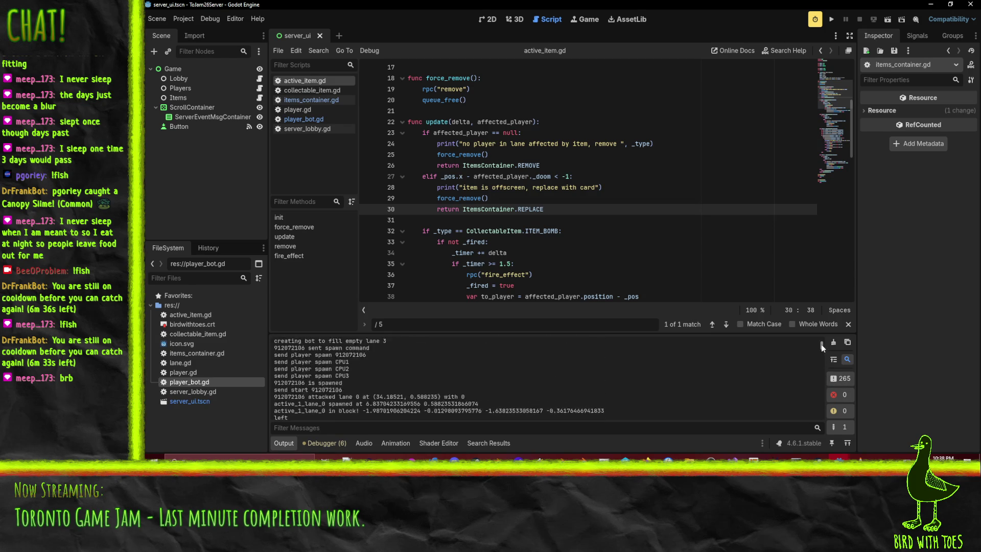
scroll(497, 369, down, 5)
scroll(497, 380, down, 2)
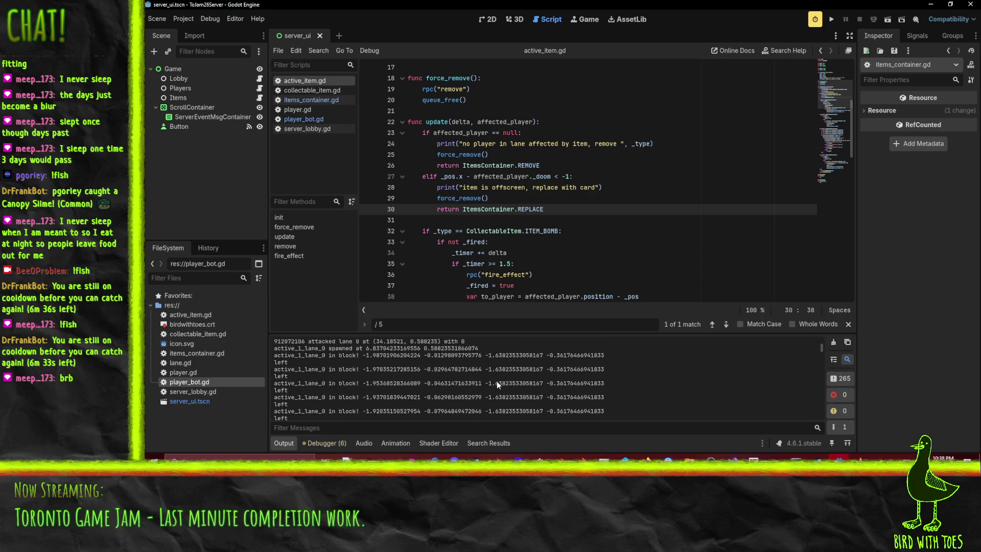
scroll(296, 360, up, 2)
drag(363, 364, 607, 362)
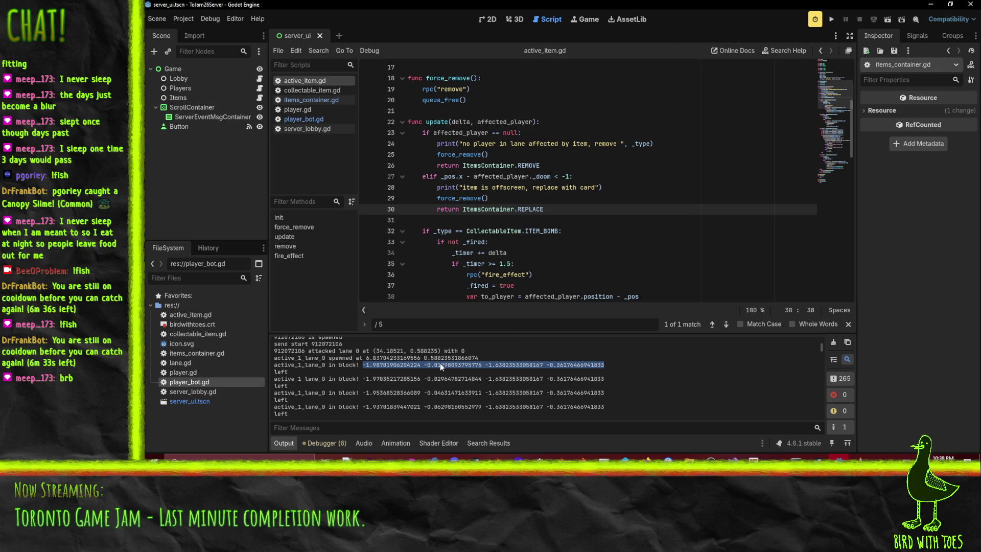
scroll(590, 240, down, 9)
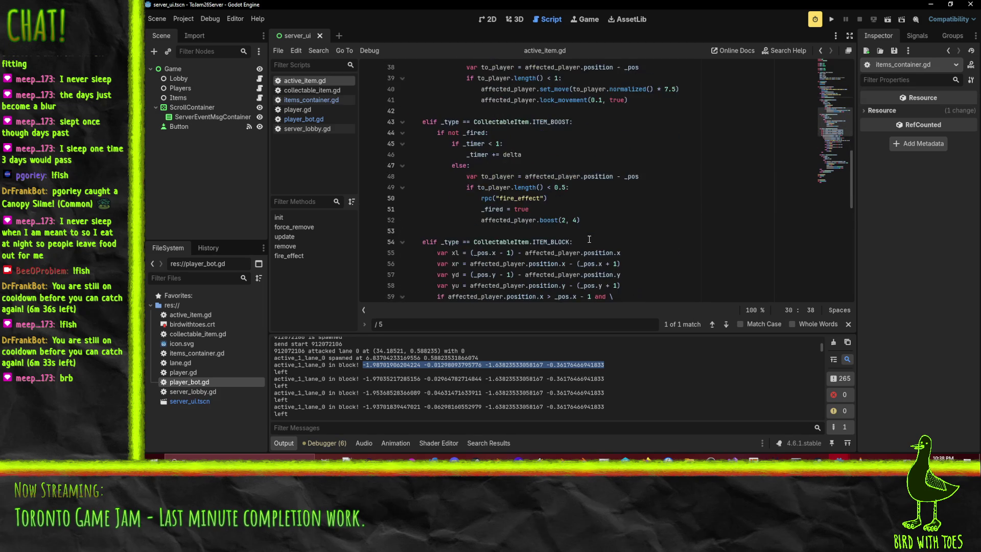
scroll(589, 240, up, 1)
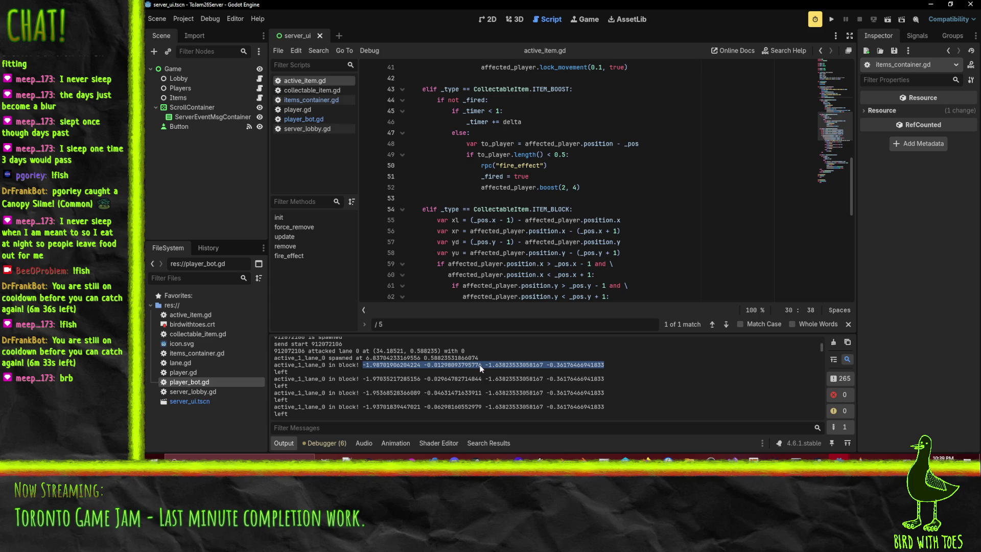
scroll(481, 368, up, 1)
scroll(674, 226, down, 2)
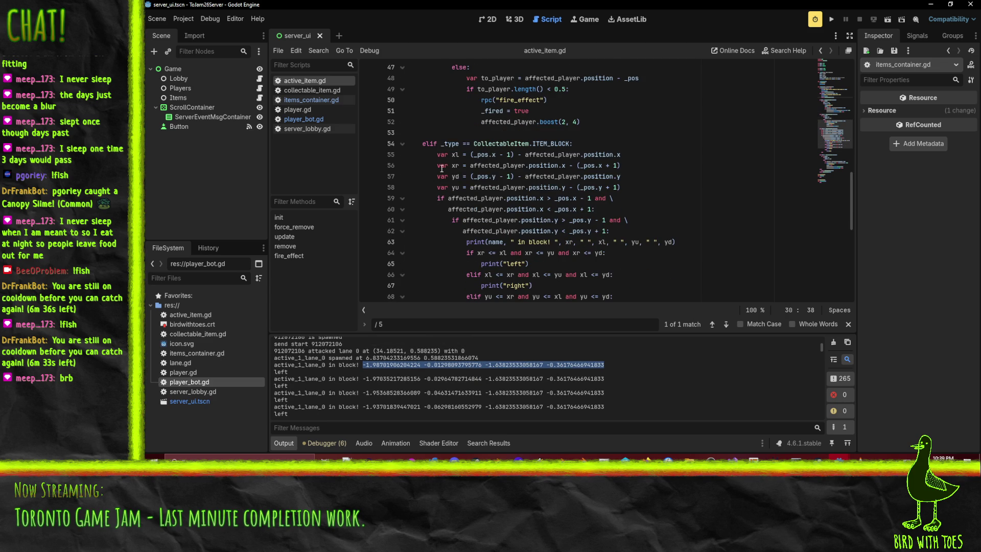
mouse_move(471, 169)
click(479, 166)
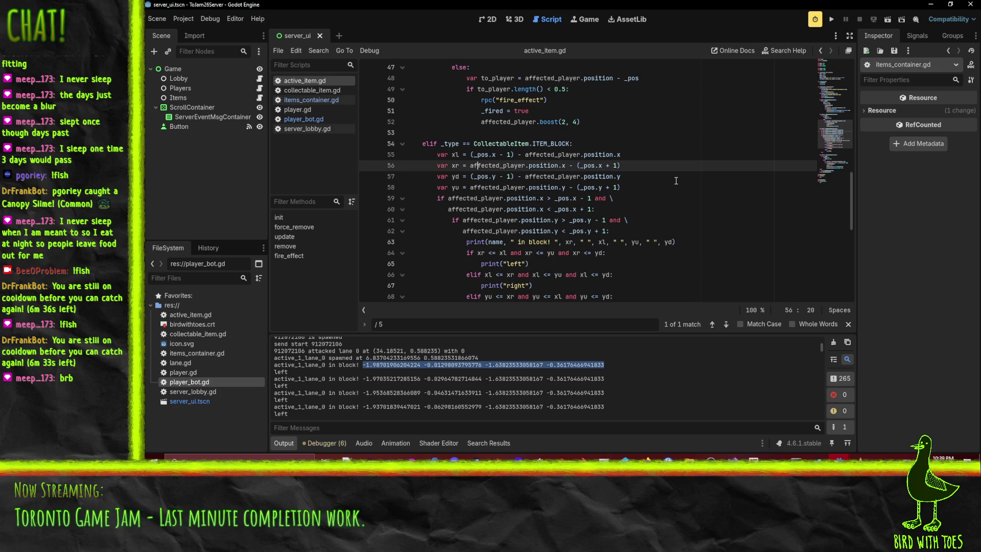
click(584, 165)
click(597, 243)
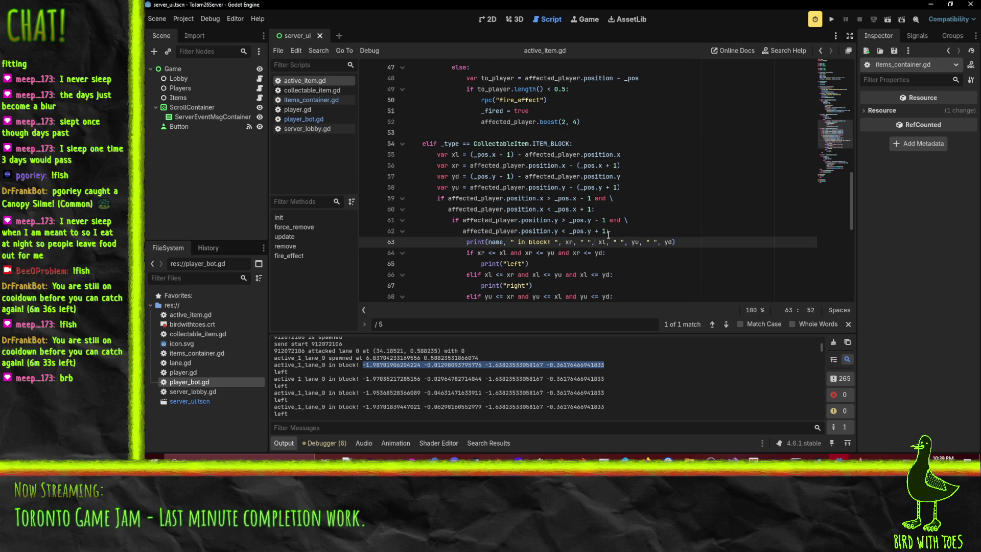
click(485, 252)
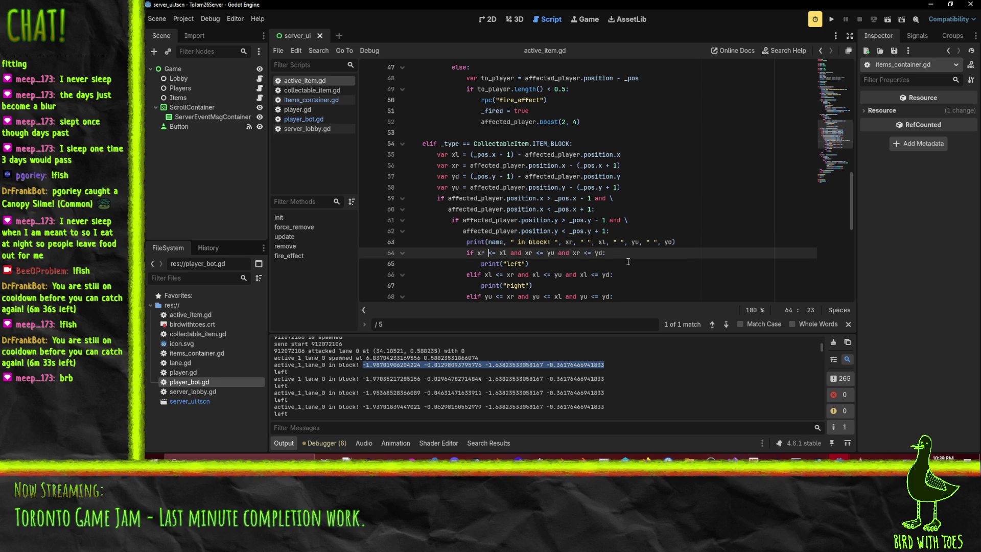
Flip the less-than comparisons to greater-than on lines 64 and 66
key(Delete)
text(>)
key(Right)
key(Right)
key(Right)
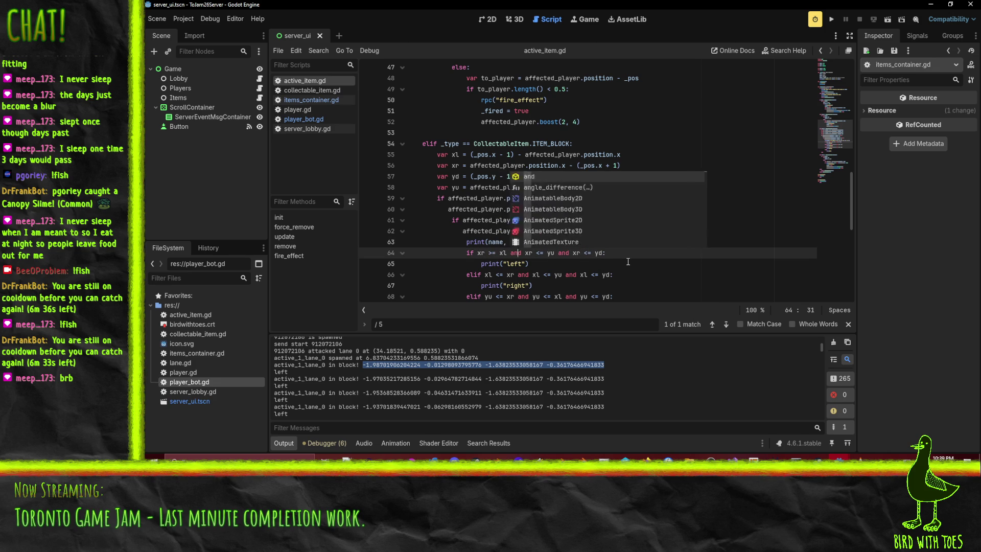
key(BackSpace)
text(>)
scroll(629, 262, down, 3)
click(498, 176)
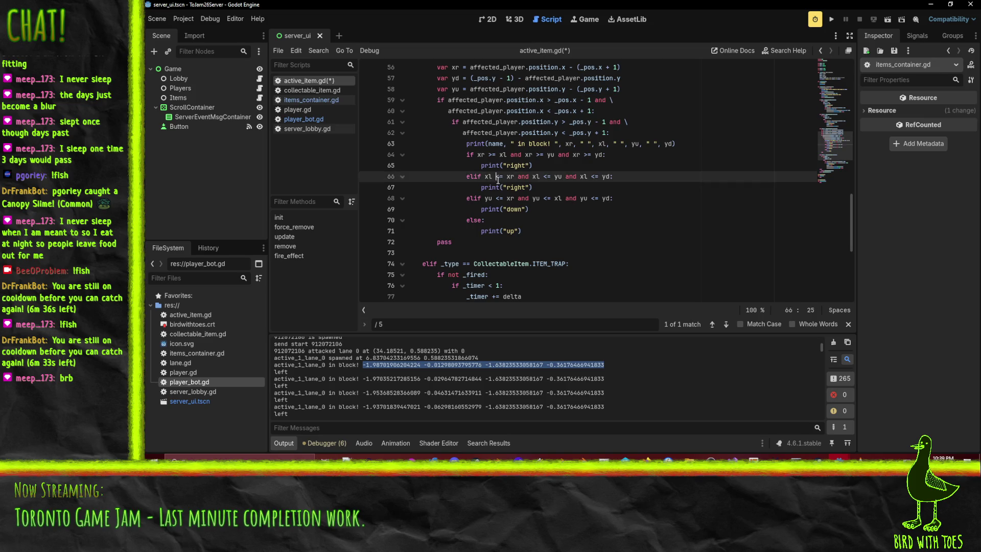
key(Right)
key(Right)
key(Right)
key(Delete)
text(>)
key(Right)
key(Right)
key(Right)
key(Delete)
text(>)
Relabel line 67's branch 'left' and change line 68's comparisons to >, >= and >
double_click(525, 187)
text(left)
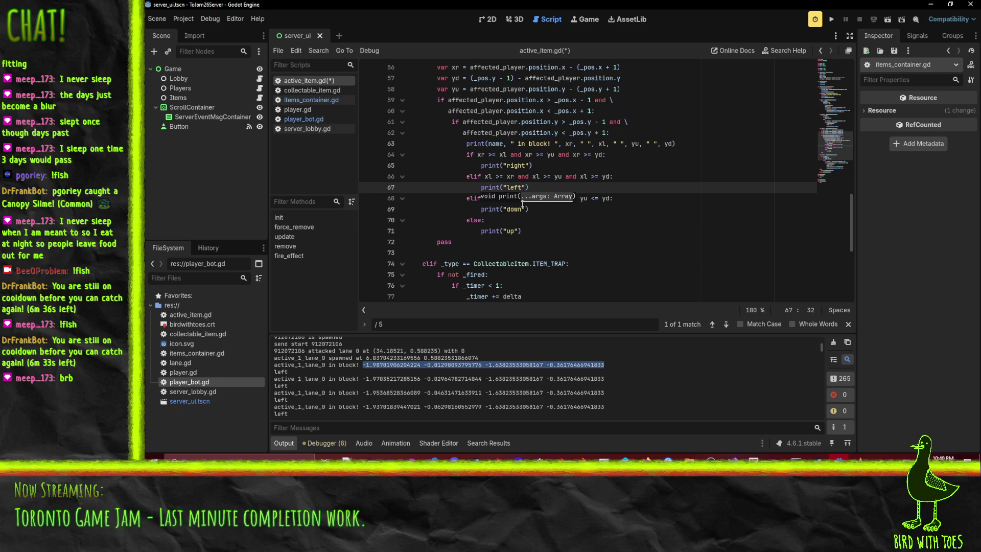
click(499, 199)
key(Delete)
text(>)
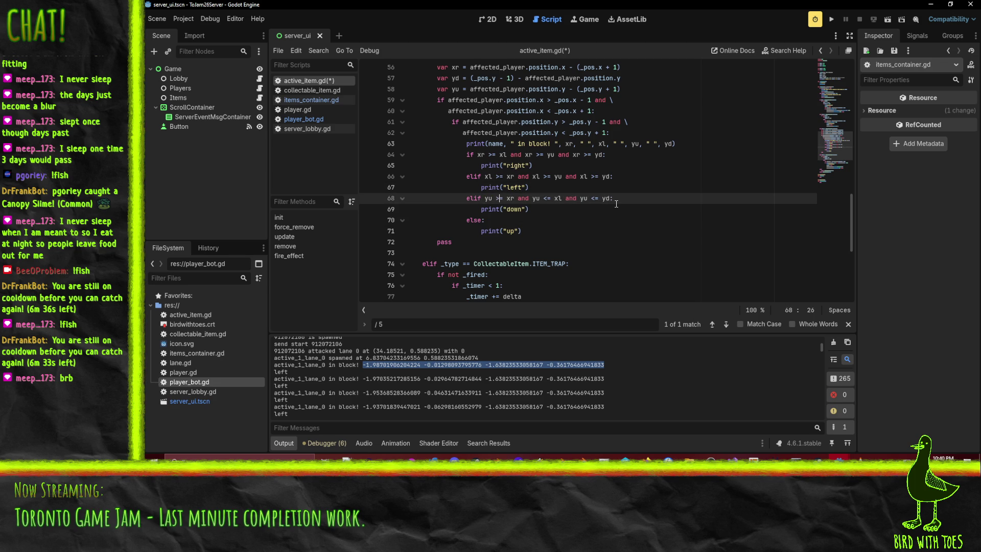
key(BackSpace)
key(BackSpace)
text(>=)
key(ctrl+Right)
key(ctrl+Right)
key(ctrl+Right)
key(Right)
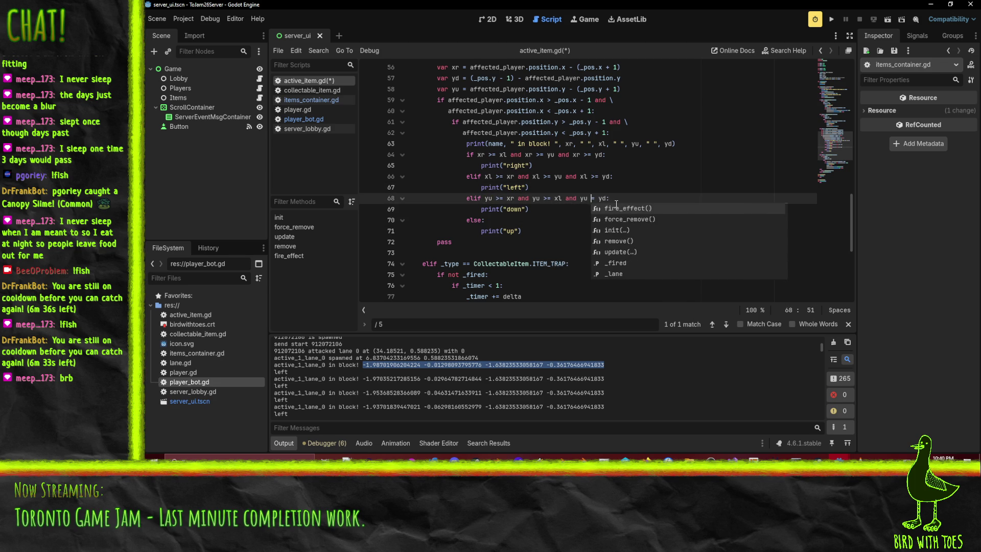
key(Delete)
text(>)
Swap the direction labels: 'down' becomes 'up' on line 69, 'up' becomes 'down' on line 71
double_click(512, 209)
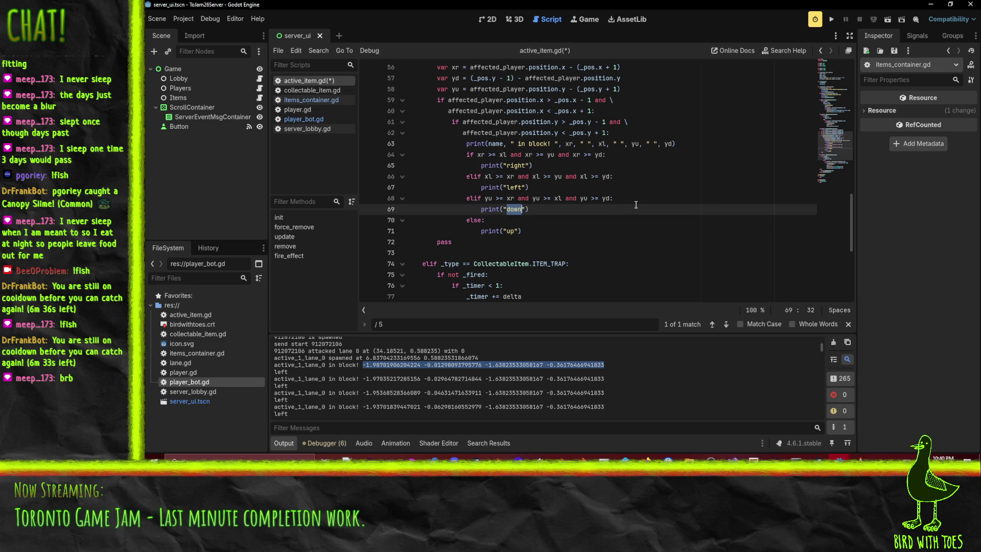
text(up)
click(514, 253)
double_click(513, 231)
text(down)
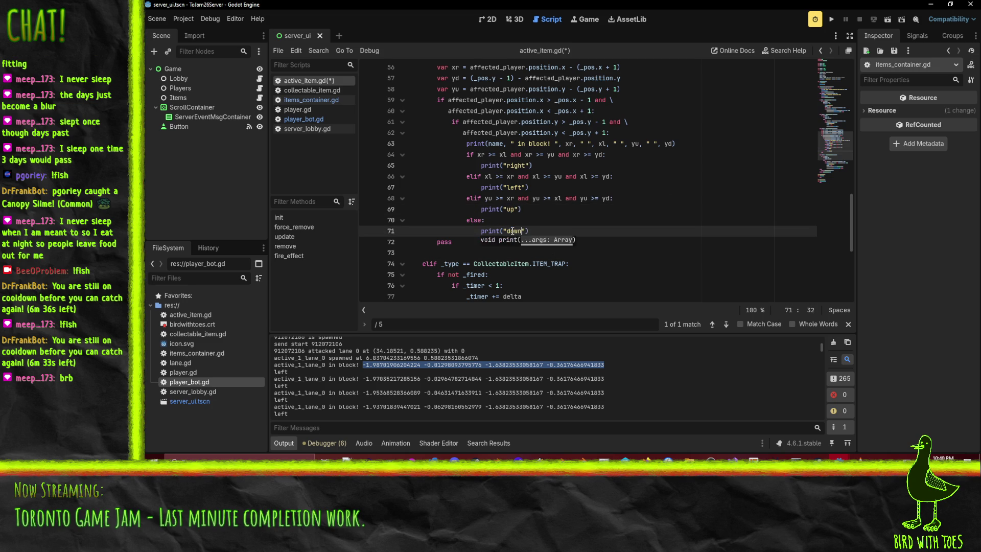
click(545, 208)
scroll(560, 205, up, 2)
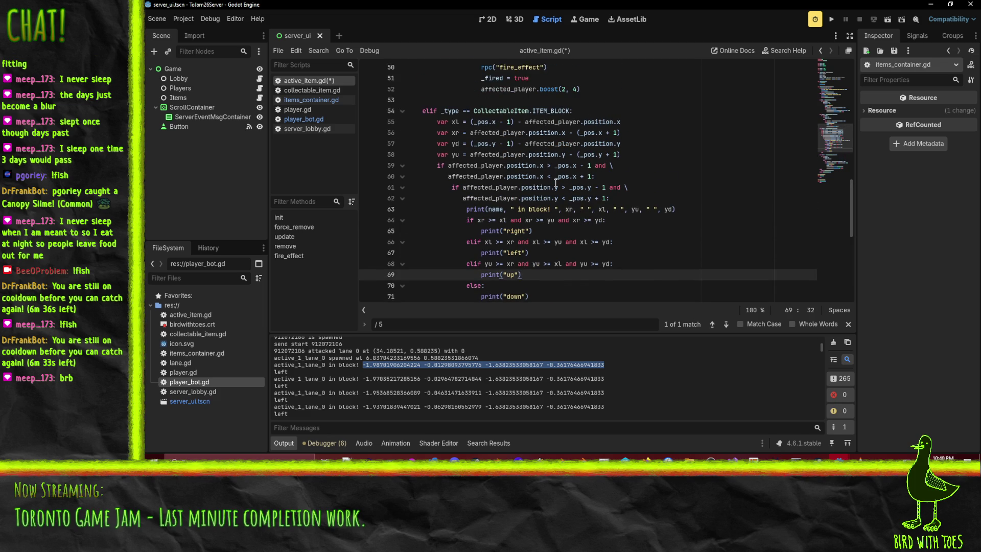
Copy affected_player from line 62 and add 'affected_player.push(-xr, 0)' under print("right")
double_click(506, 198)
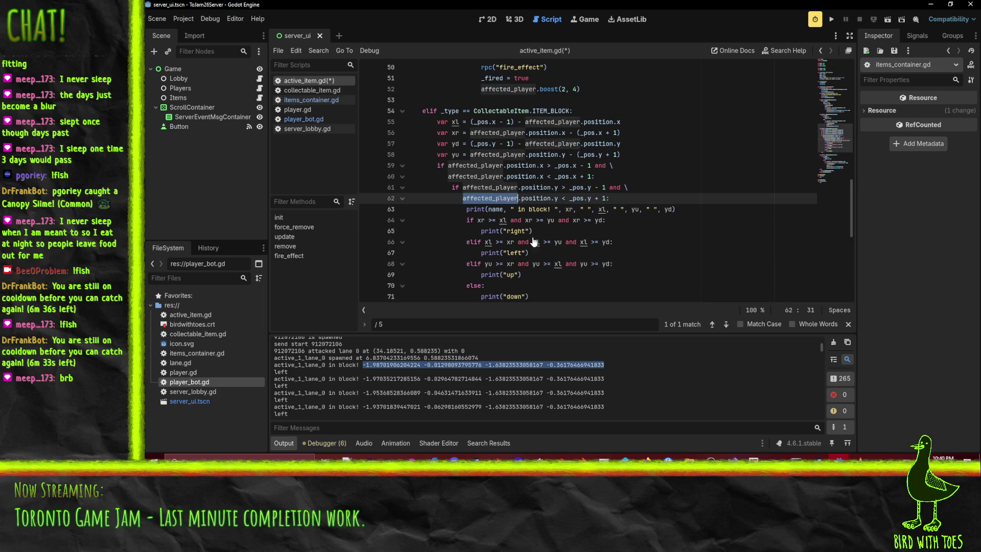
key(ctrl+c)
click(534, 241)
click(545, 231)
key(Return)
key(ctrl+v)
text(.)
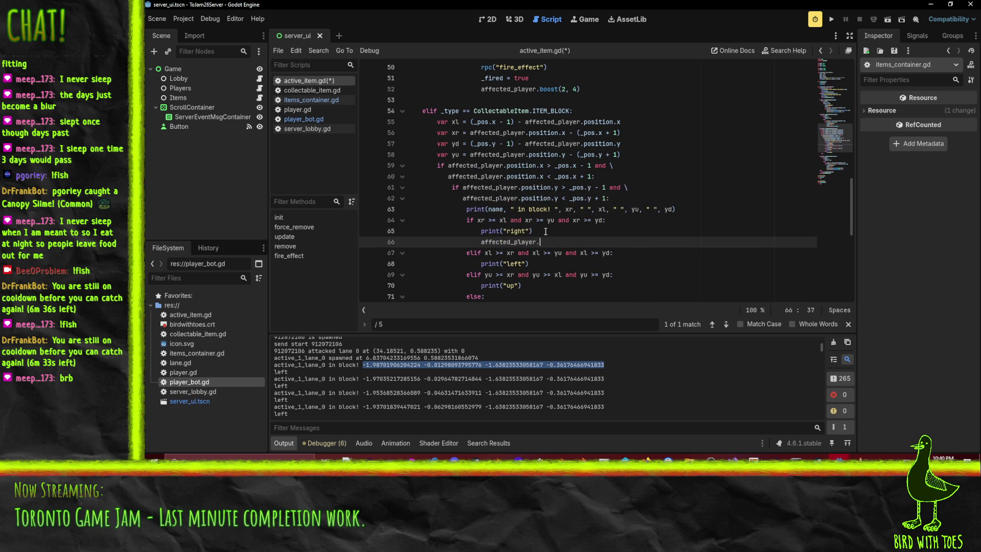
text(push()
text(-xr, 0)
click(302, 109)
Fold the init, send_*, collected_item, set_move and lock_movement functions in player.gd
scroll(537, 258, up, 1)
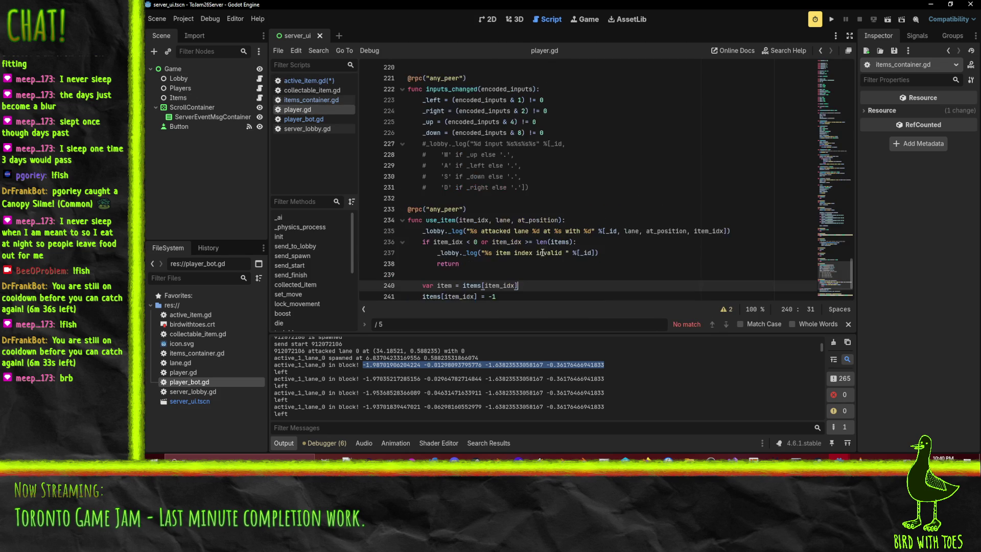
scroll(563, 218, down, 2)
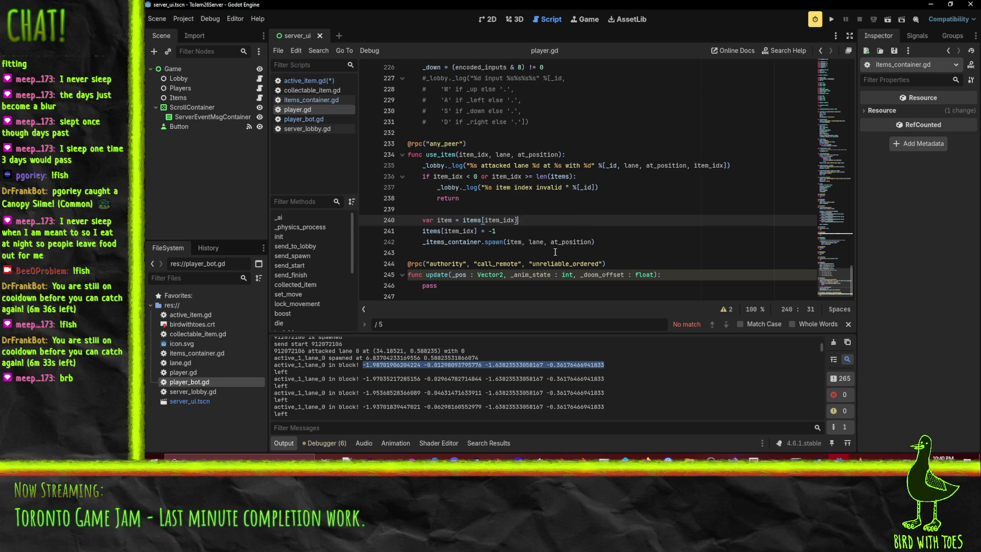
scroll(557, 249, up, 8)
scroll(562, 244, up, 20)
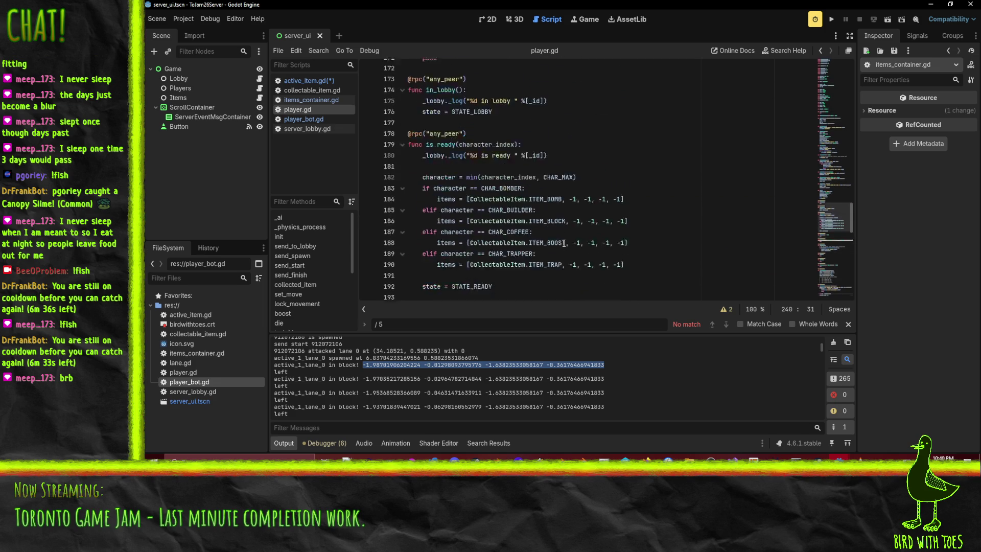
scroll(564, 243, up, 12)
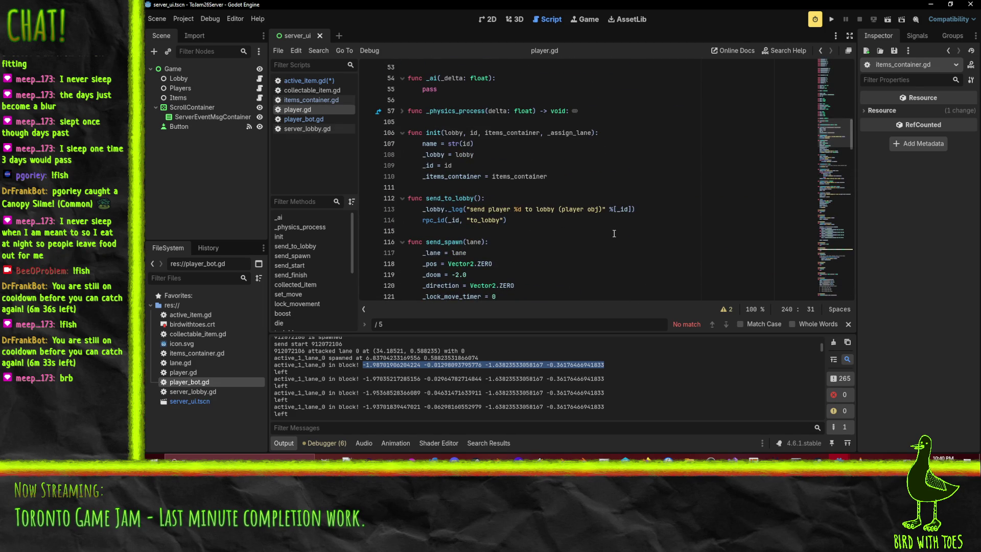
scroll(529, 238, up, 2)
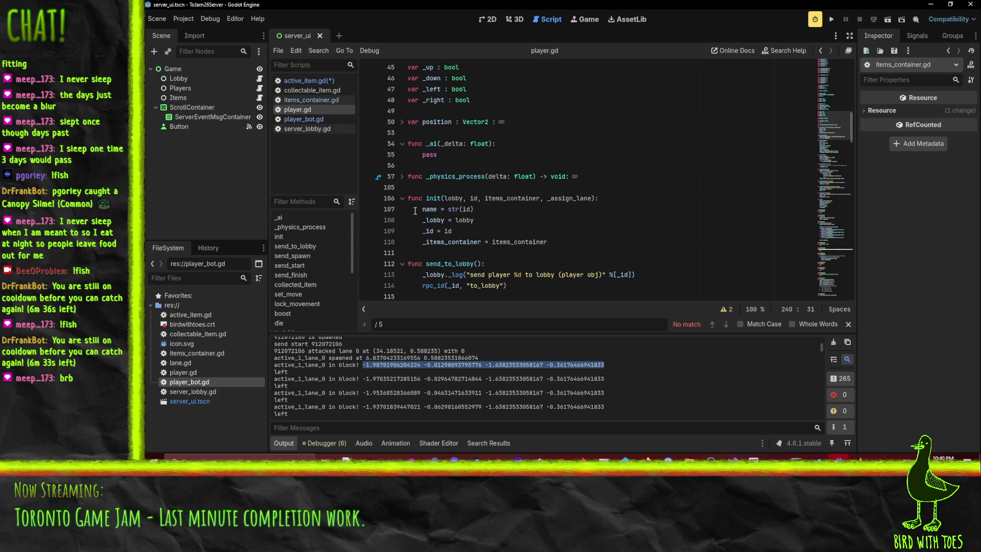
click(402, 199)
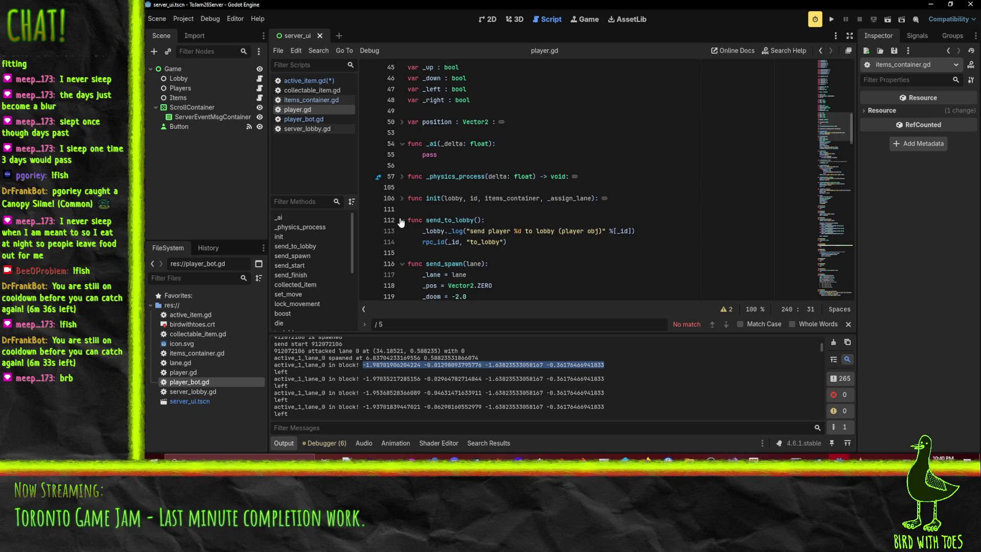
click(402, 220)
click(402, 242)
scroll(519, 238, down, 2)
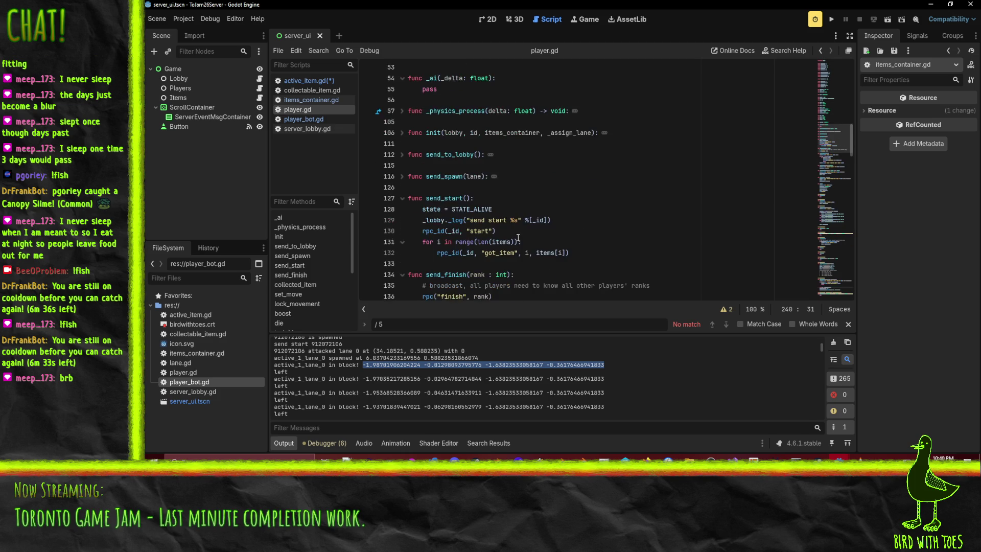
click(403, 198)
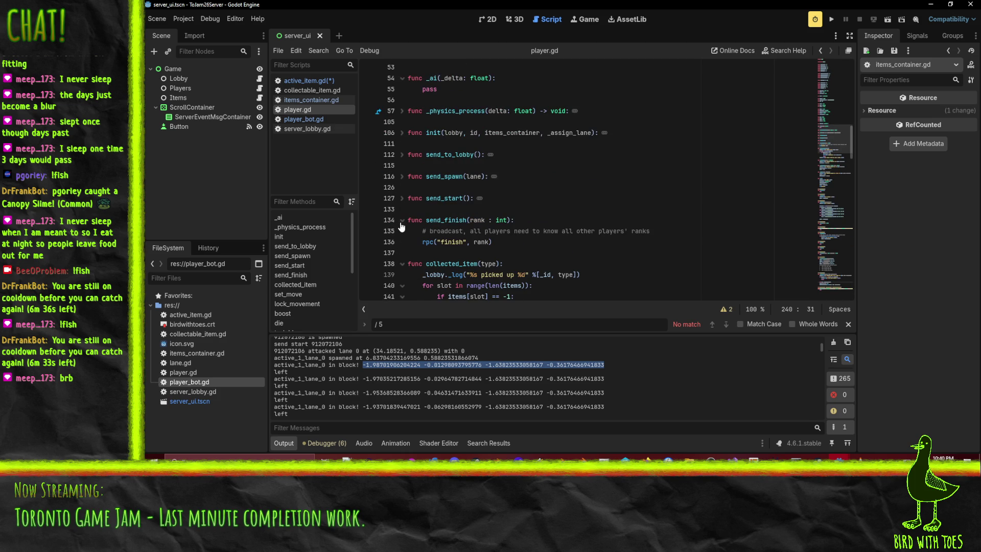
click(403, 220)
click(402, 242)
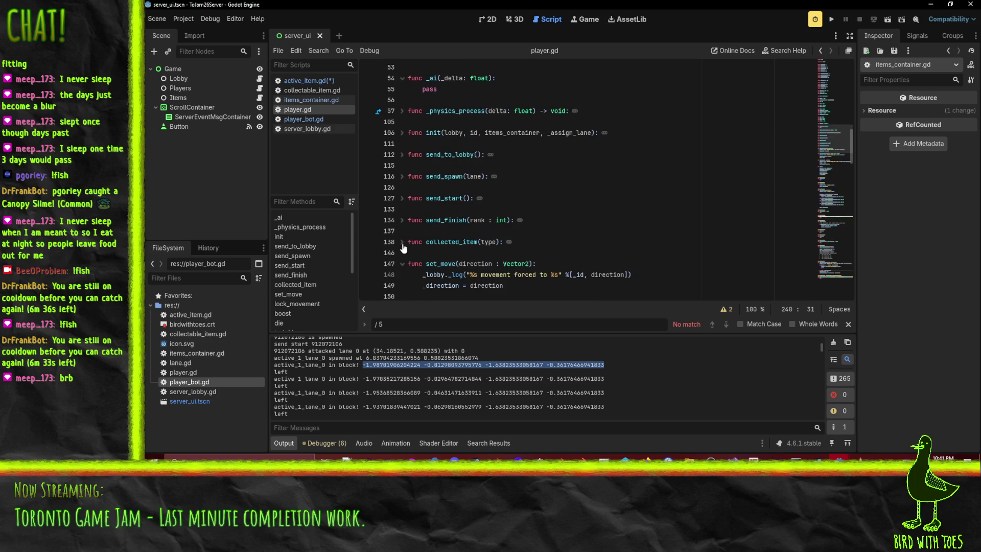
click(402, 264)
scroll(404, 231, down, 2)
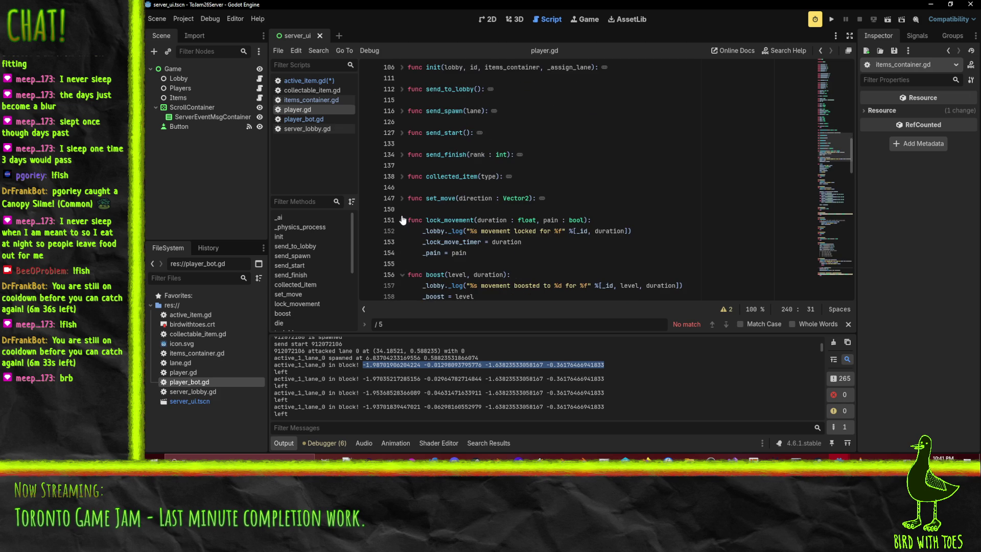
click(402, 220)
Declare 'func push(x : float, y : float):' after the collected_item function
click(420, 188)
key(Return)
key(Return)
key(Up)
text(func push()
text(float)
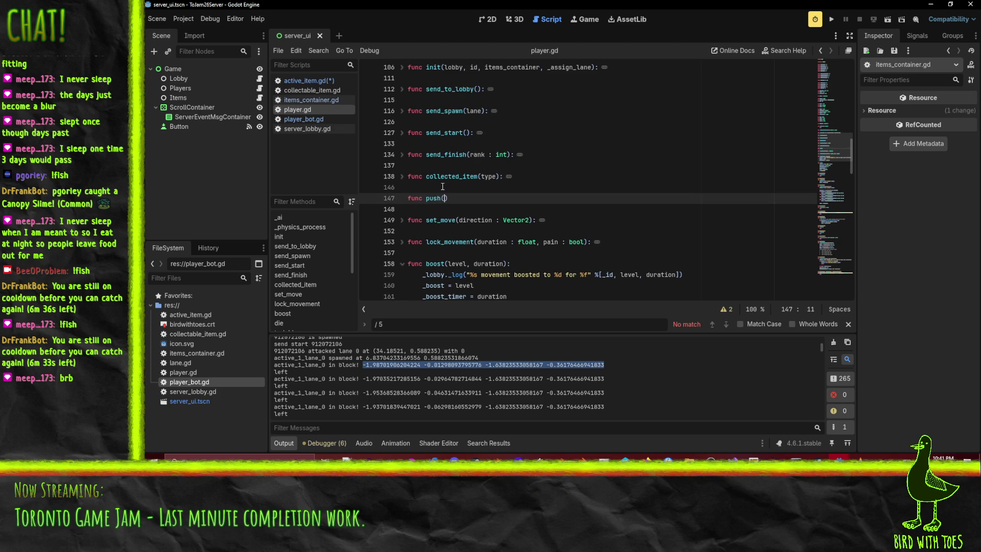
key(BackSpace)
key(BackSpace)
key(BackSpace)
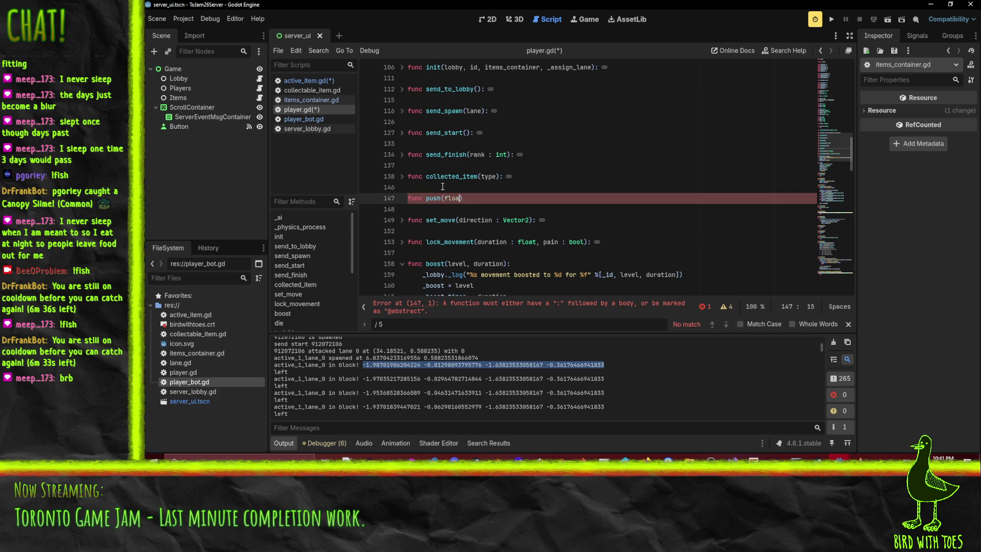
text(x : float)
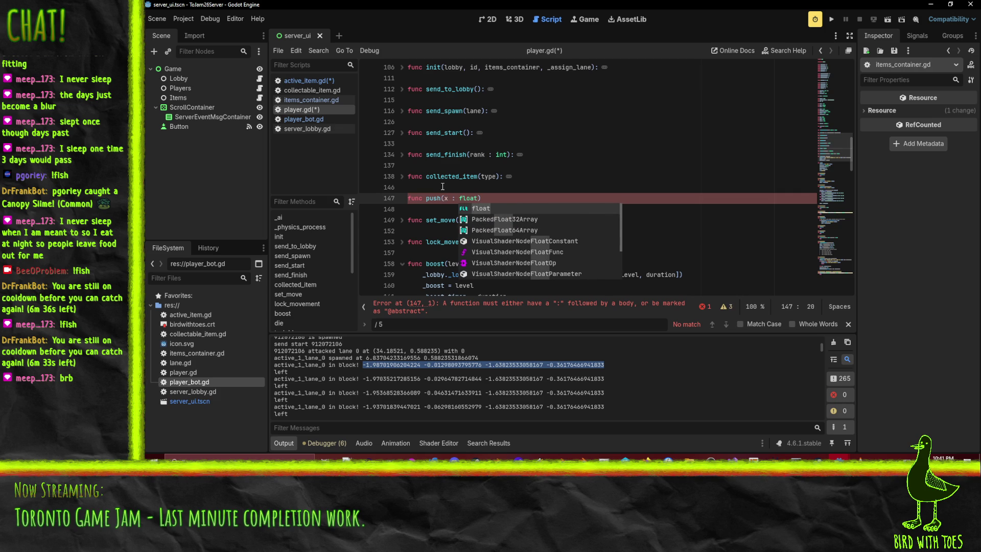
text(, y : float):)
Write the push body adding x to _pos.x and y to _pos.y, and save the scripts
key(Return)
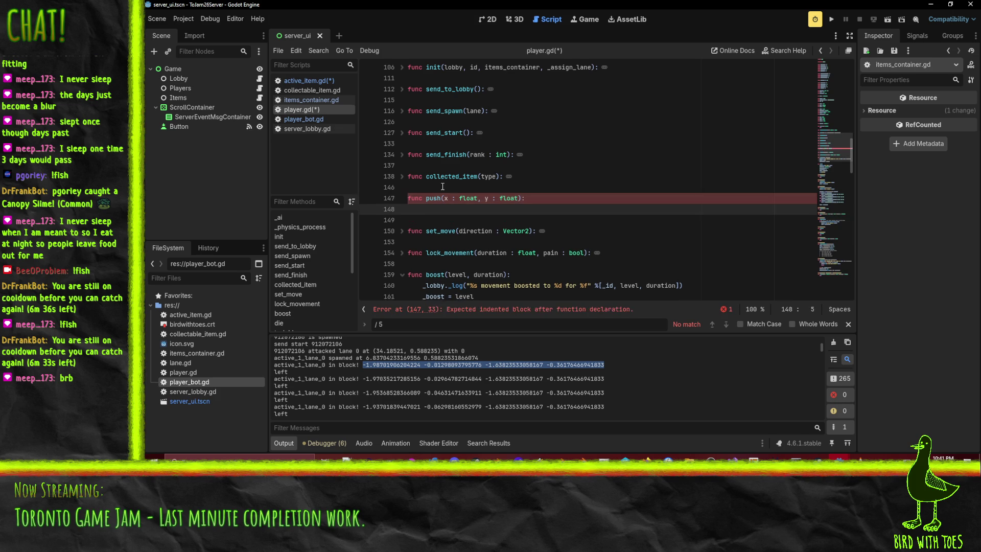
text(position)
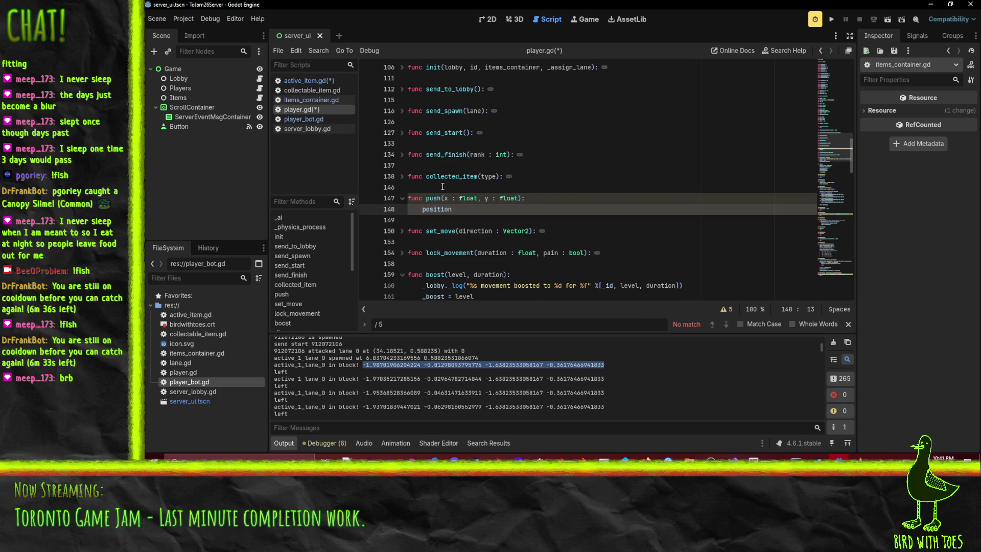
key(shift+End)
text(_po)
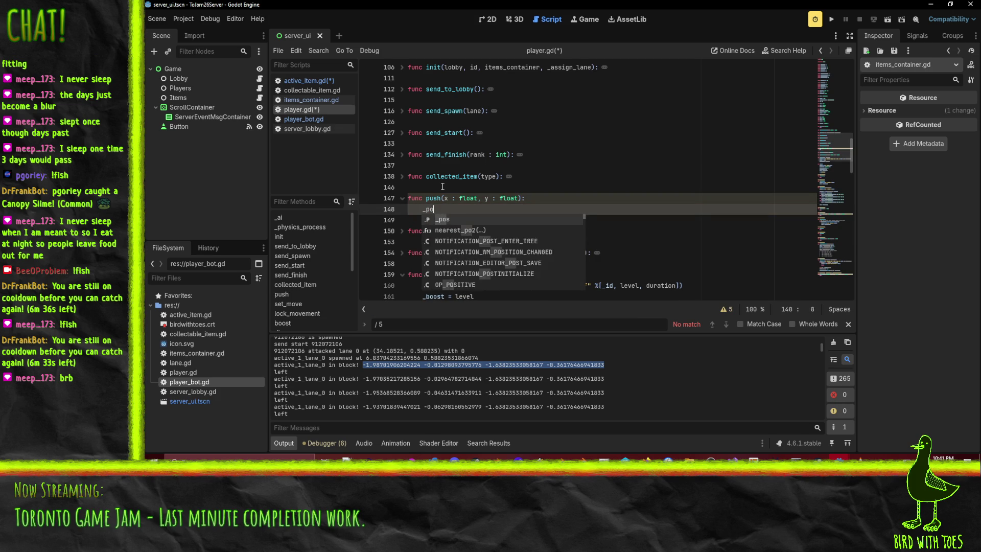
text(s.x)
key(Return)
text(pos.y += y)
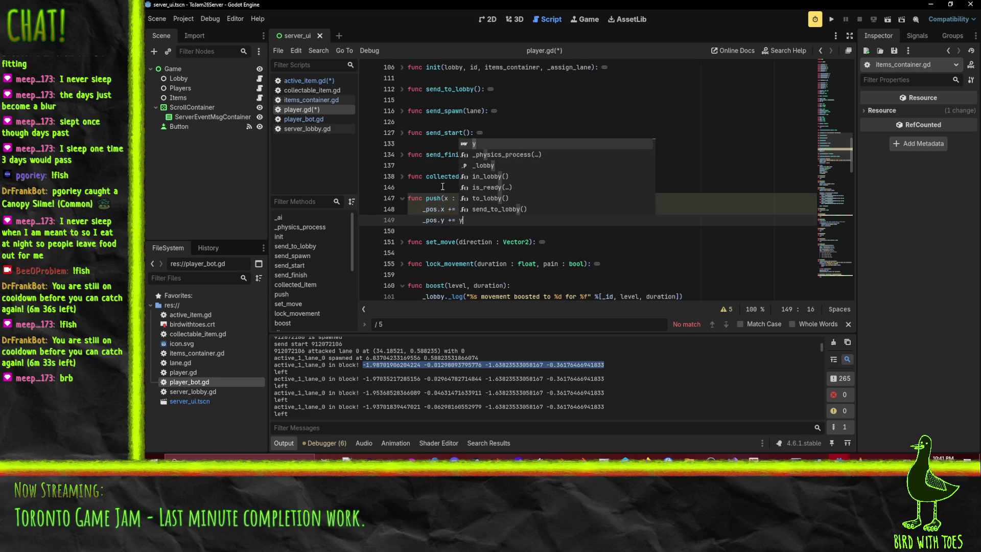
key(Escape)
key(Down)
key(ctrl+s)
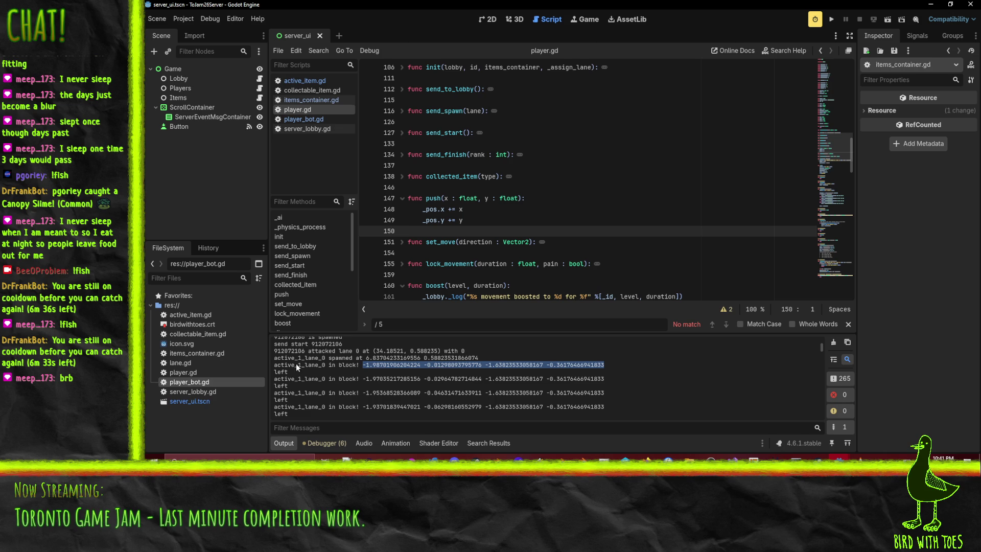
click(415, 367)
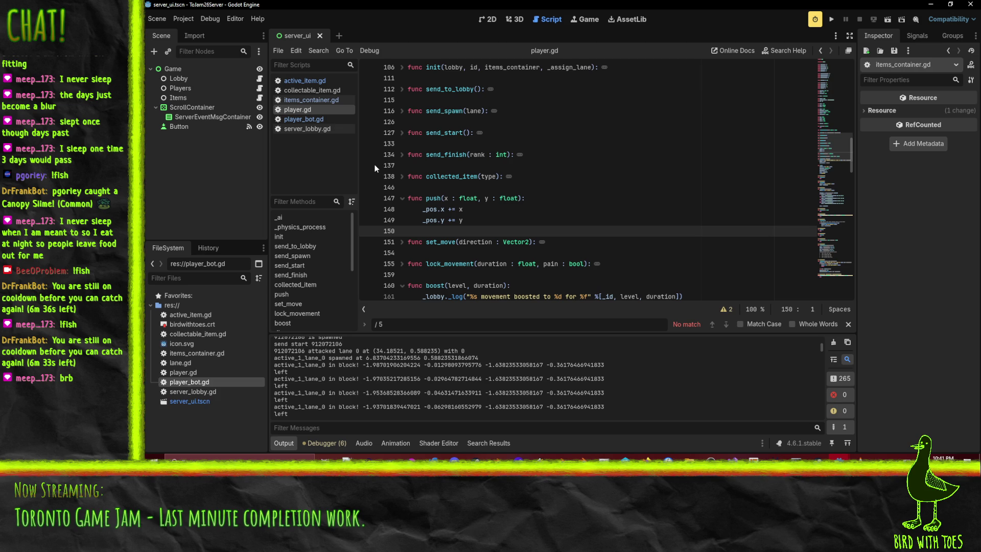
In active_item.gd, copy the right-side push(-xr, 0) line
click(314, 119)
click(311, 109)
click(305, 81)
click(623, 216)
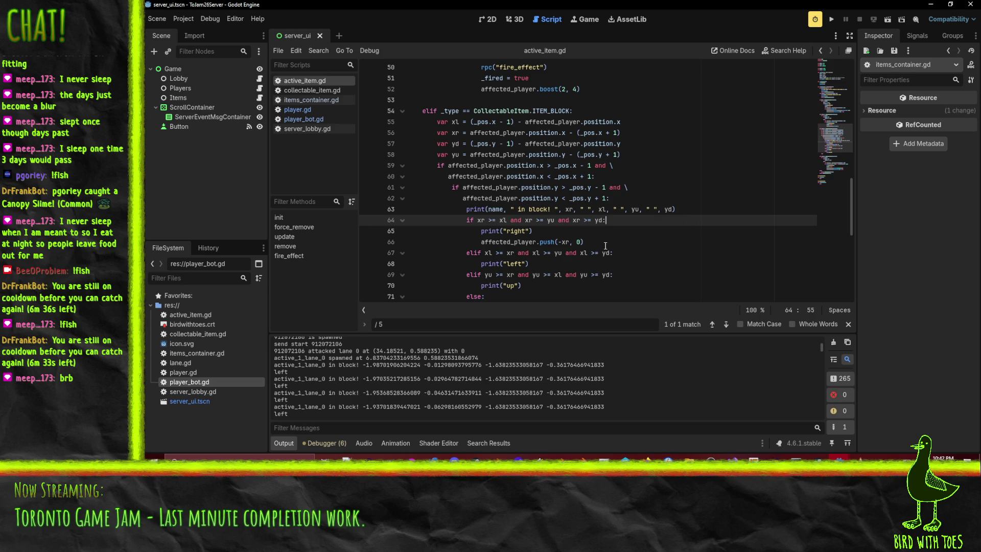
key(Down)
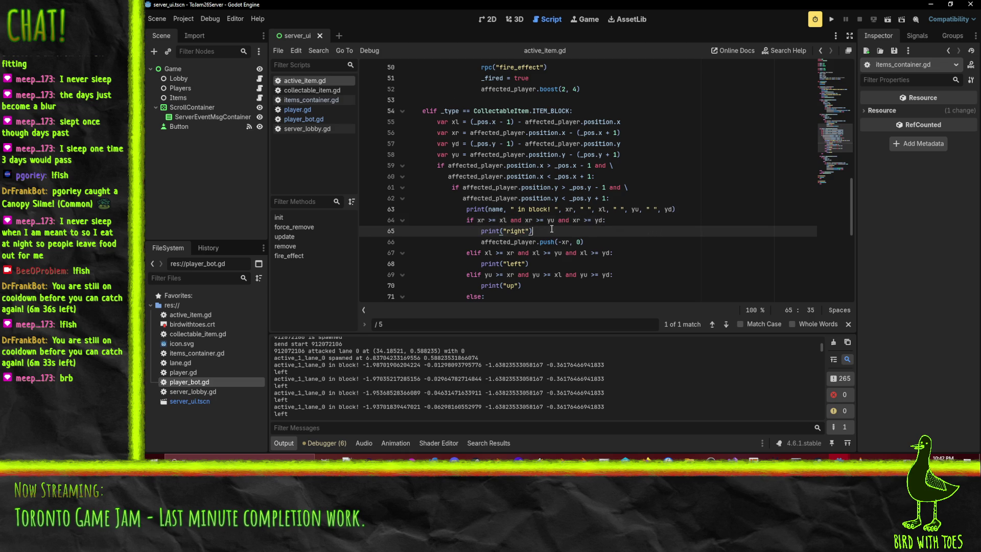
key(Down)
key(Home)
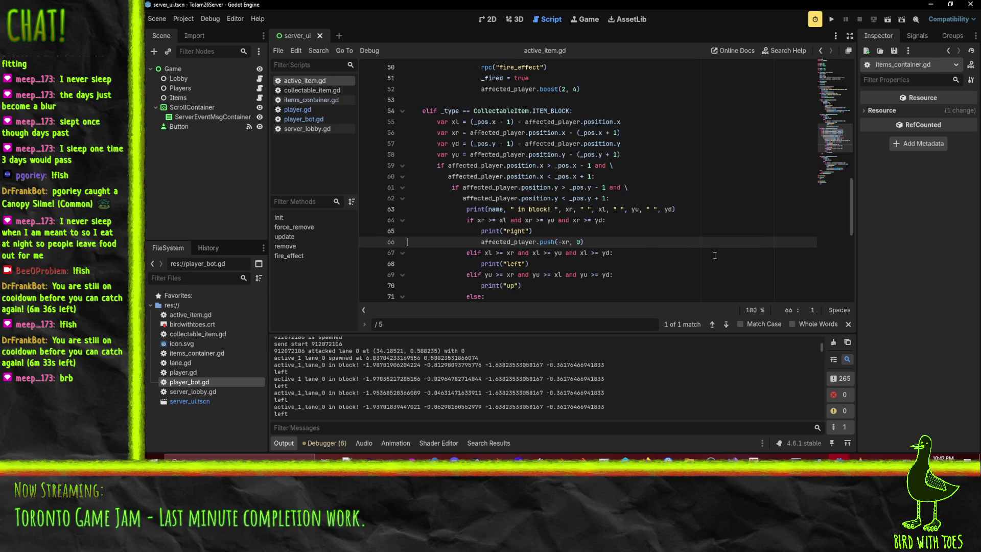
key(ctrl+c)
Paste it under print("left") and change it to push(-xl, 0)
key(Down)
key(Down)
key(Down)
key(ctrl+v)
key(Up)
key(End)
key(Left)
key(Left)
key(Left)
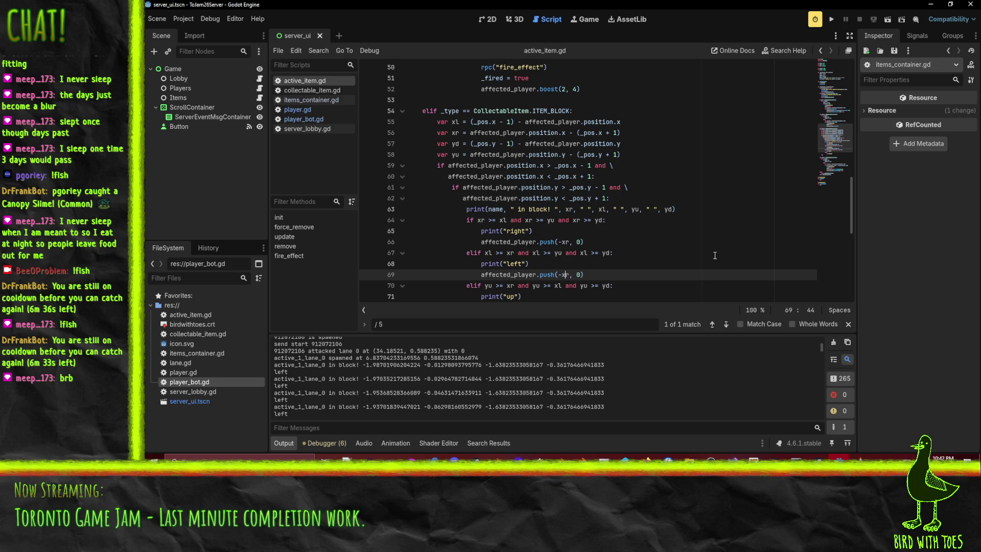
key(BackSpace)
text(l)
key(Down)
key(Down)
key(Down)
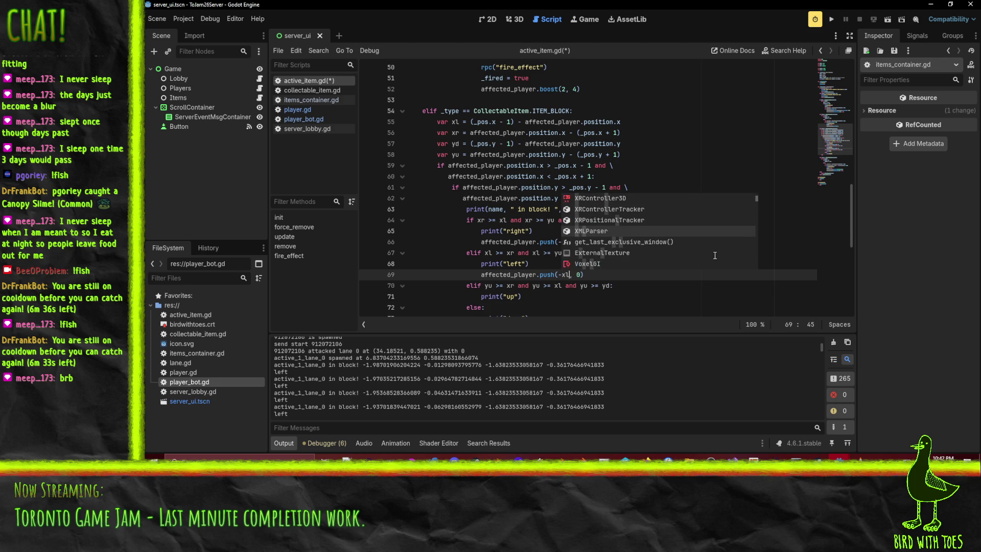
Add a push(0, -yu) call under print("up")
click(505, 306)
key(ctrl+v)
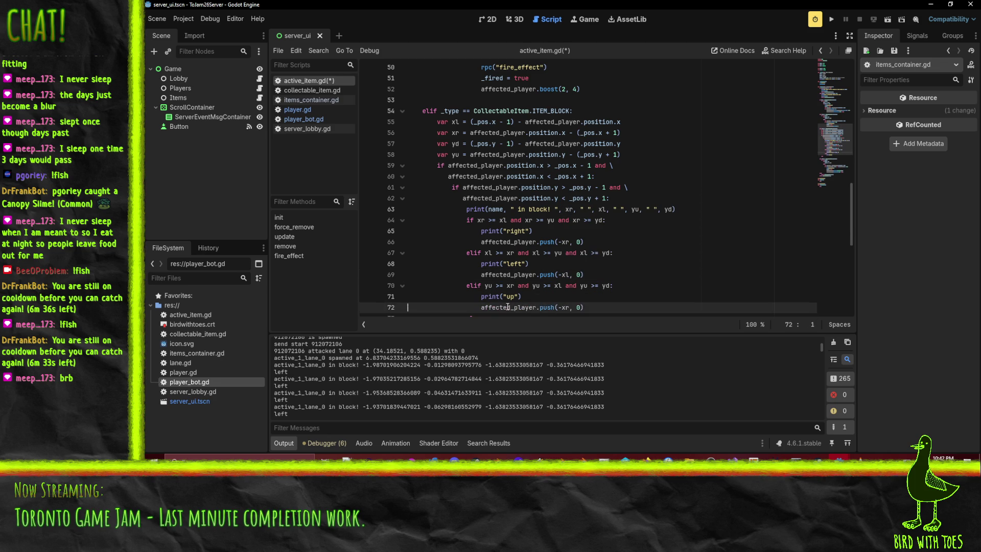
key(BackSpace)
key(BackSpace)
key(BackSpace)
text(0, )
text(-)
text(yu)
click(500, 285)
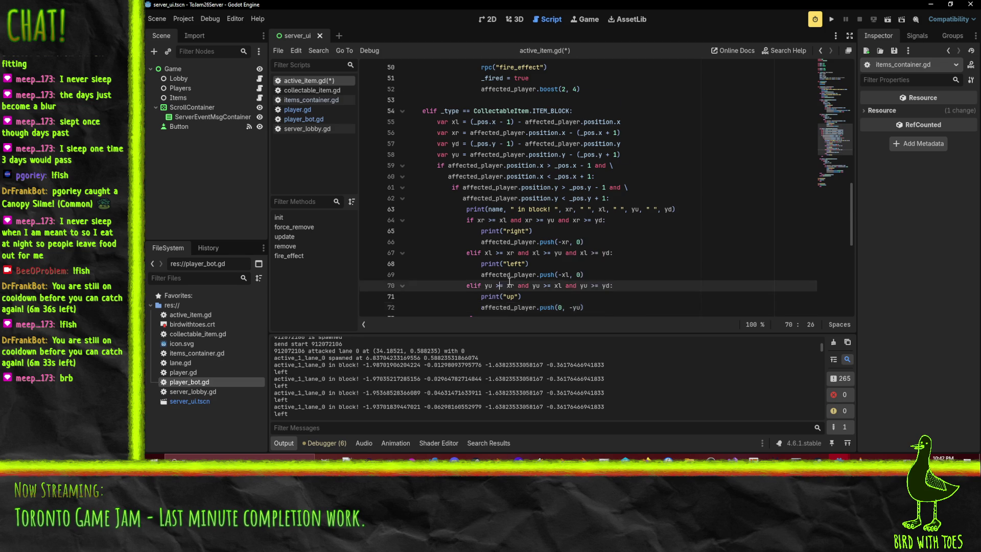
scroll(512, 279, down, 4)
Copy the up-side push under print("down") and change it to push(0, -yd)
click(526, 179)
key(Home)
key(ctrl+c)
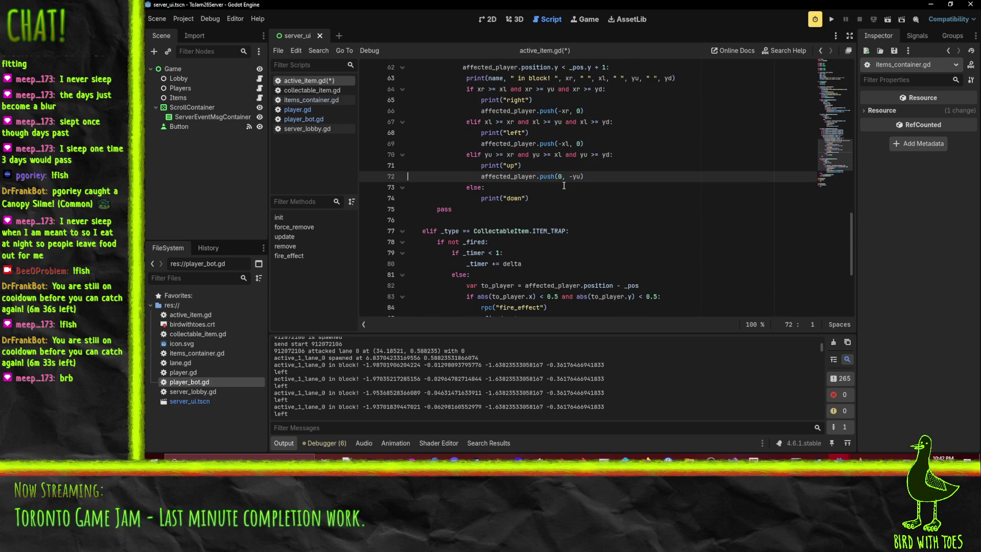
key(Down)
key(Down)
key(Down)
key(ctrl+v)
click(581, 209)
key(BackSpace)
text(d)
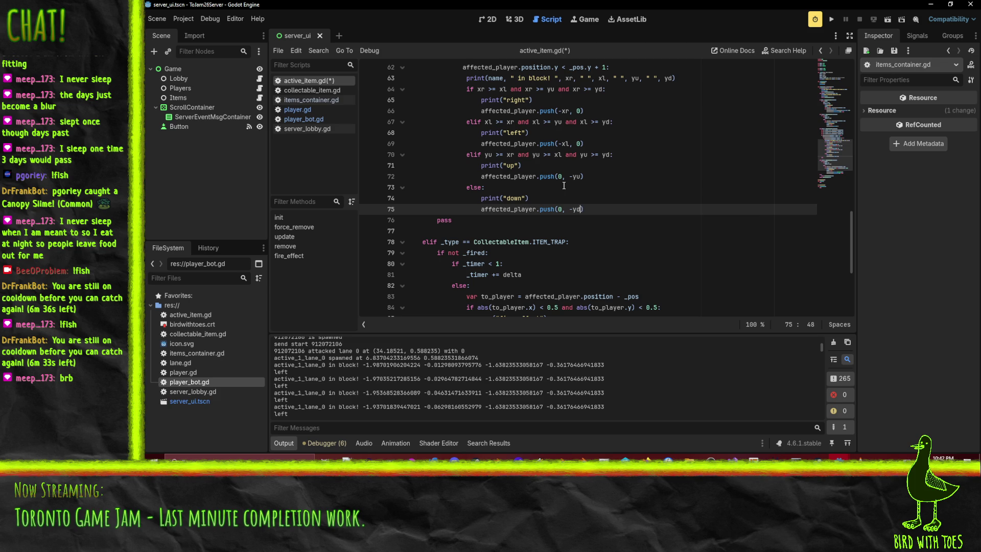
Delete the leftover pass line, save active_item.gd, and rerun the server project
click(512, 188)
scroll(512, 203, down, 2)
scroll(512, 202, up, 4)
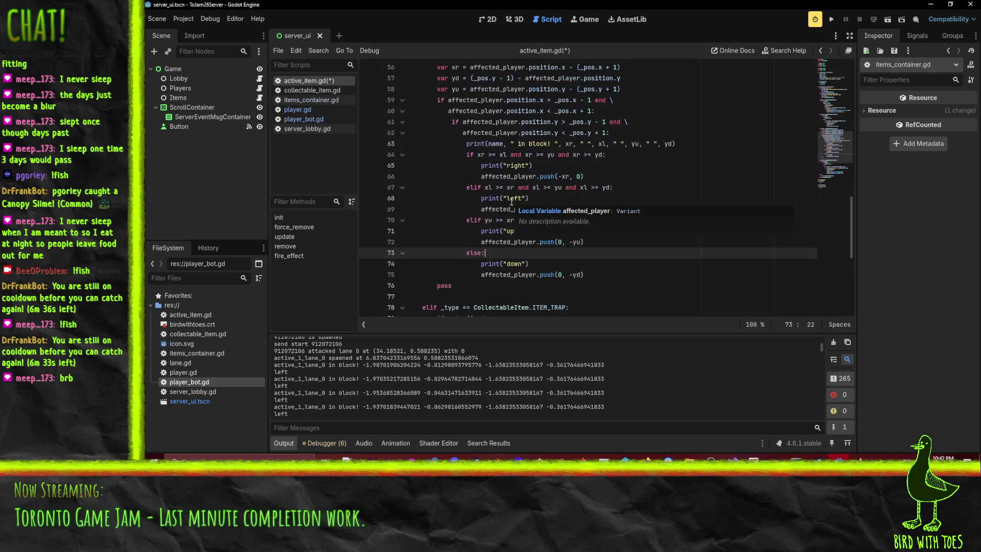
click(445, 284)
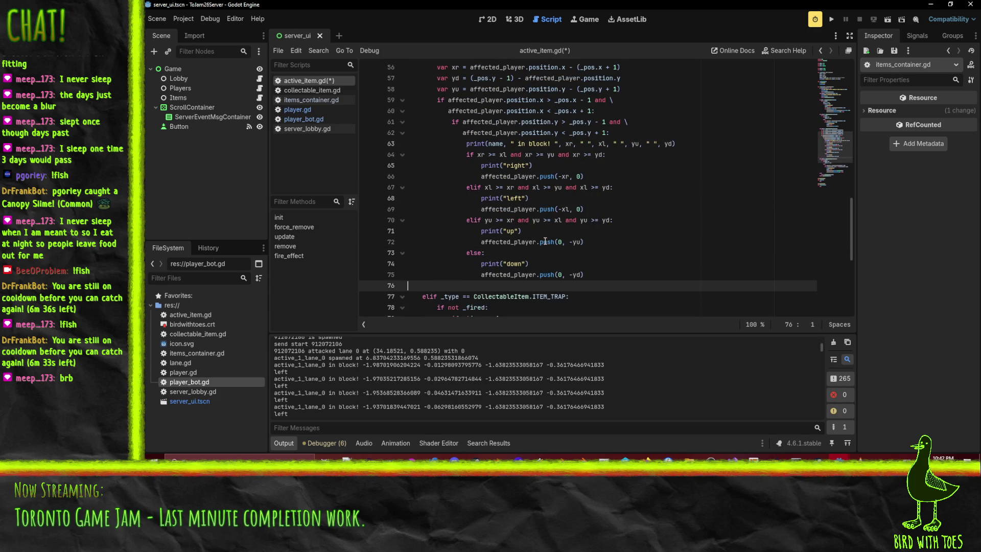
key(Home)
scroll(460, 209, up, 3)
key(ctrl+s)
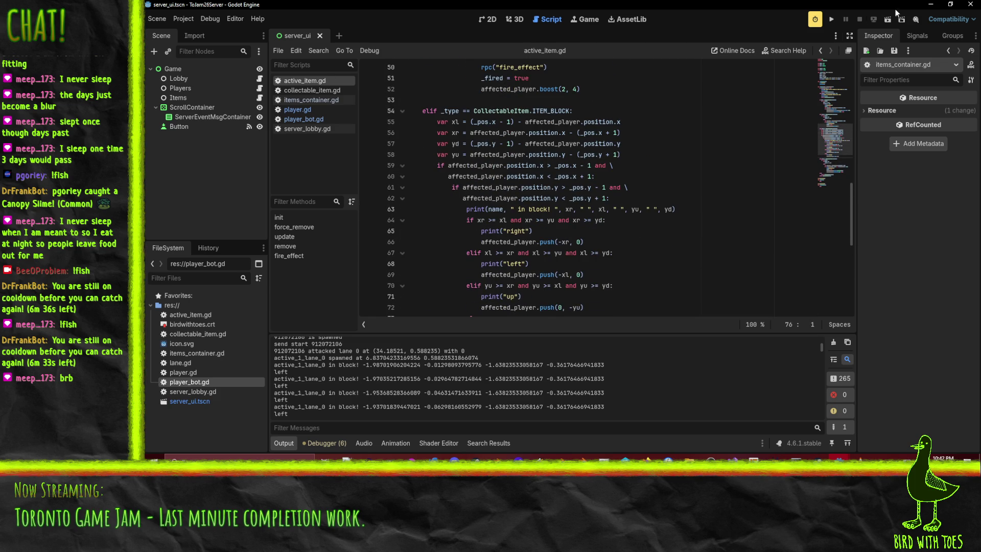
click(831, 19)
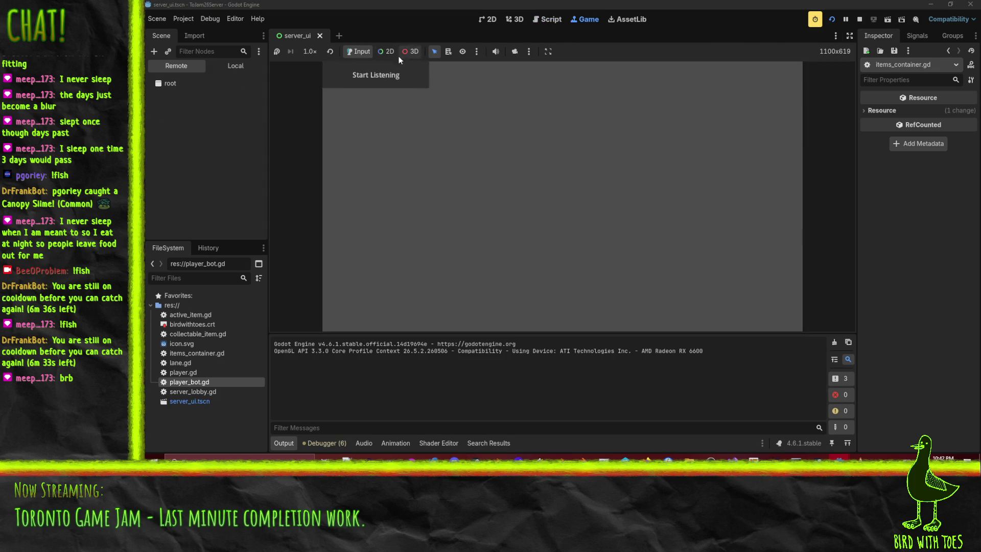
Start the server listening, then launch the client, join, ready up, and drop a block in lane 0
click(399, 75)
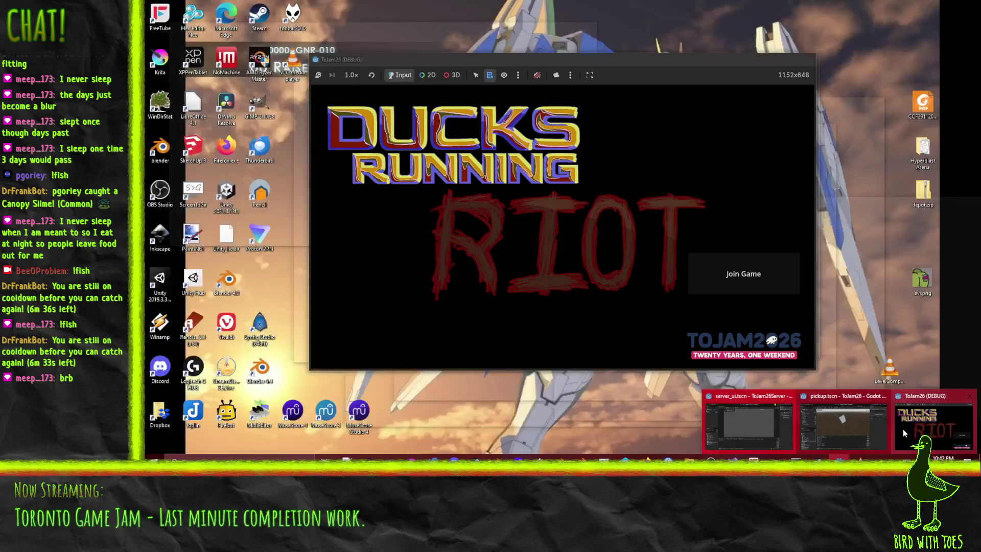
click(903, 428)
click(806, 60)
mouse_move(853, 449)
click(887, 427)
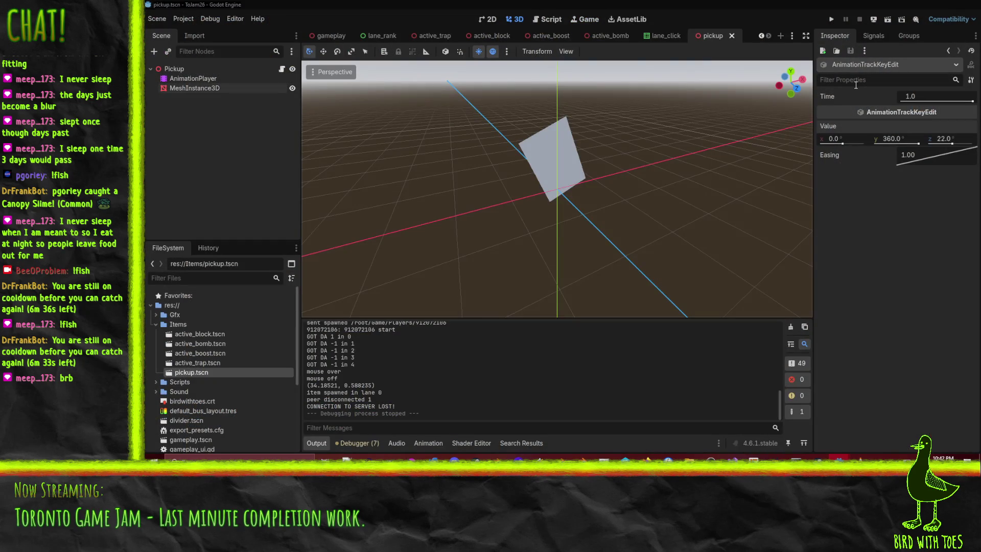
click(832, 19)
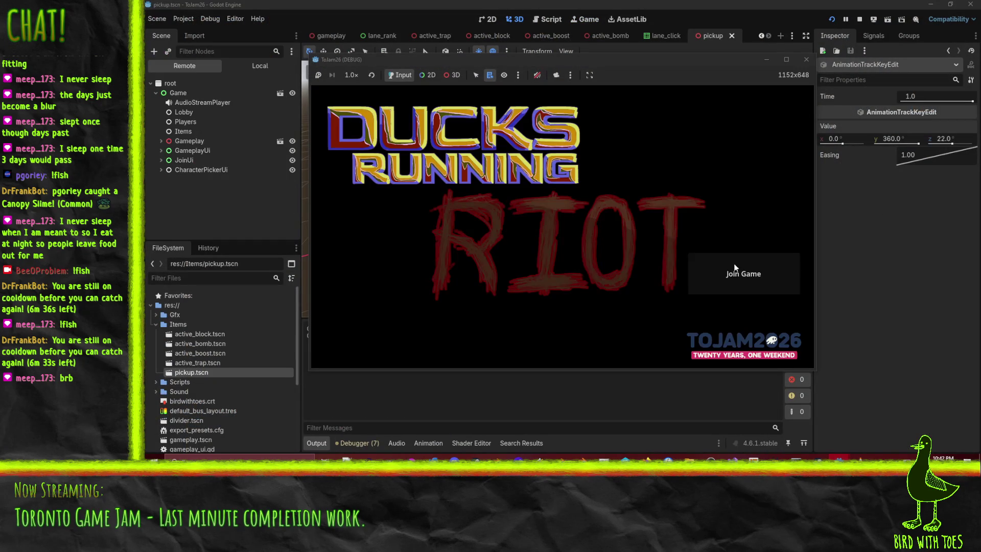
click(745, 255)
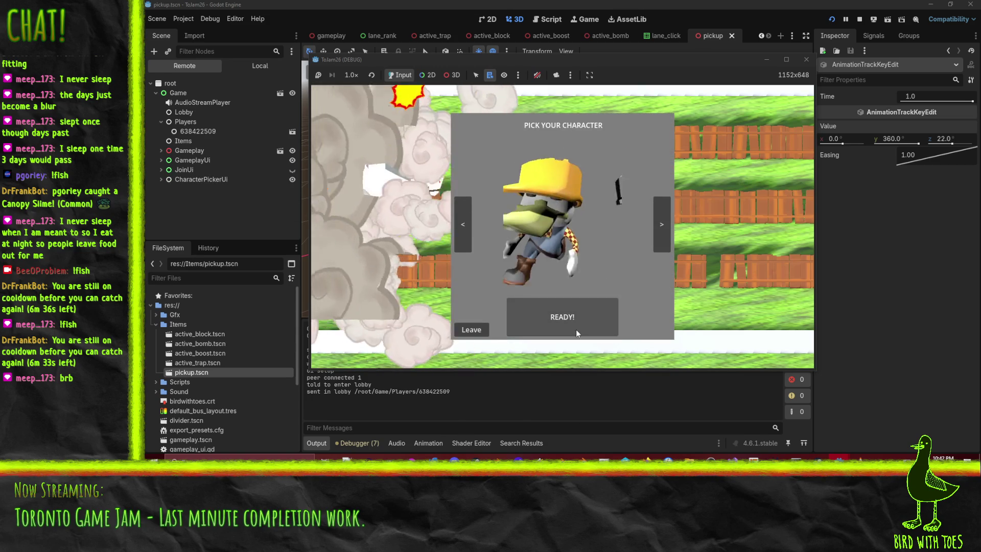
click(577, 322)
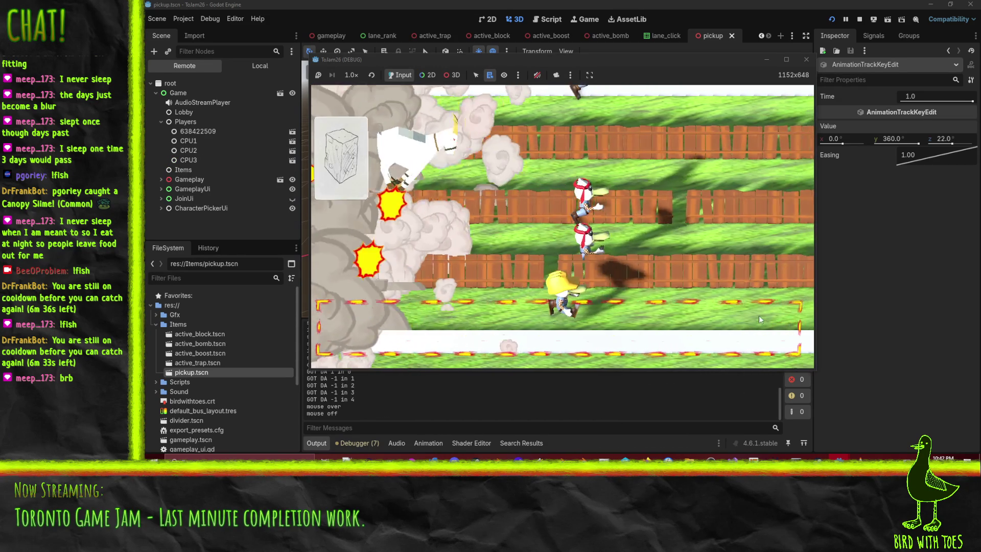
click(760, 316)
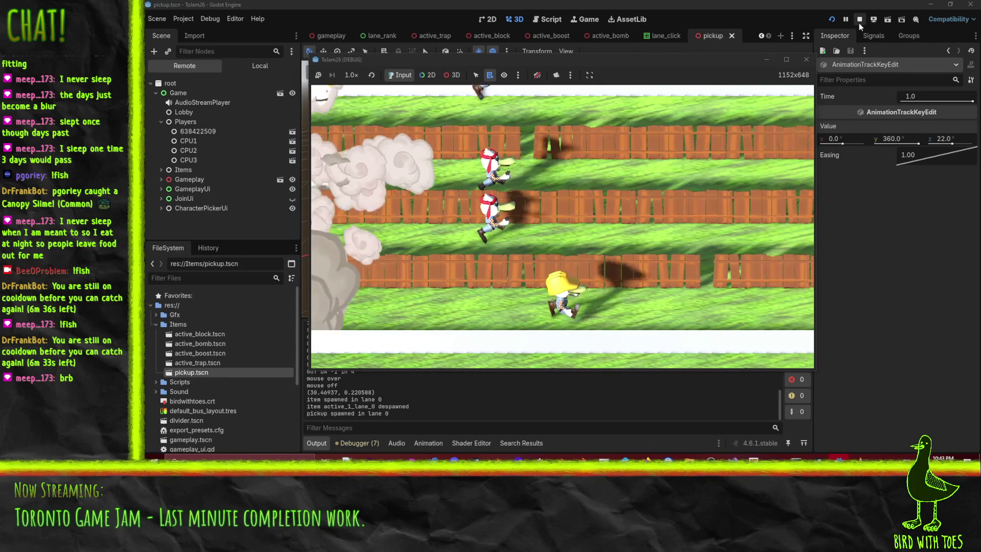
Stop the client game, then stop the server and return to active_item.gd
click(860, 23)
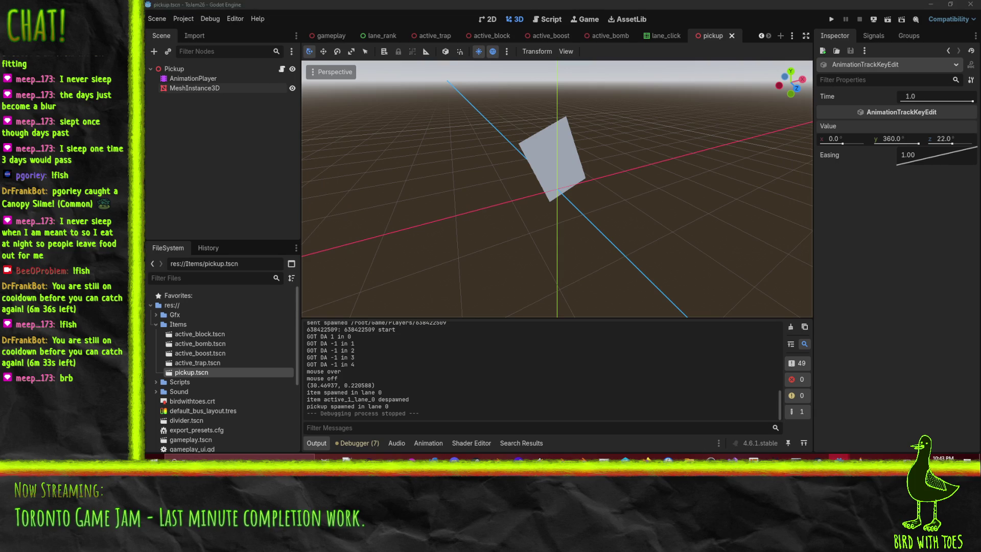
mouse_move(862, 457)
click(888, 436)
scroll(424, 381, up, 3)
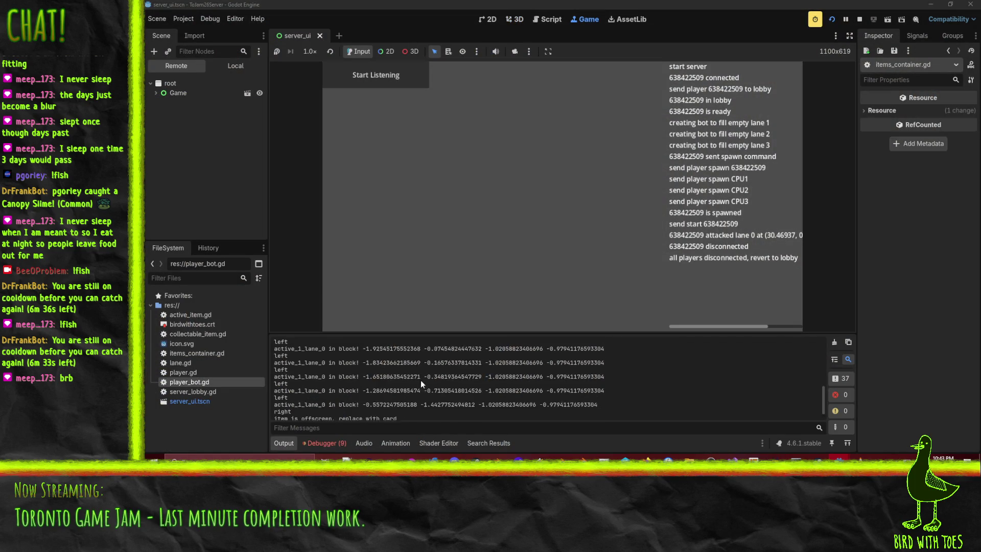
scroll(497, 389, up, 2)
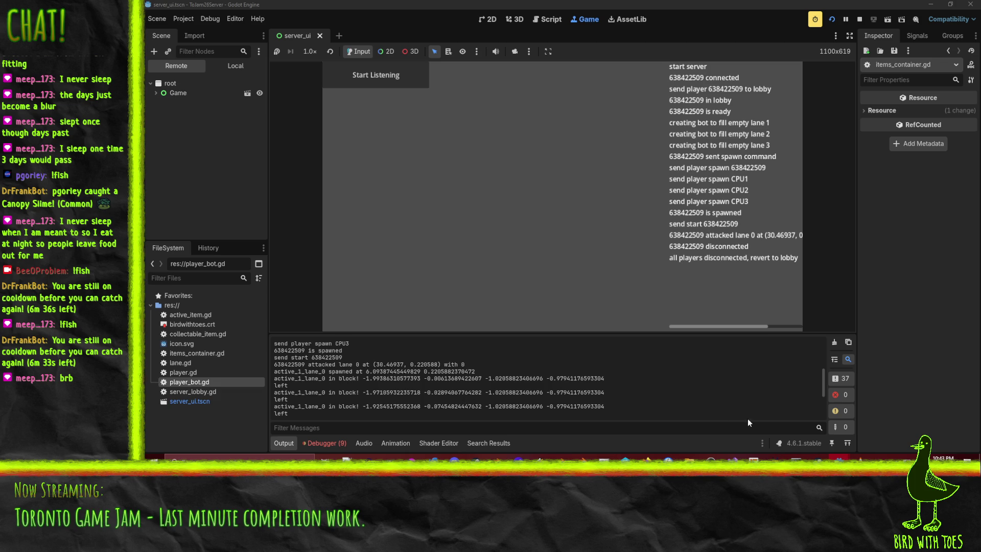
mouse_move(838, 457)
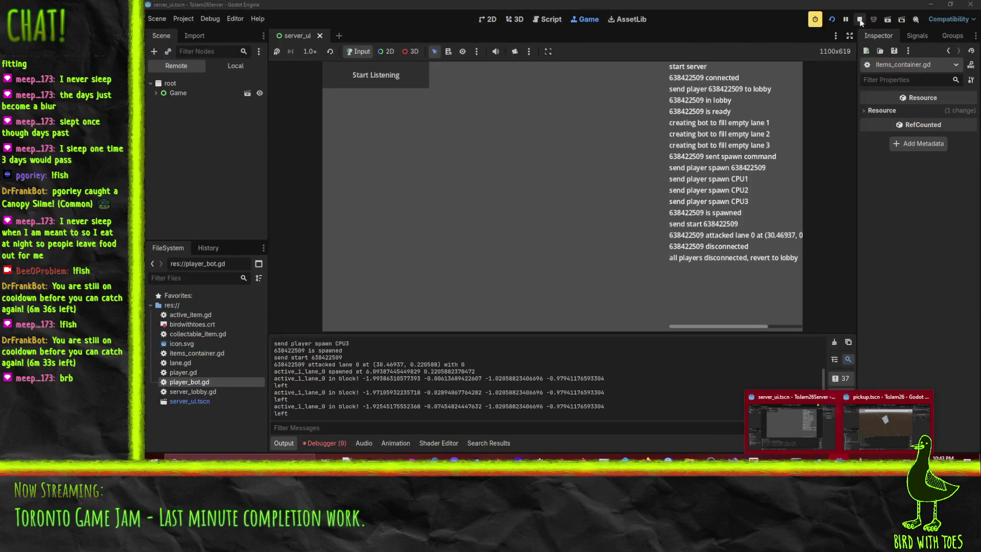
click(789, 424)
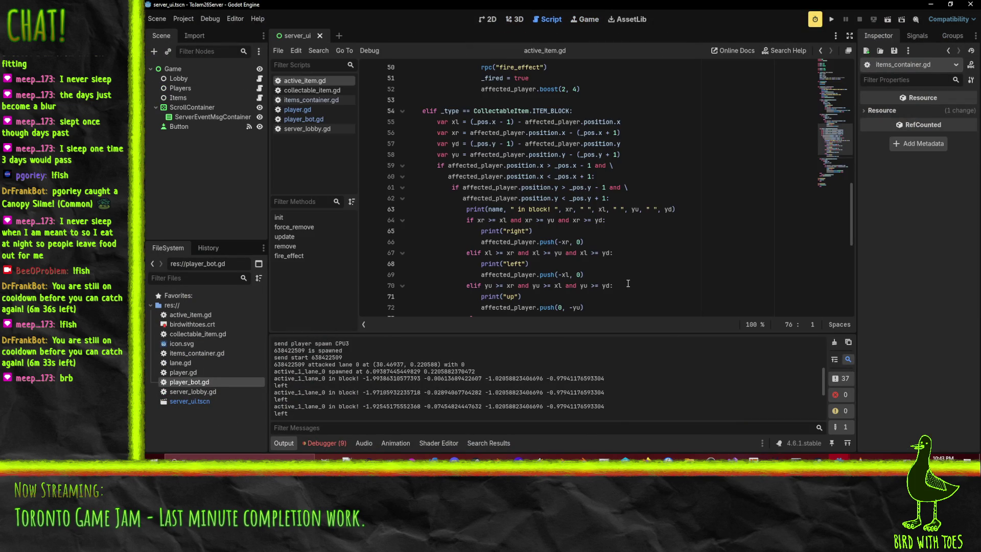
Drop the minus signs from the -xl and -yd pushes on lines 69 and 75, save, and relaunch the server
click(559, 238)
scroll(634, 231, up, 1)
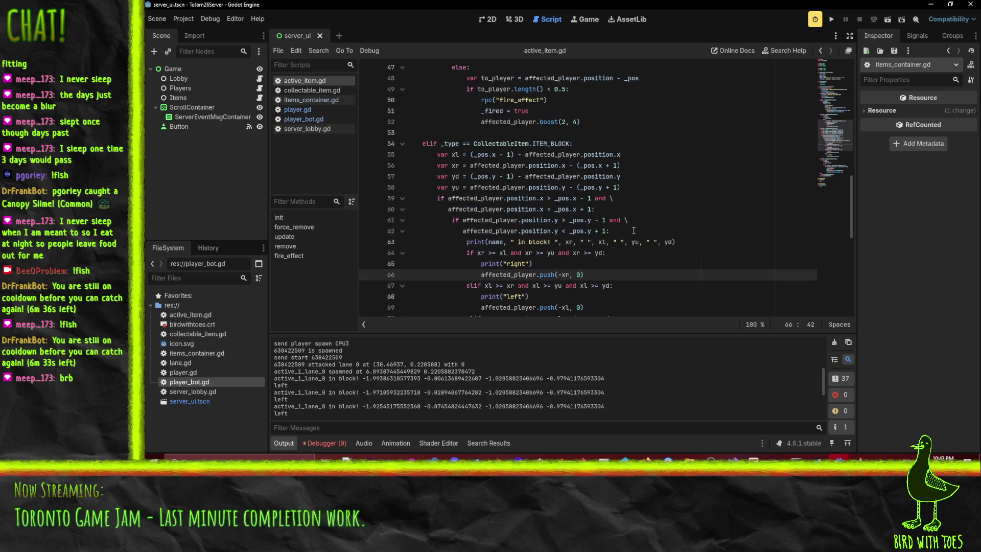
scroll(634, 230, down, 1)
click(559, 275)
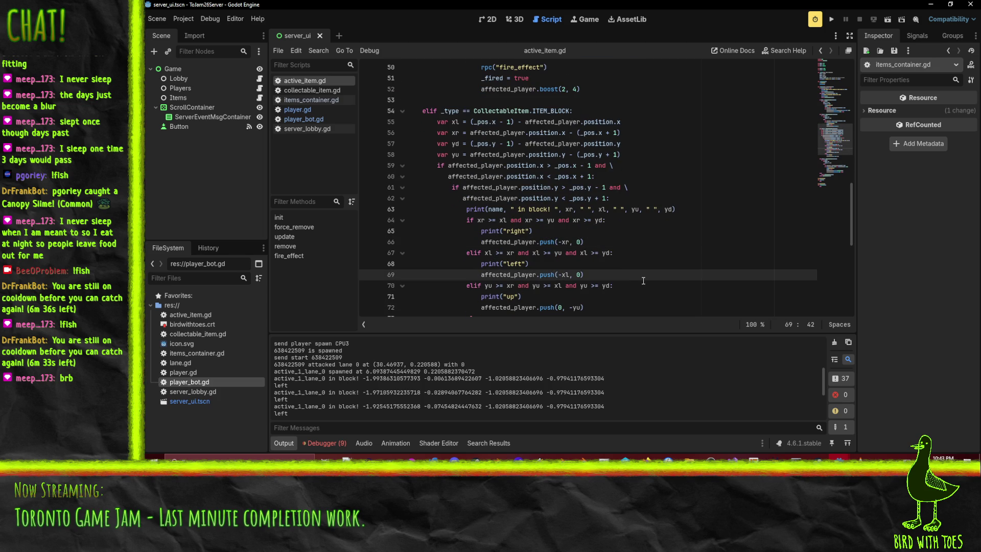
scroll(643, 281, down, 3)
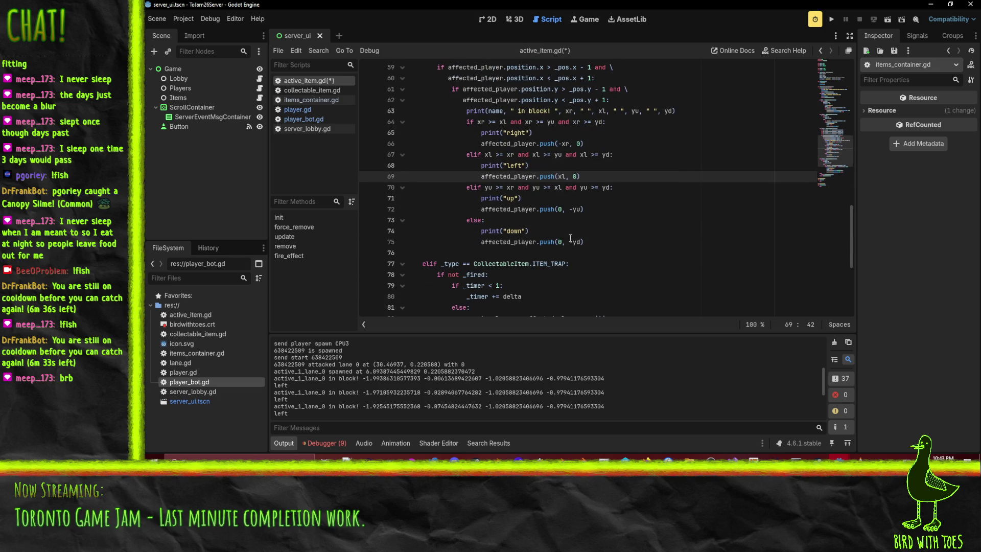
click(570, 241)
key(ctrl+s)
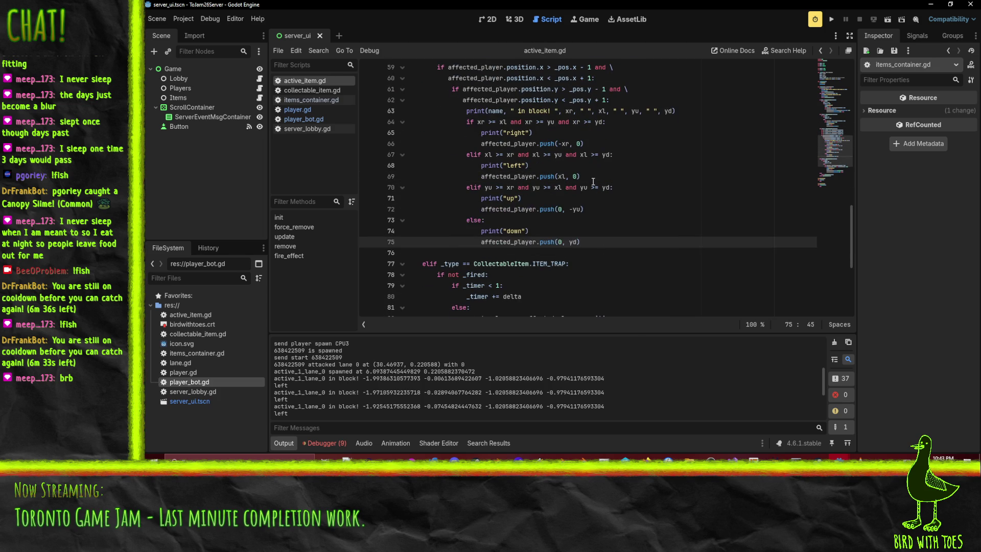
click(831, 21)
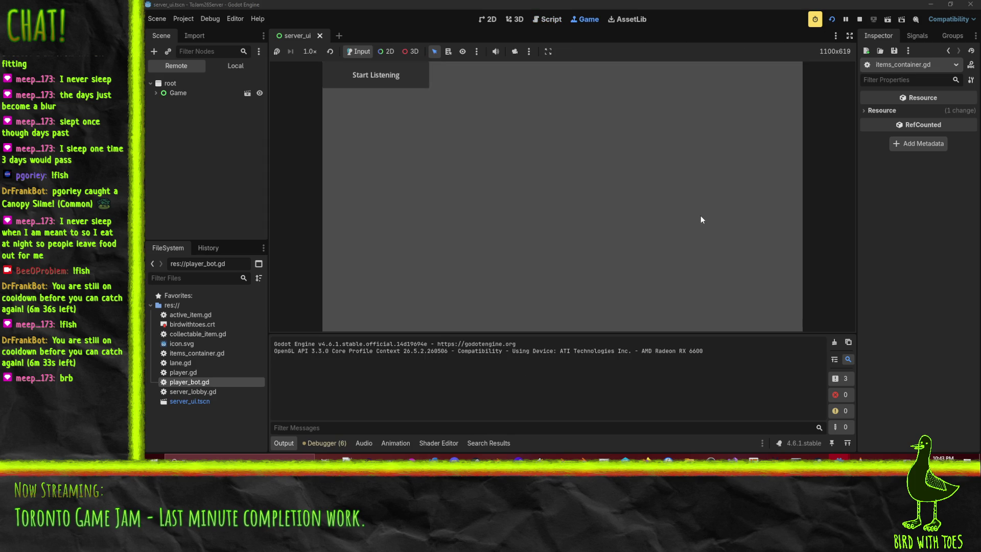
Start the server listening and try a first client join, then restart the client game
click(382, 66)
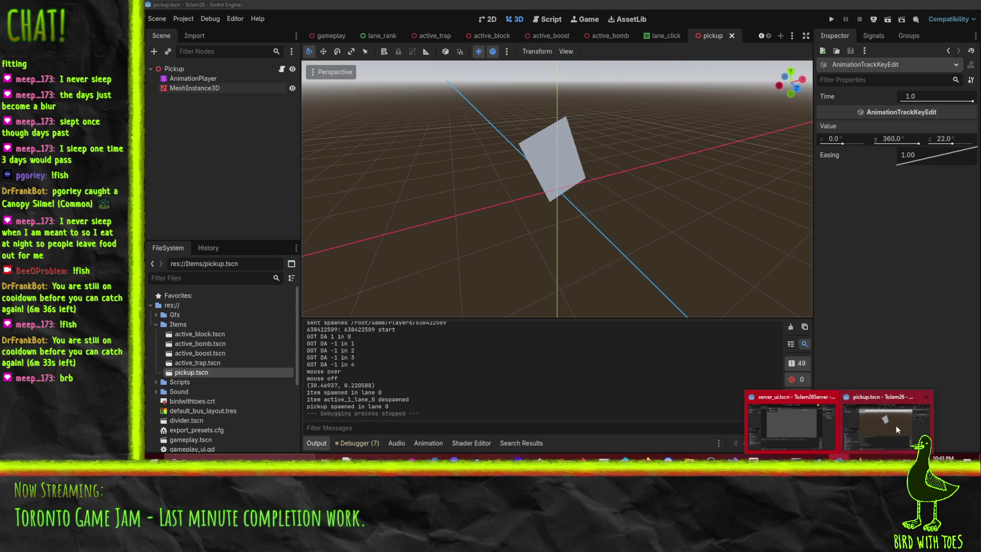
click(897, 426)
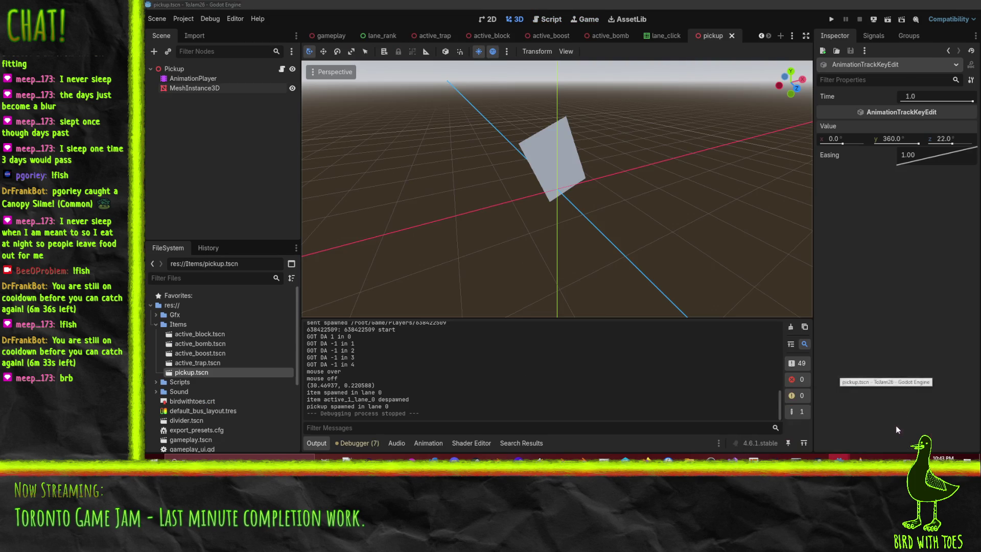
click(831, 19)
click(744, 274)
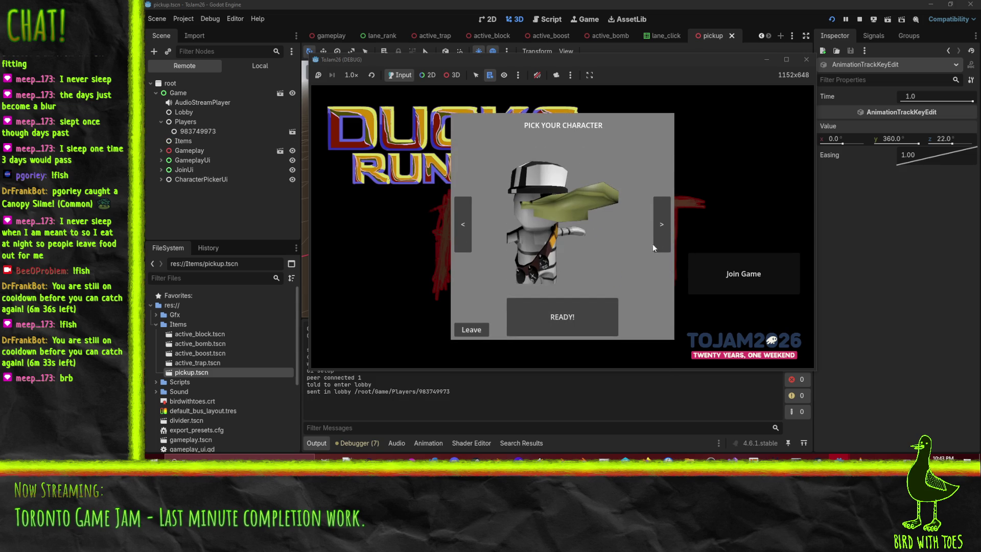
click(652, 249)
click(587, 312)
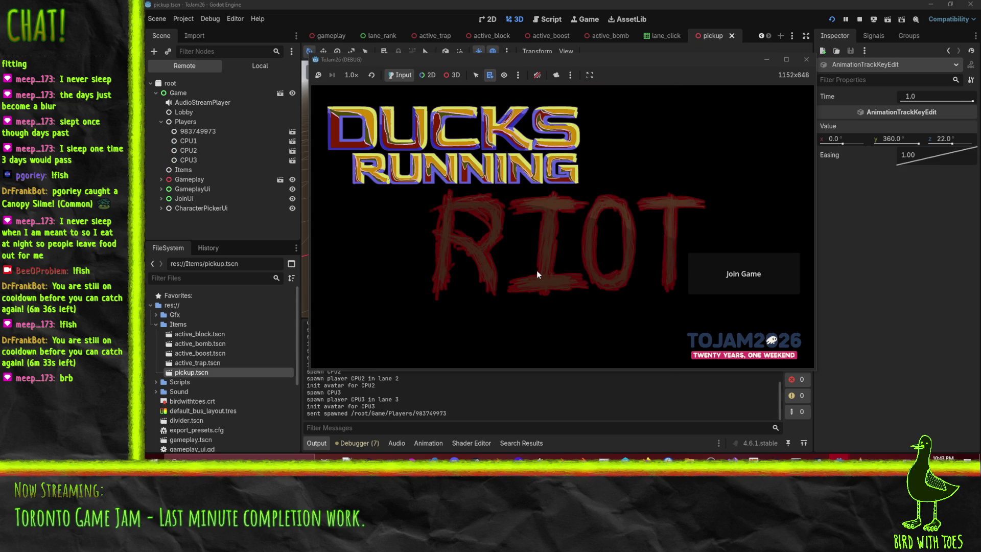
click(859, 21)
click(832, 19)
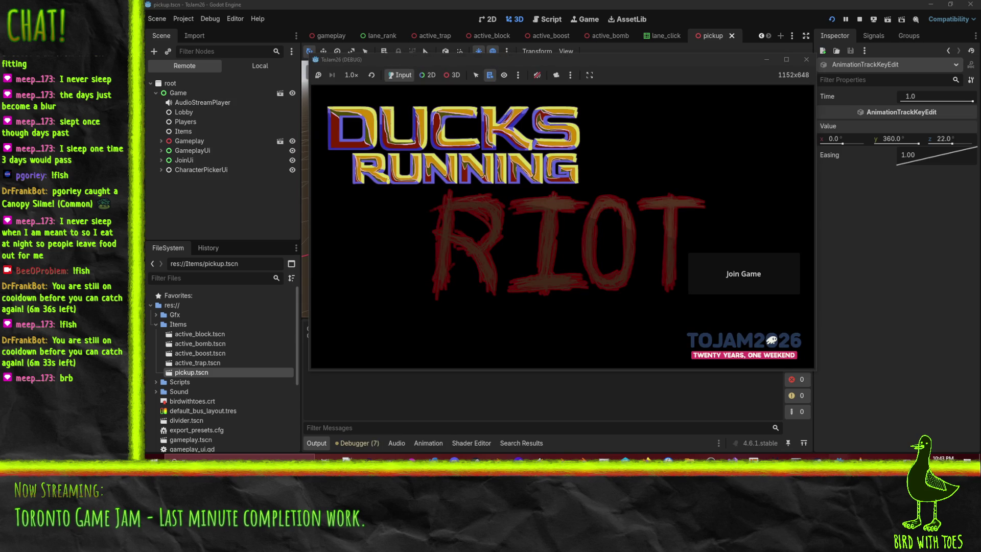
Restart the server game, then bring the client game window forward and reposition it
click(744, 426)
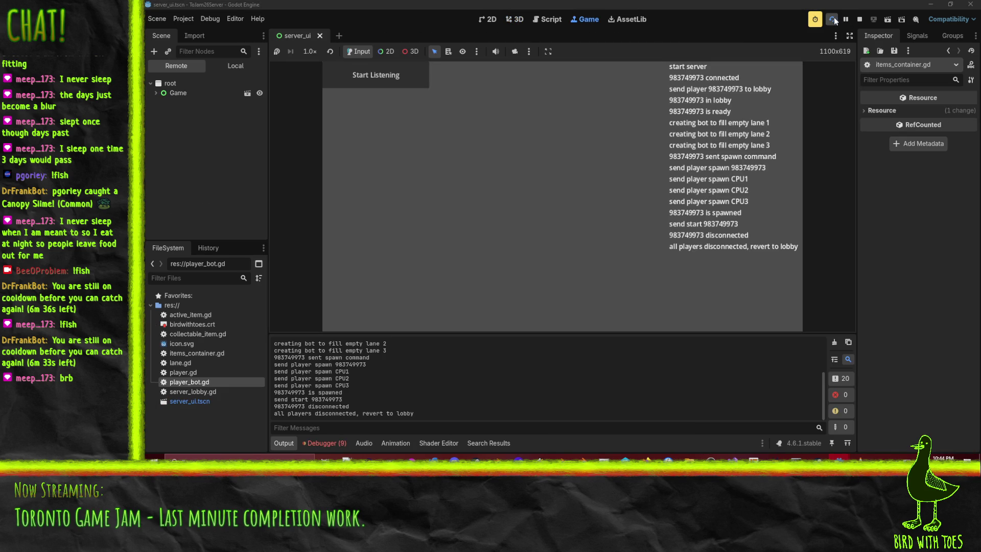
click(835, 20)
mouse_move(839, 457)
click(884, 416)
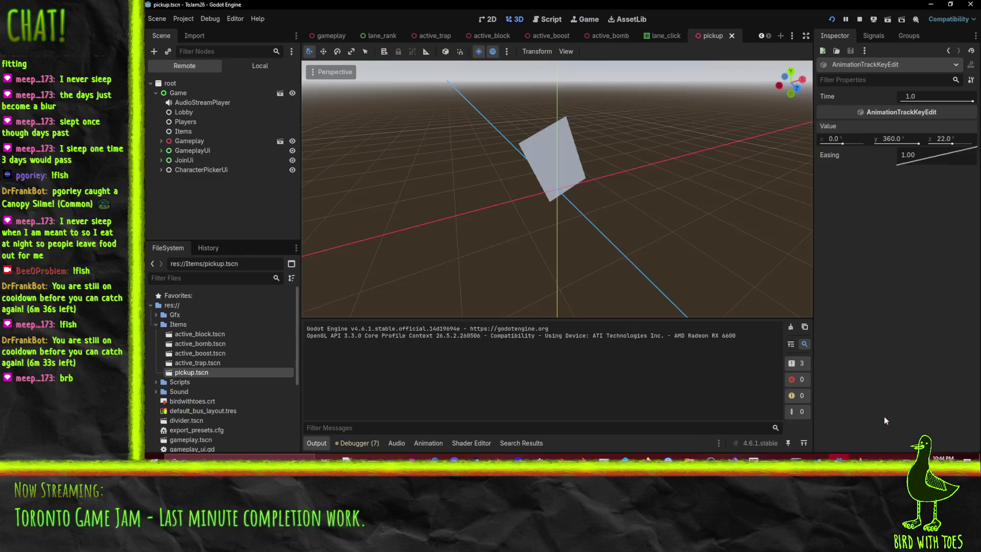
click(741, 427)
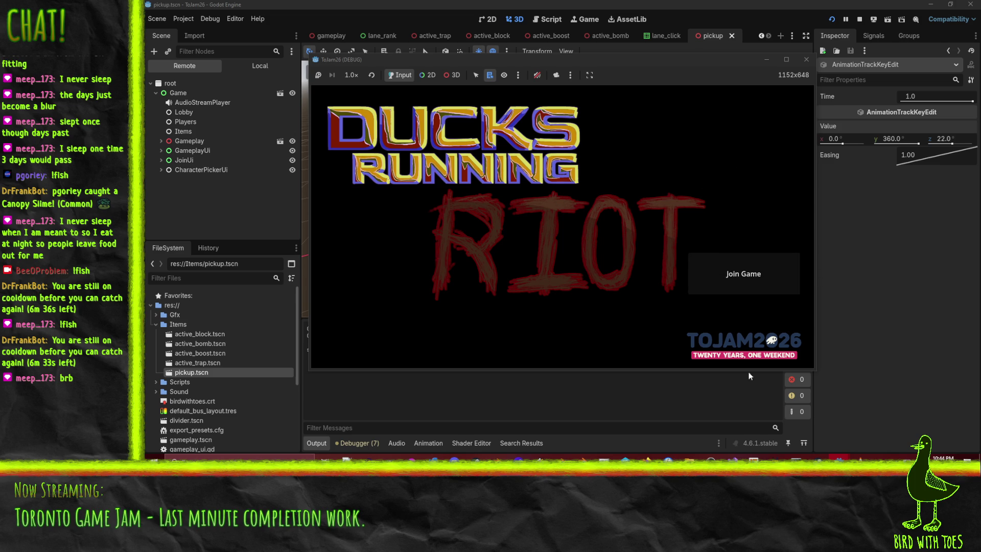
mouse_move(839, 458)
click(749, 419)
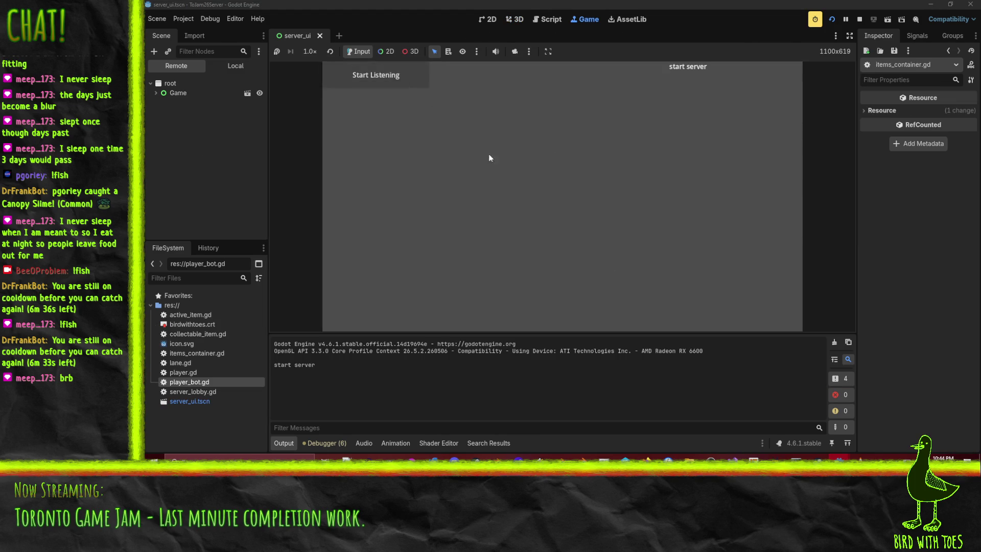
click(920, 424)
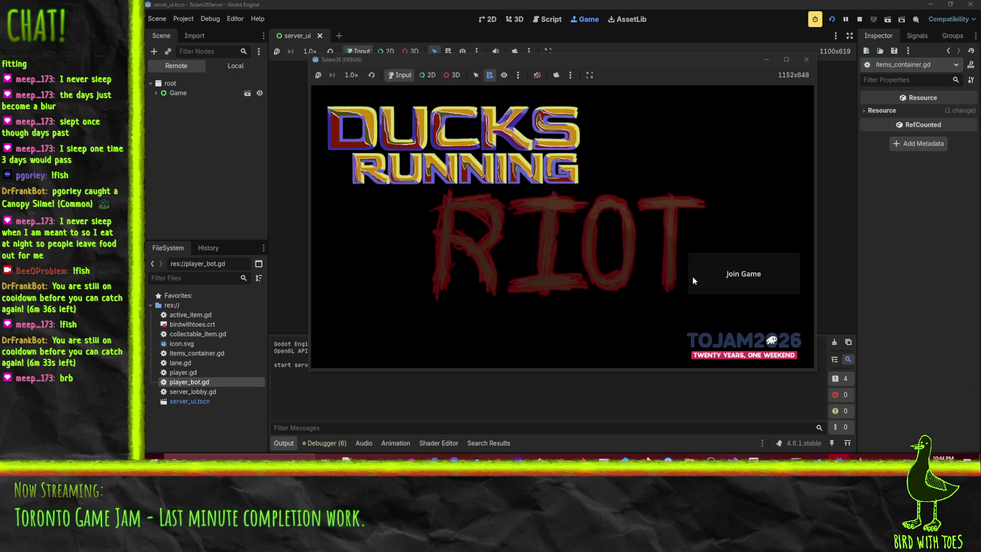
mouse_move(517, 58)
mouse_down()
mouse_move(713, 155)
mouse_move(569, 69)
mouse_up()
Pick the yellow-hat duck, ready up, drop a block in lane 0, and stop the test
click(713, 235)
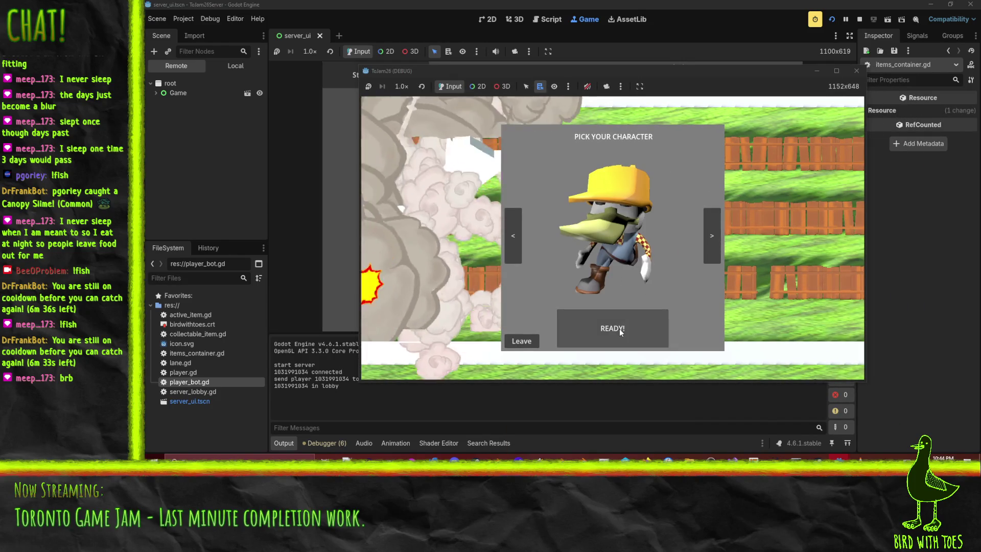
click(619, 329)
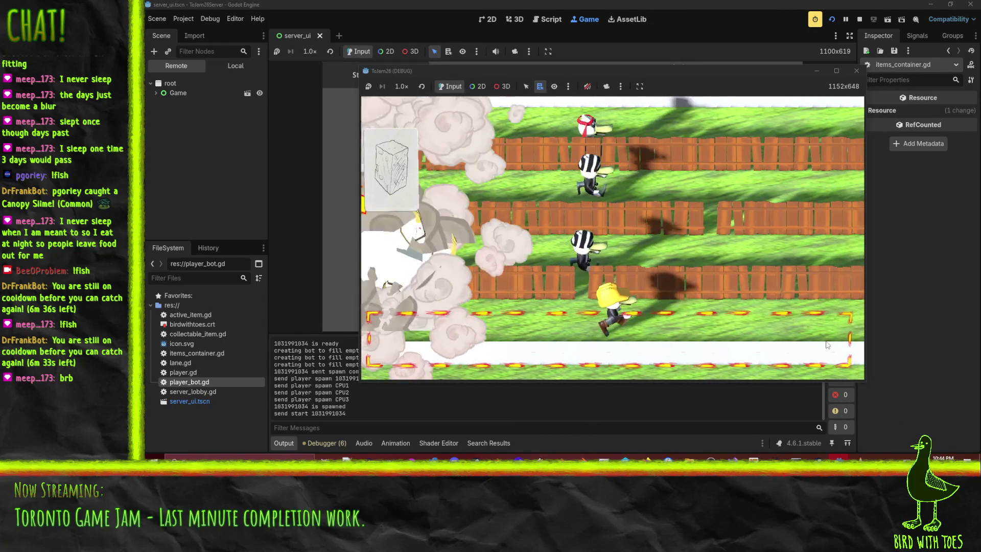
click(779, 323)
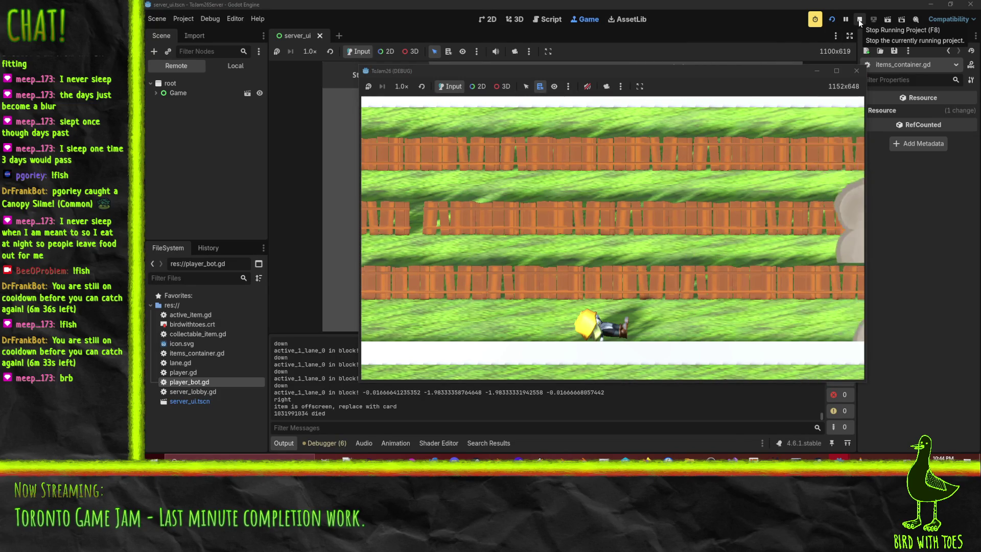
click(859, 19)
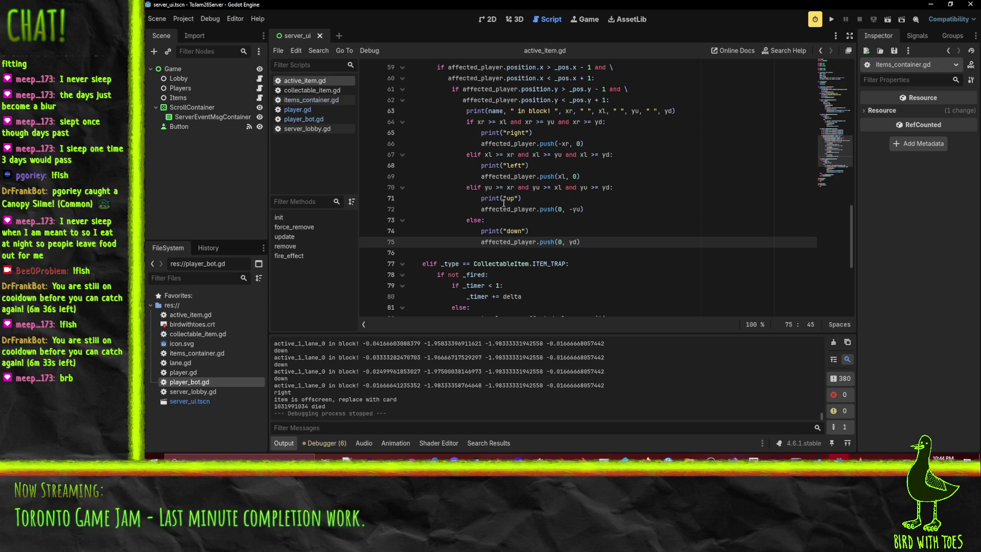
Delete the print("down"), print("up"), print("left") and print("right") debug lines
click(515, 229)
scroll(511, 230, up, 1)
key(ctrl+shift+k)
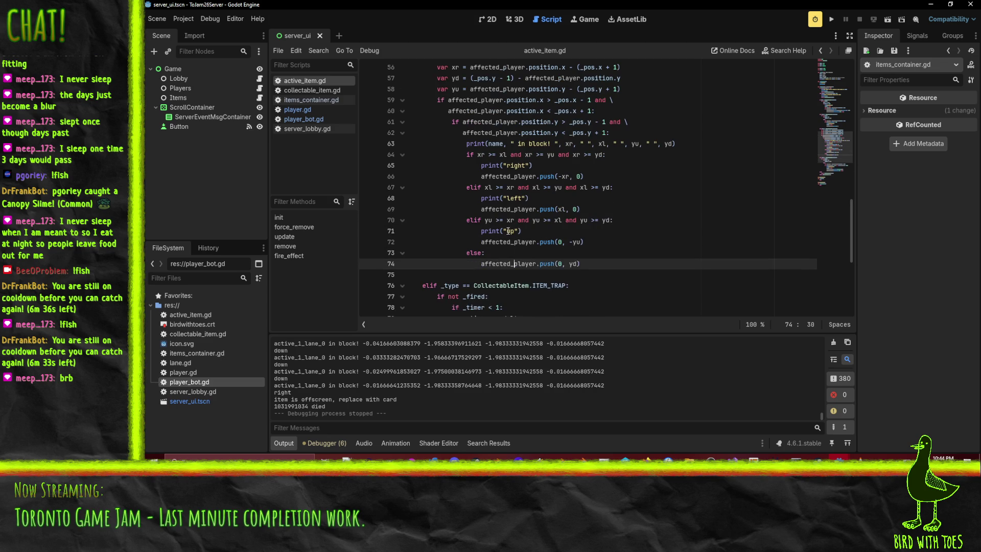
key(Up)
key(Up)
key(Up)
key(ctrl+shift+k)
key(Up)
key(Up)
key(Up)
key(ctrl+shift+k)
key(Up)
key(Up)
key(Up)
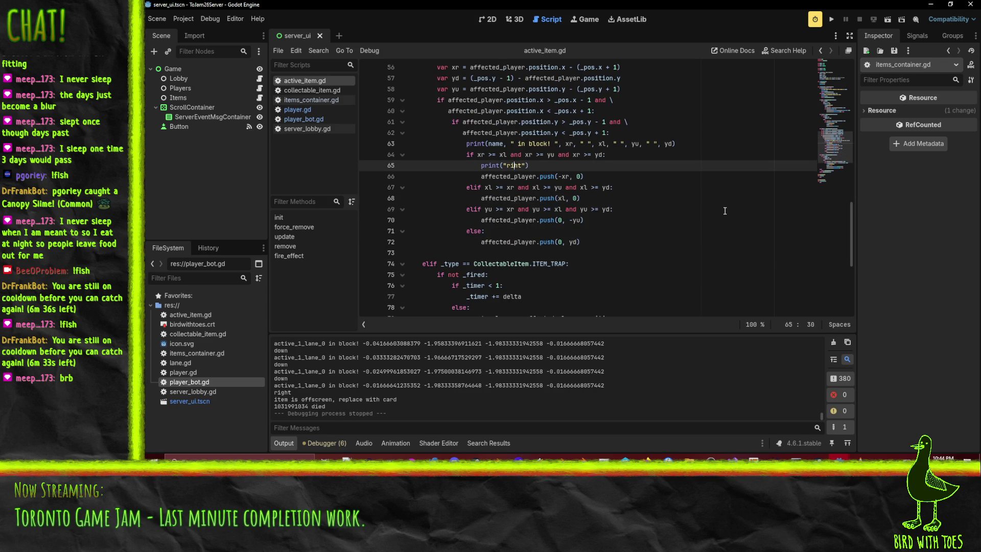
key(ctrl+shift+k)
scroll(585, 160, up, 3)
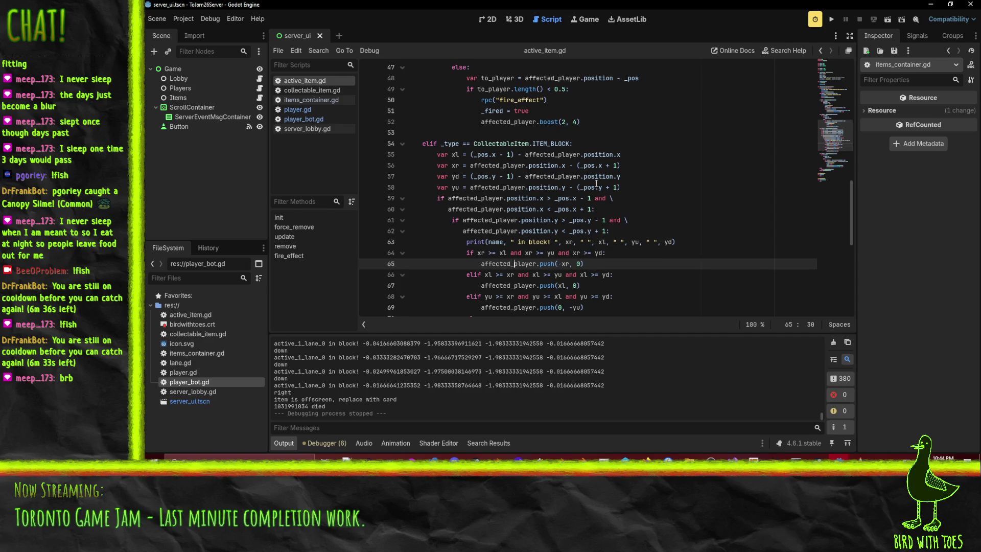
Change the xl and yd offsets from '- 1' to '- 0.5', save, and rerun the server
click(584, 160)
key(Up)
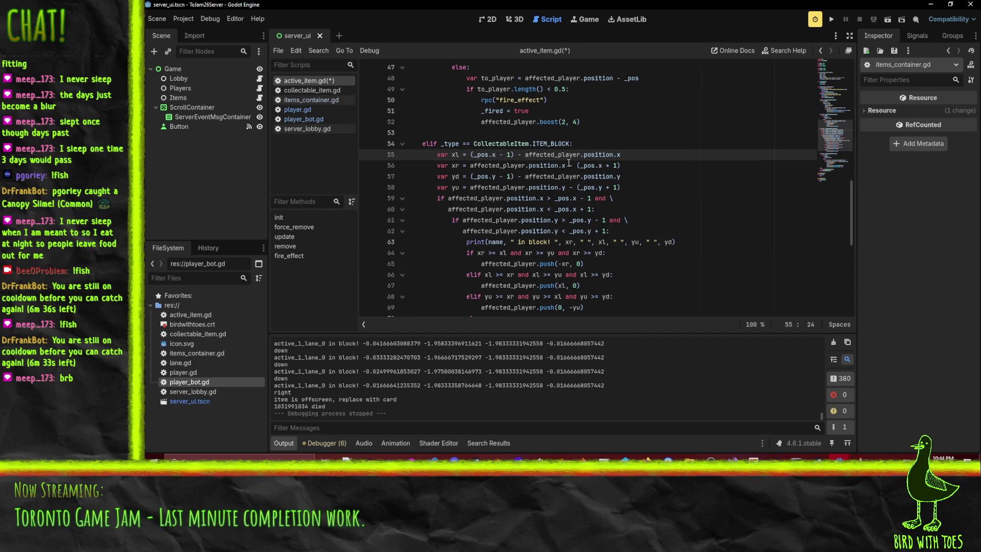
key(Delete)
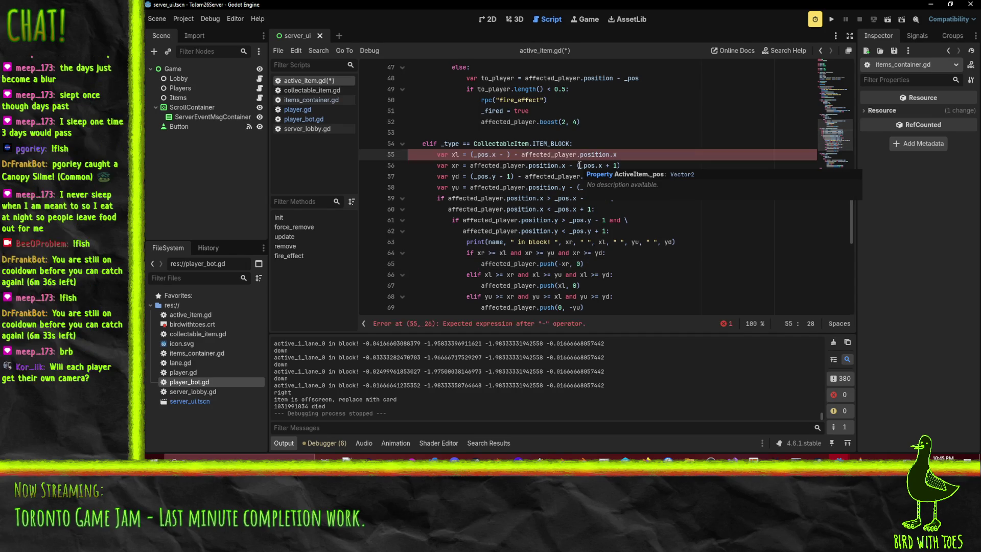
text(0.5)
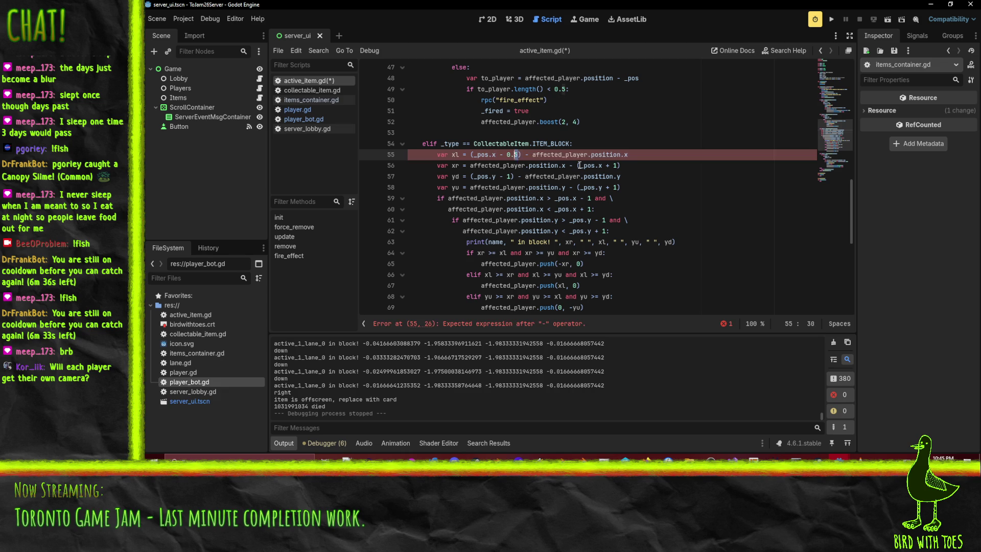
key(shift+Left)
key(shift+Left)
key(shift+Left)
click(510, 177)
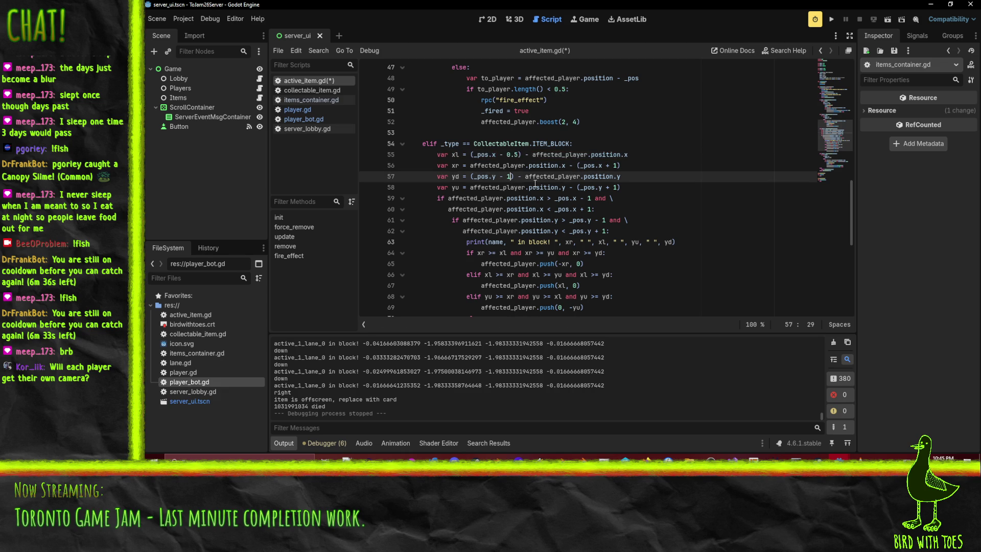
text(0.5)
key(ctrl+s)
click(672, 242)
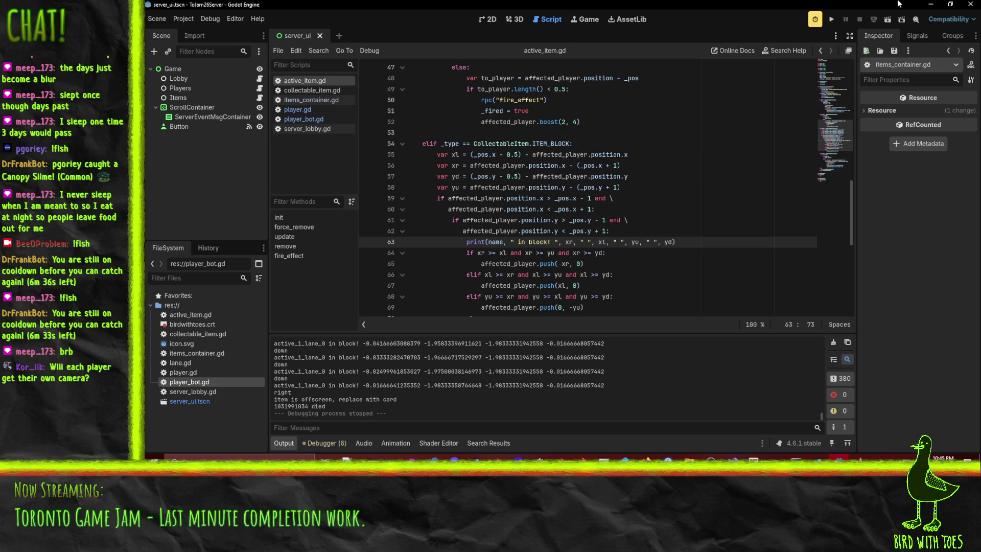
click(831, 19)
Start listening, launch the client, join, ready up, place a lane-0 block, and stop with F8
click(391, 77)
mouse_move(839, 458)
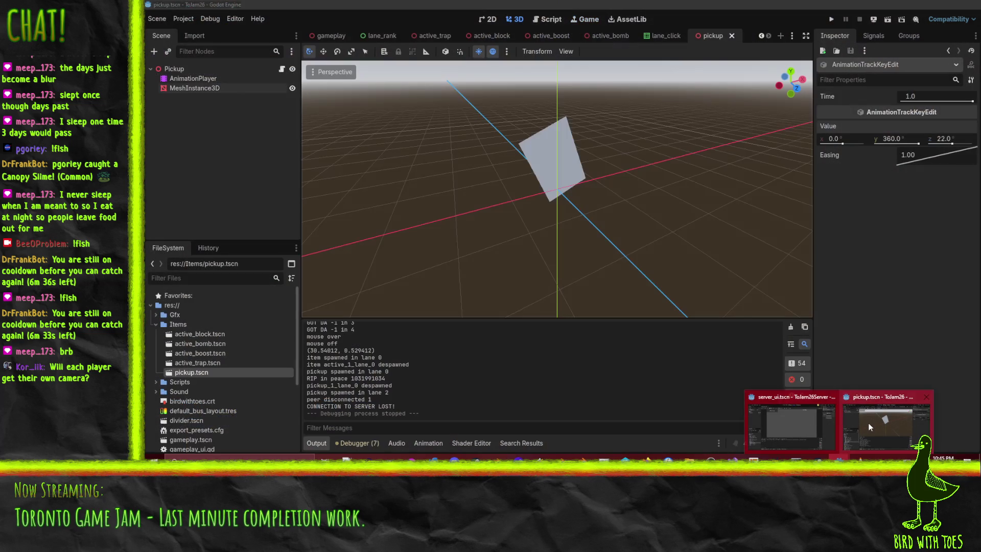
click(869, 422)
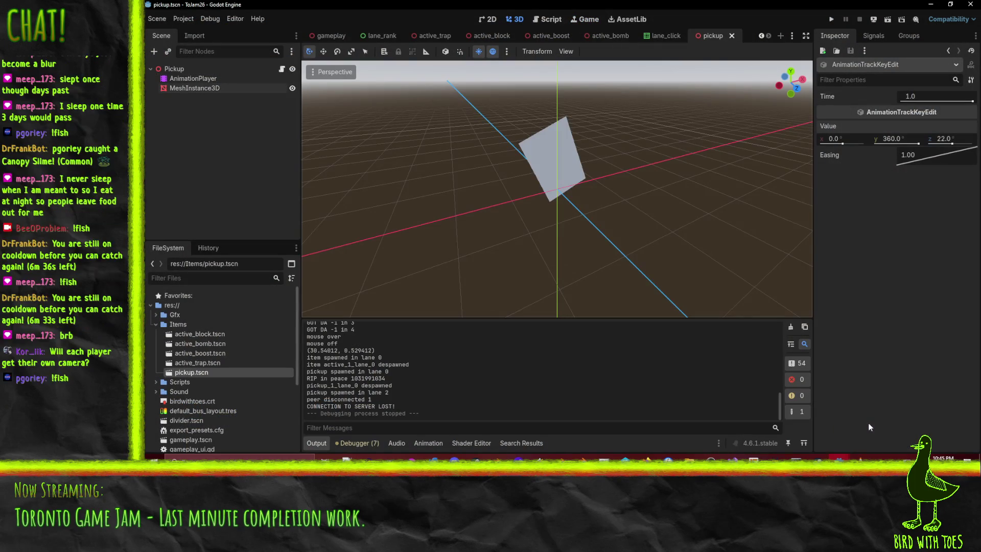
click(832, 23)
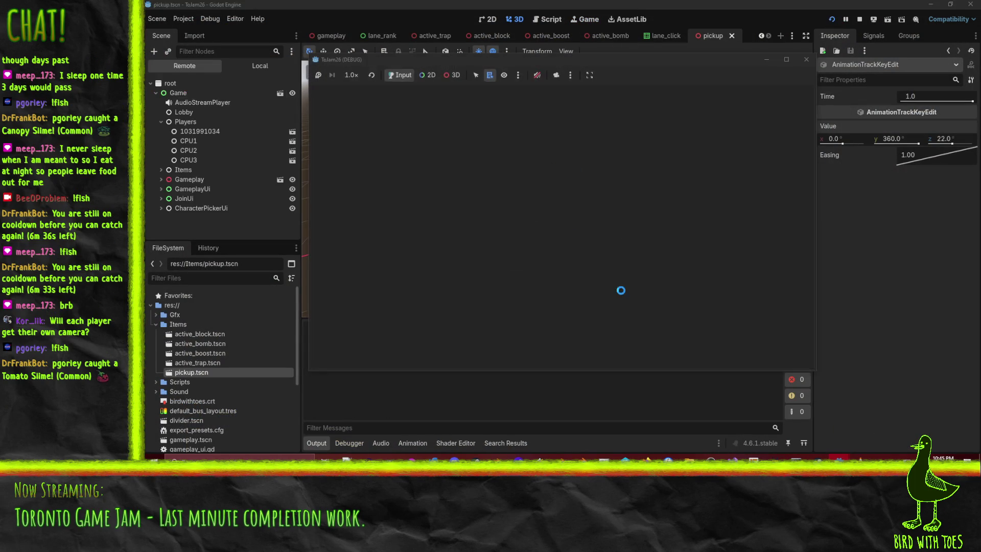
click(727, 280)
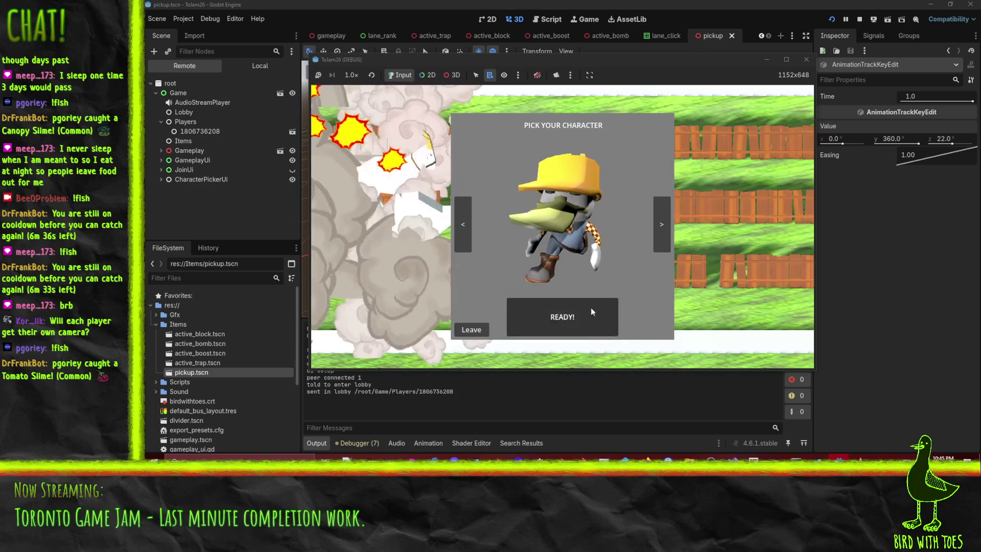
click(591, 308)
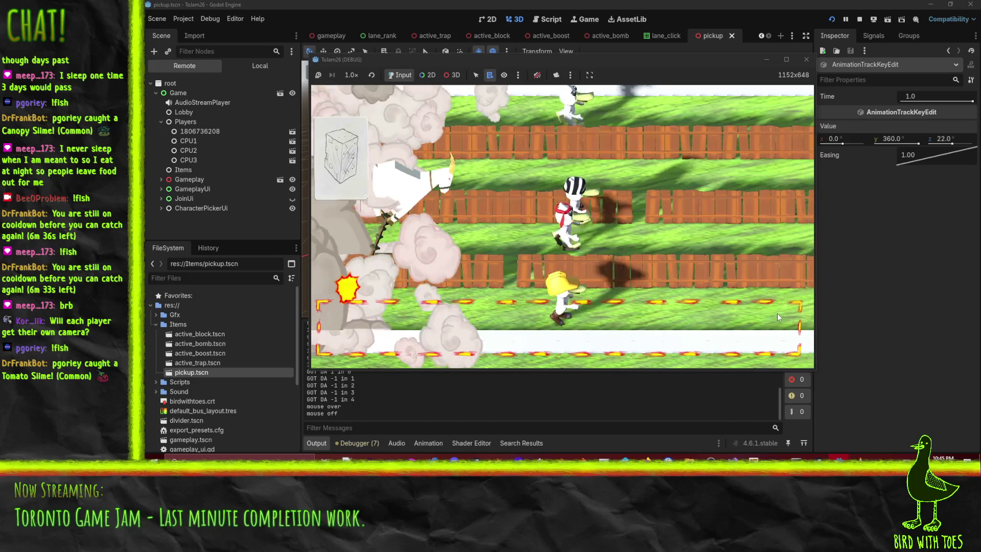
click(779, 311)
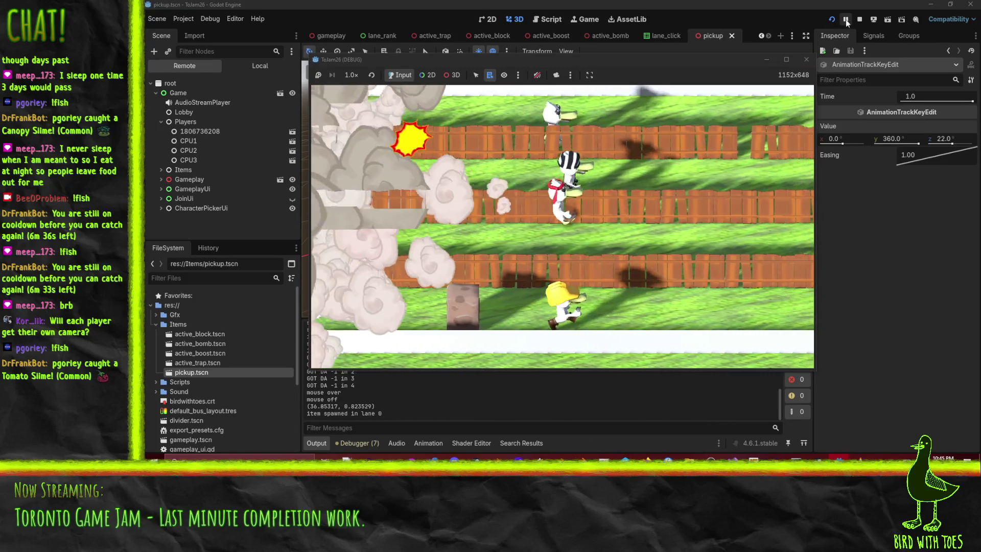
key(F8)
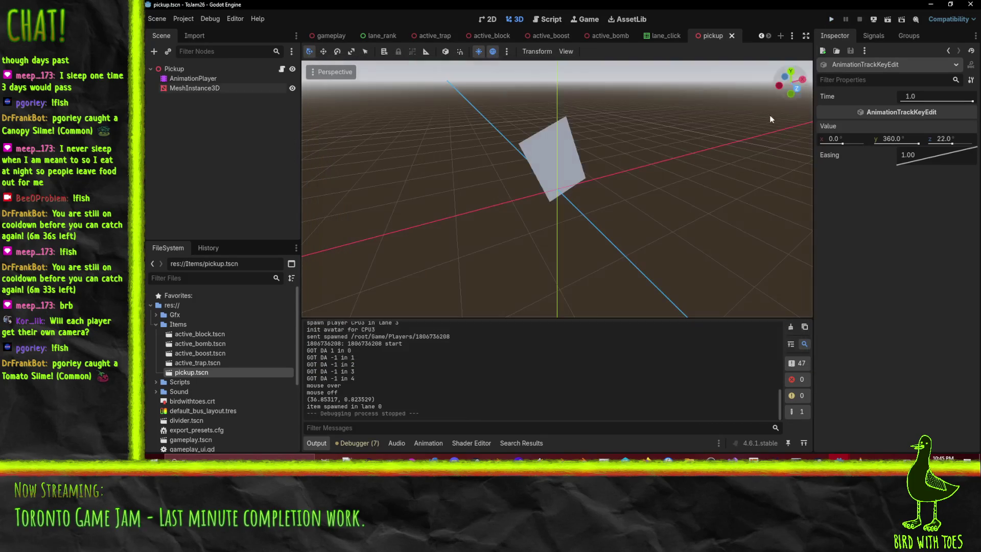
Stop the server, change line 60's 1 to 0.5, and start a new xl < condition on line 59
mouse_move(839, 458)
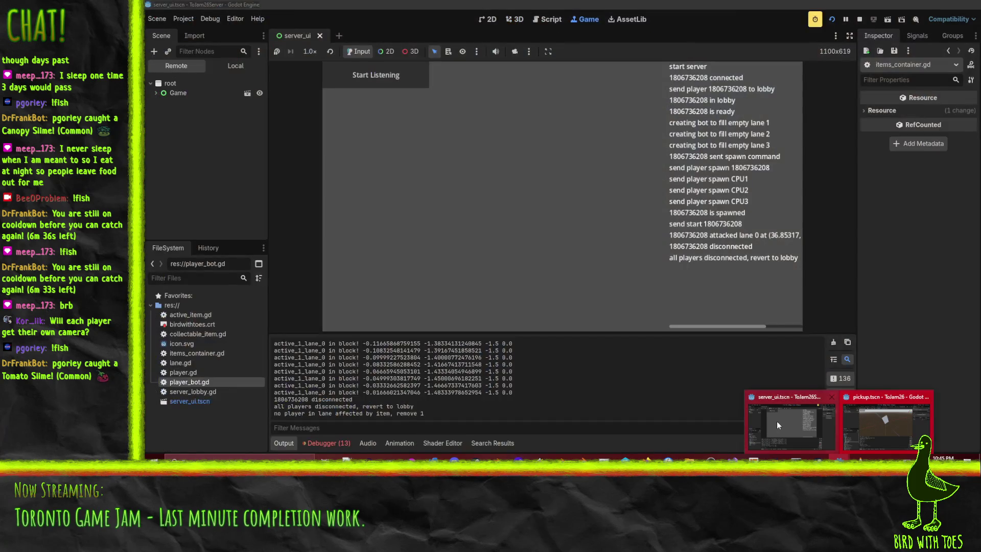
click(777, 421)
click(860, 20)
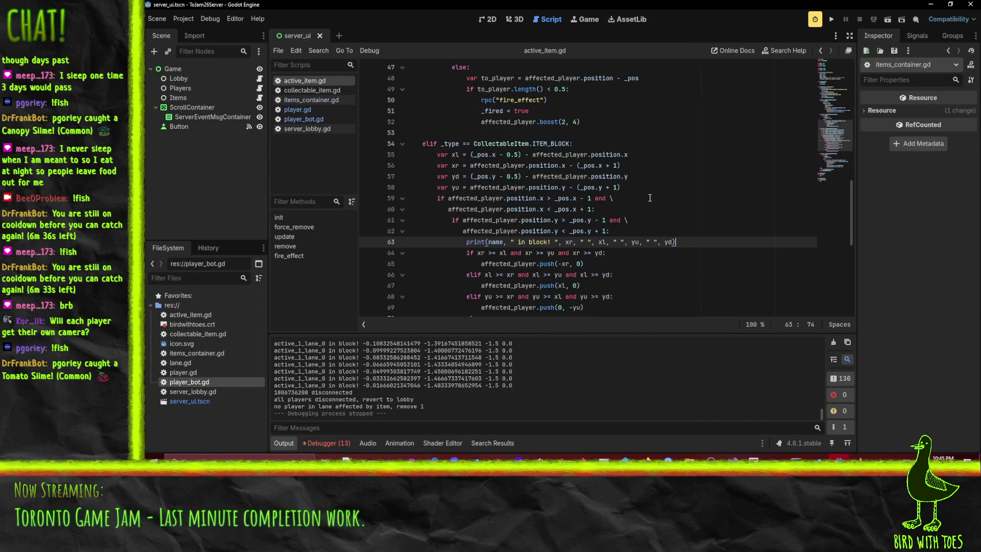
click(586, 198)
text(0.5)
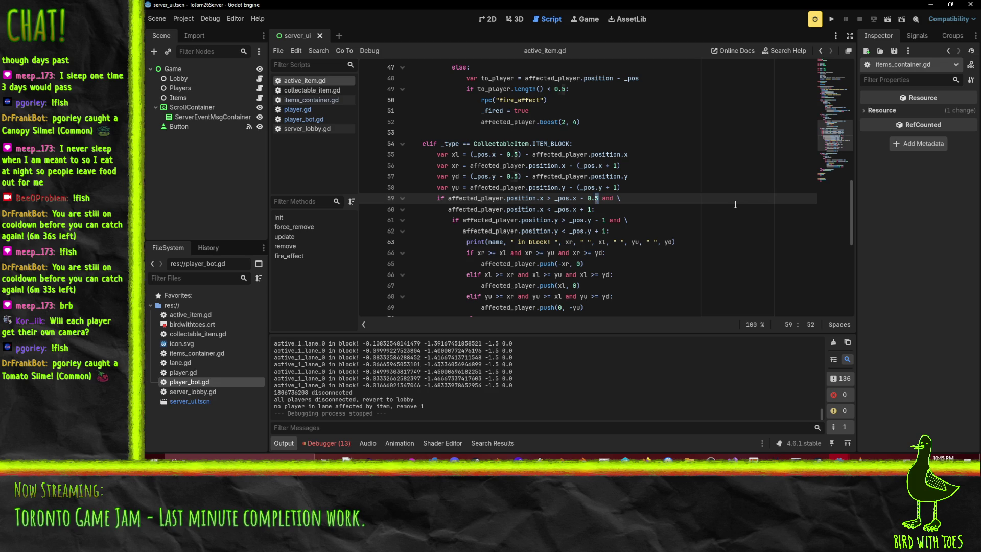
key(Down)
key(BackSpace)
text(0.5)
key(Up)
shift+click(586, 198)
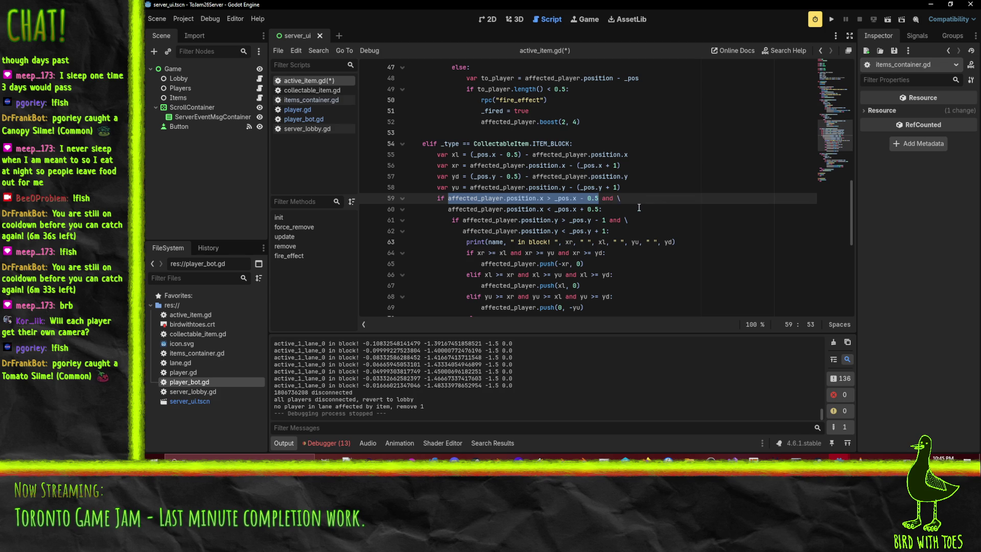
text(xl<)
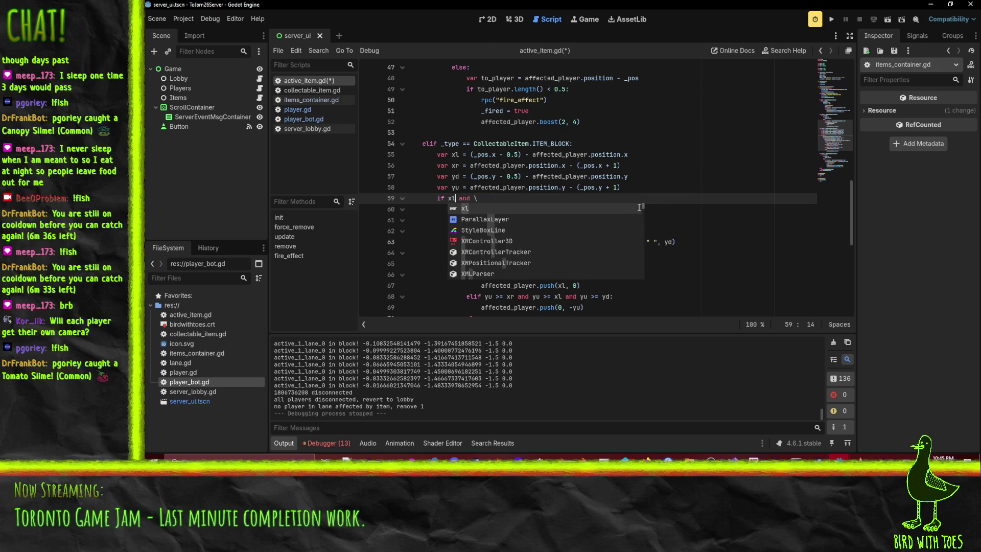
key(BackSpace)
text(< 0 )
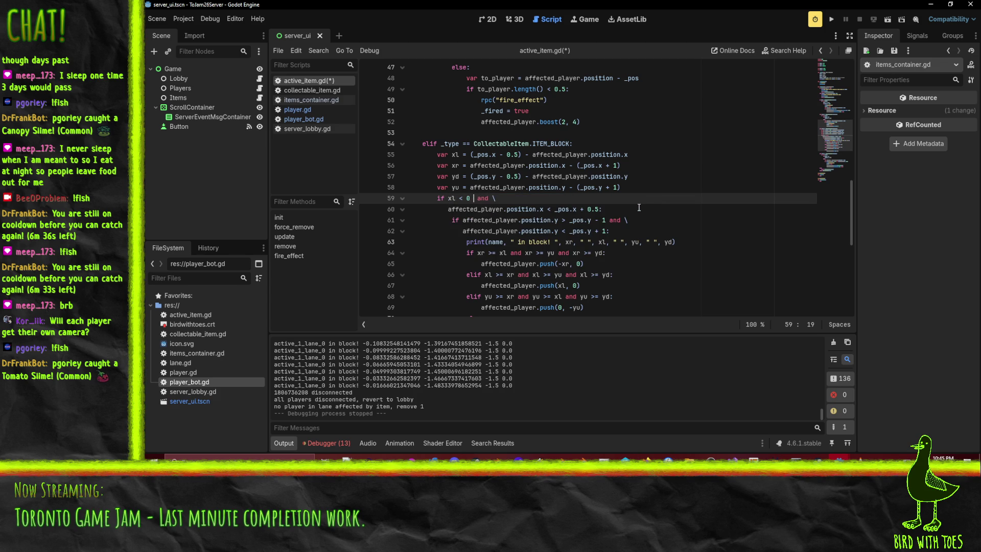
text(l <)
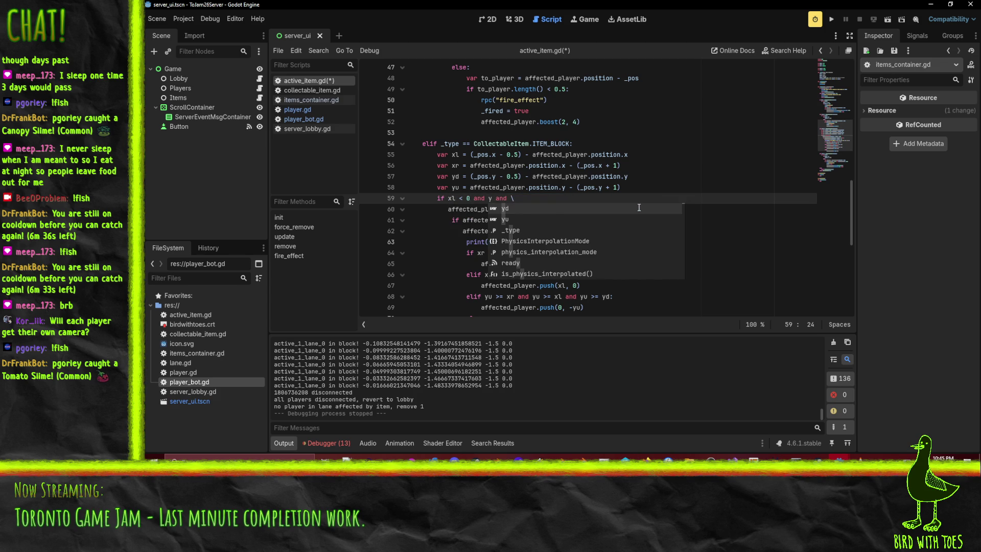
Replace the old nested bounds checks with an xl, xr, yu, yd < 0 guard and dedent lines 60–68
key(shift+Down)
key(shift+Down)
key(shift+Down)
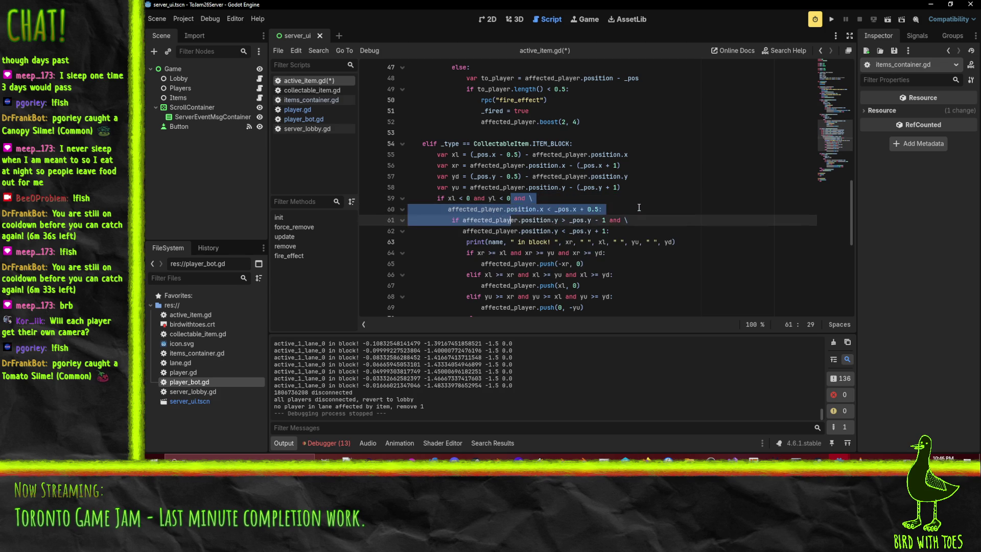
key(shift+End)
key(Delete)
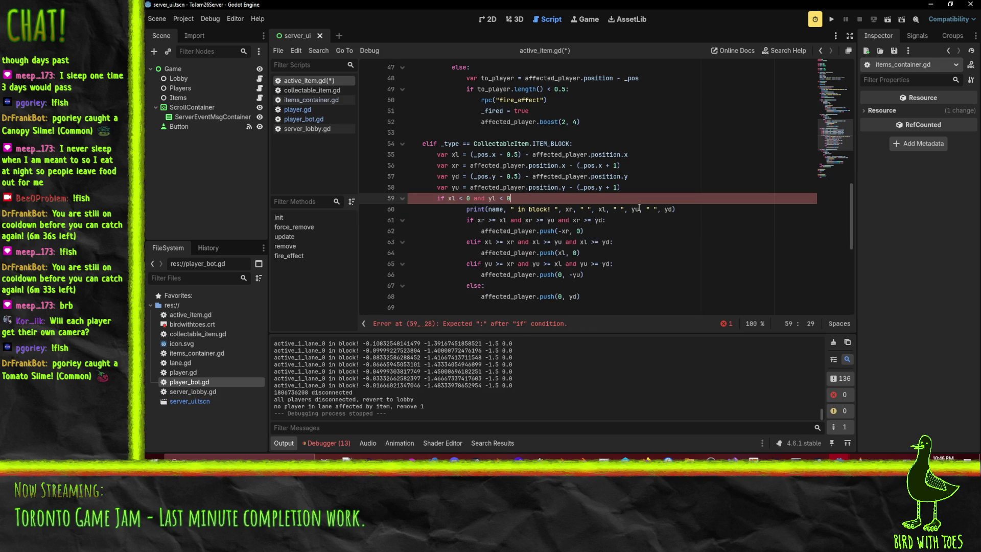
key(BackSpace)
key(BackSpace)
key(BackSpace)
text(0)
key(Down)
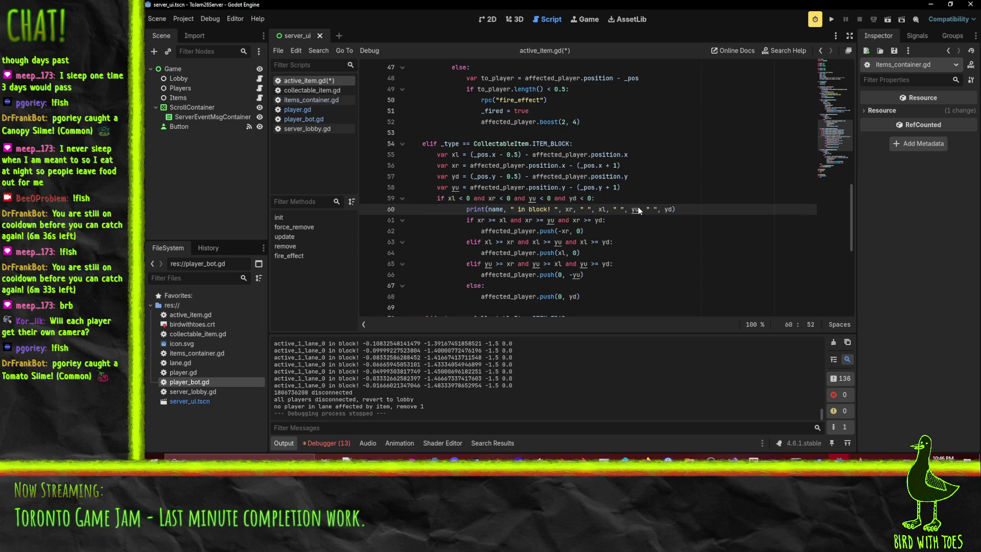
key(shift+Down)
key(shift+Down)
key(shift+Down)
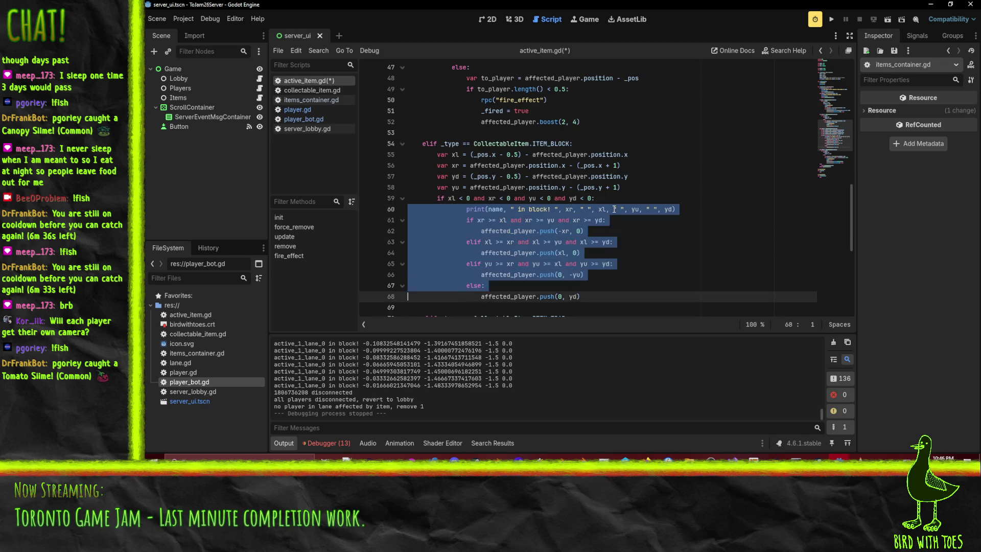
key(shift+Tab)
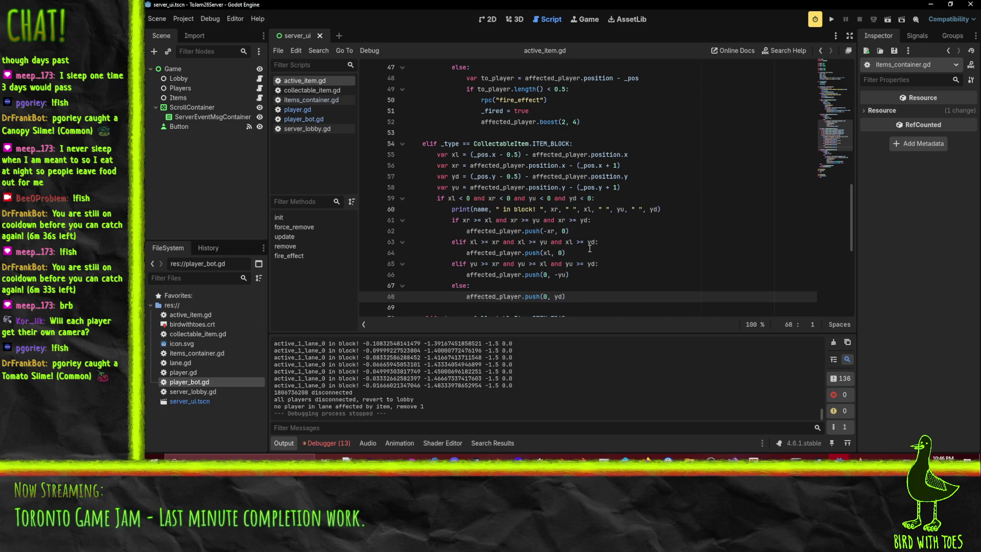
key(alt+Tab)
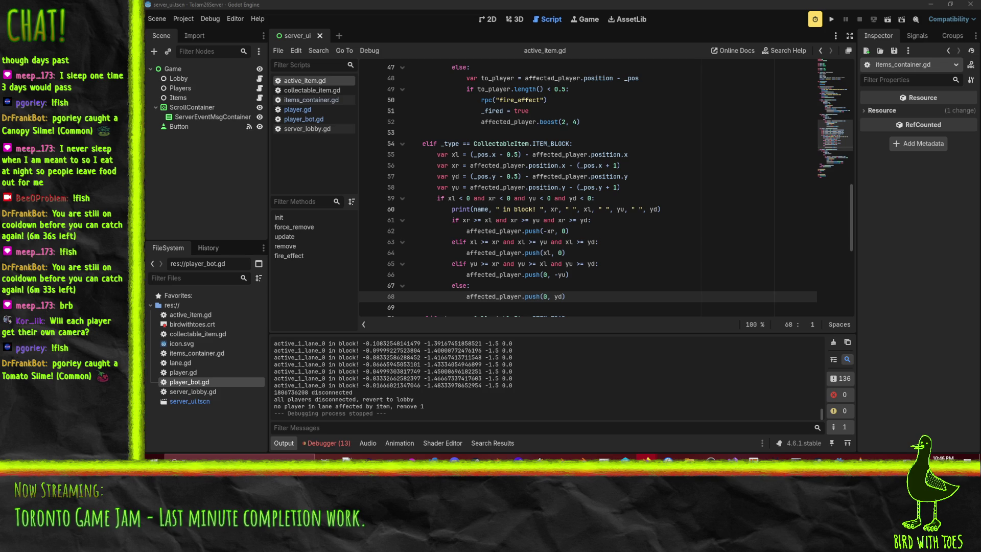
Run the server project and start it listening for players
click(832, 19)
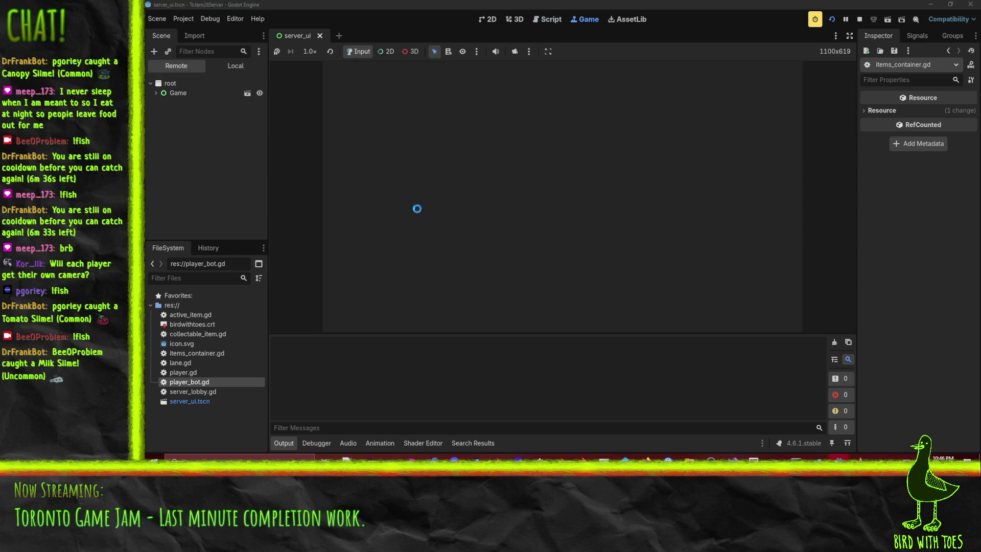
click(390, 81)
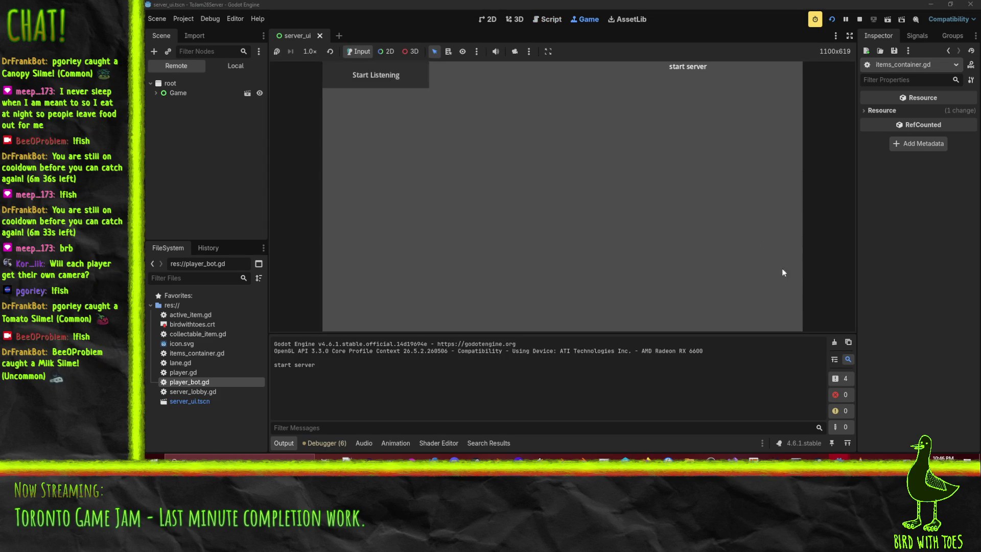
mouse_move(711, 460)
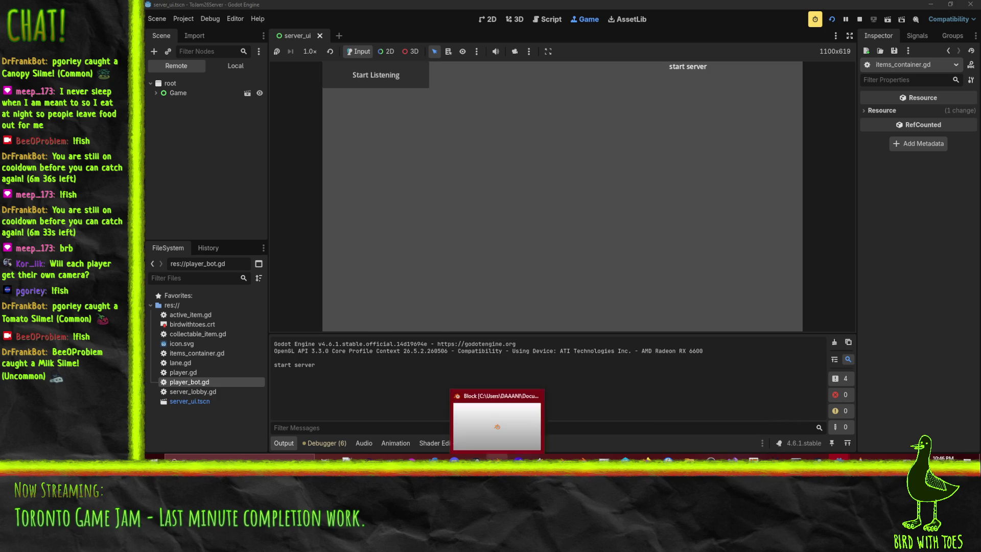
mouse_move(839, 460)
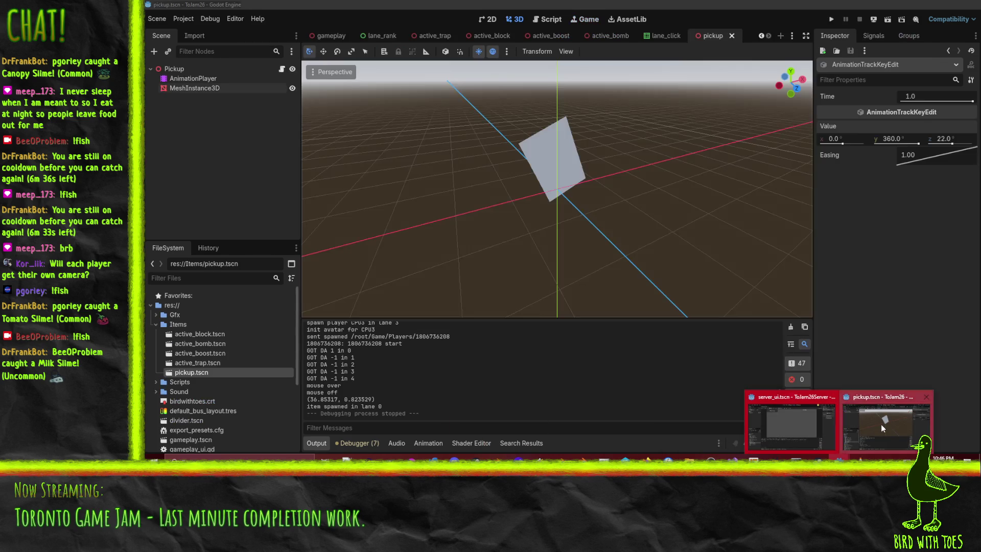
Launch the client, join with another character, drop two blocks in the bottom lane, then stop
click(881, 425)
click(832, 19)
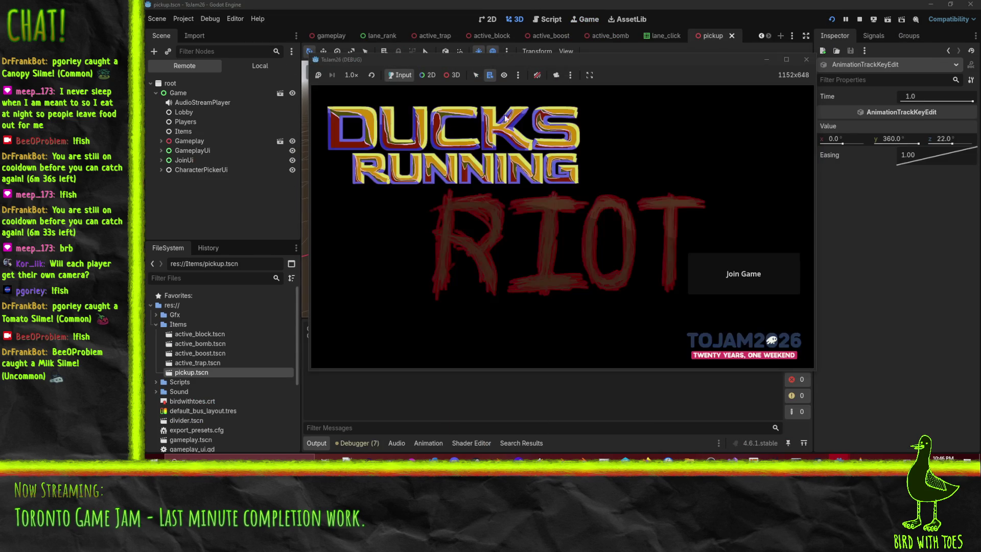
click(744, 259)
click(661, 225)
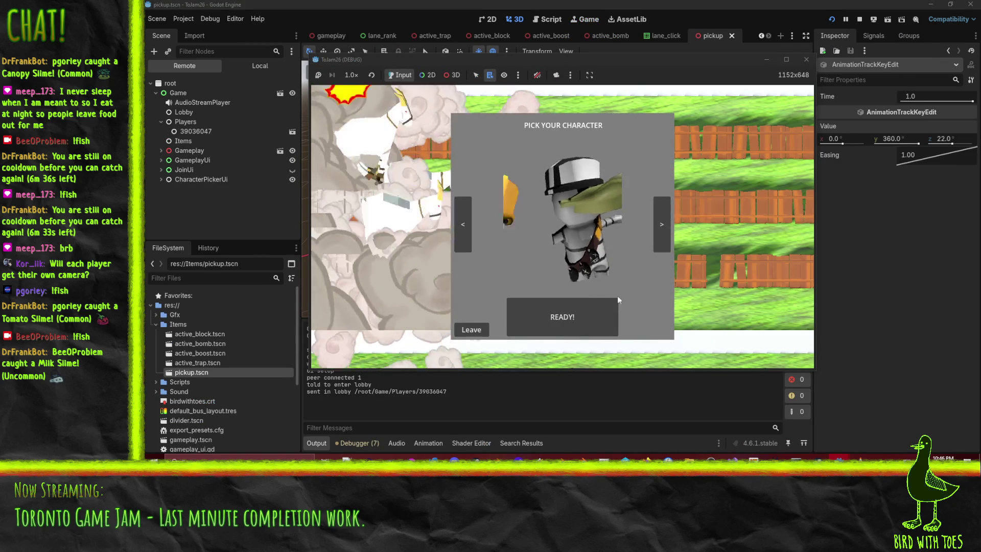
click(584, 318)
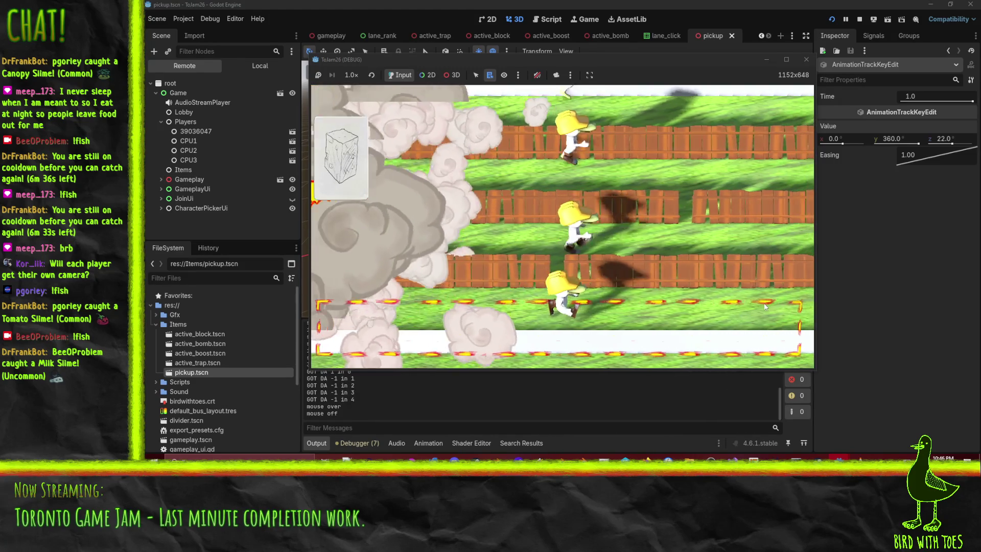
click(766, 305)
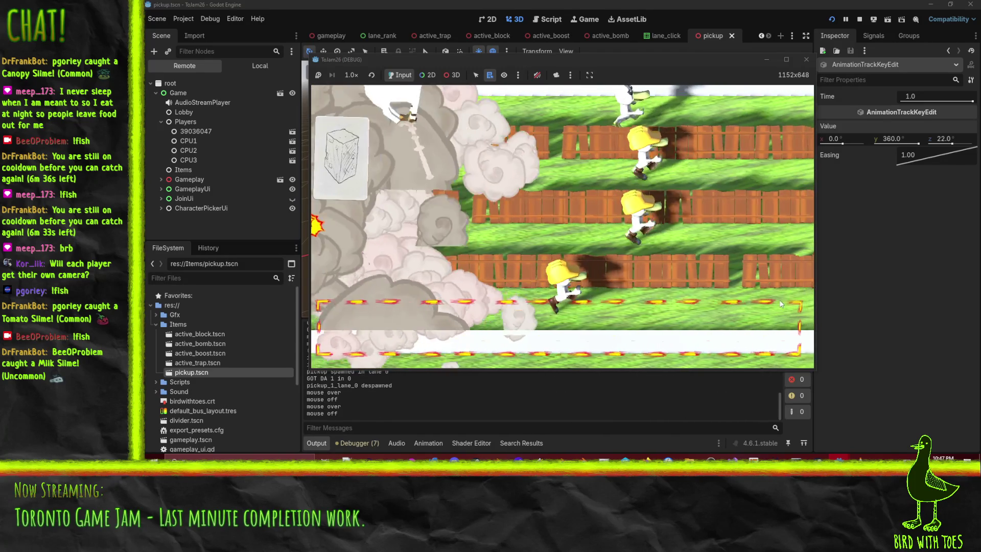
click(780, 300)
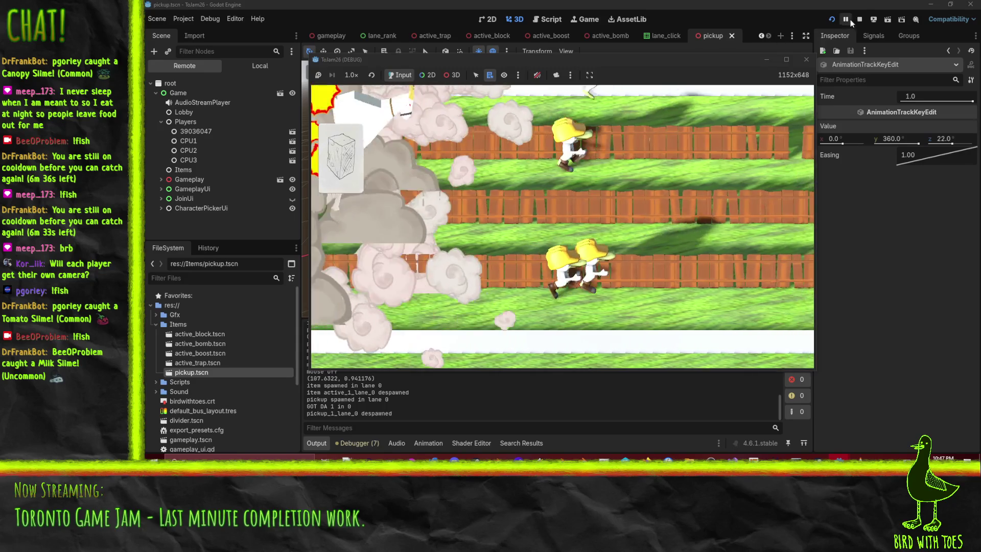
click(859, 19)
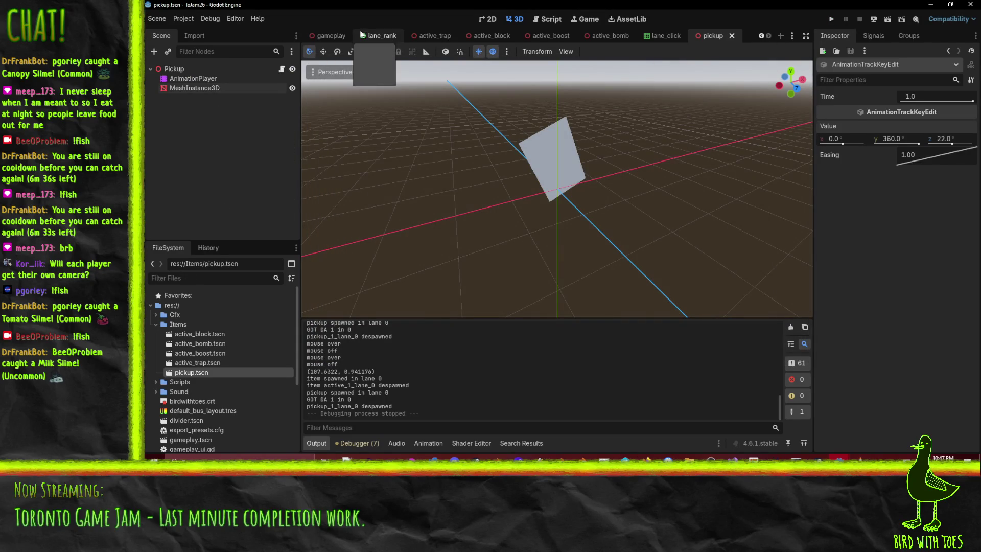
In the gameplay scene, select Camera3D, tick Preview to view the lanes, then rerun the game
click(310, 37)
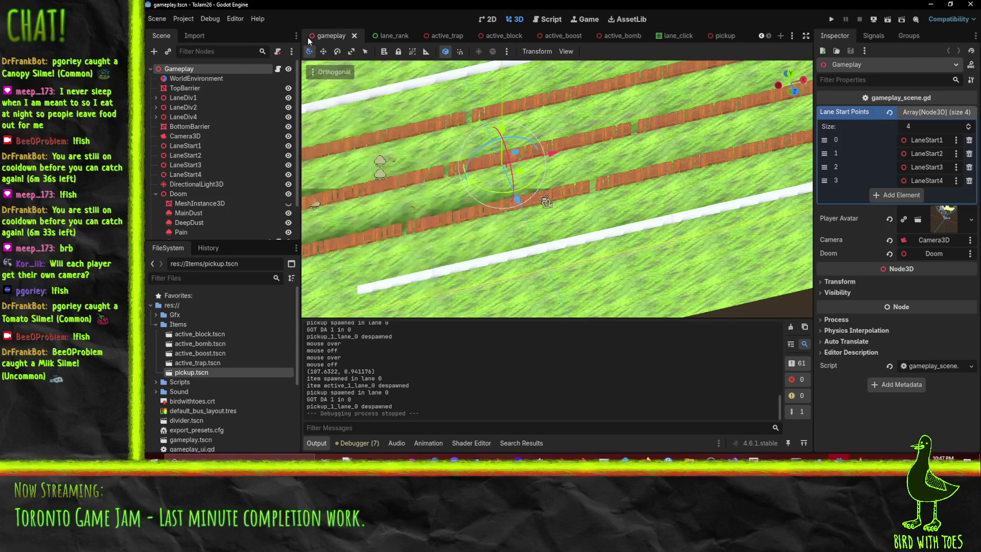
click(545, 202)
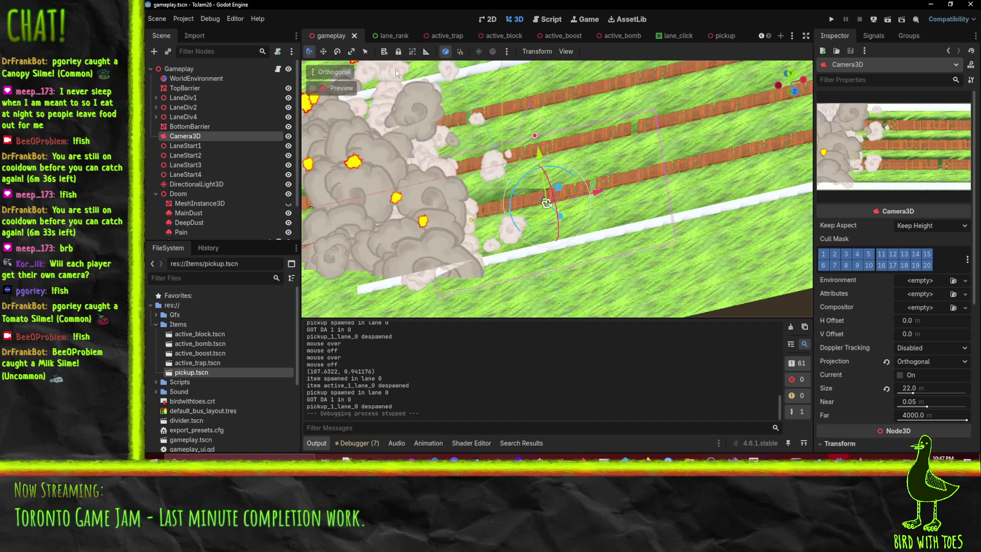
click(342, 89)
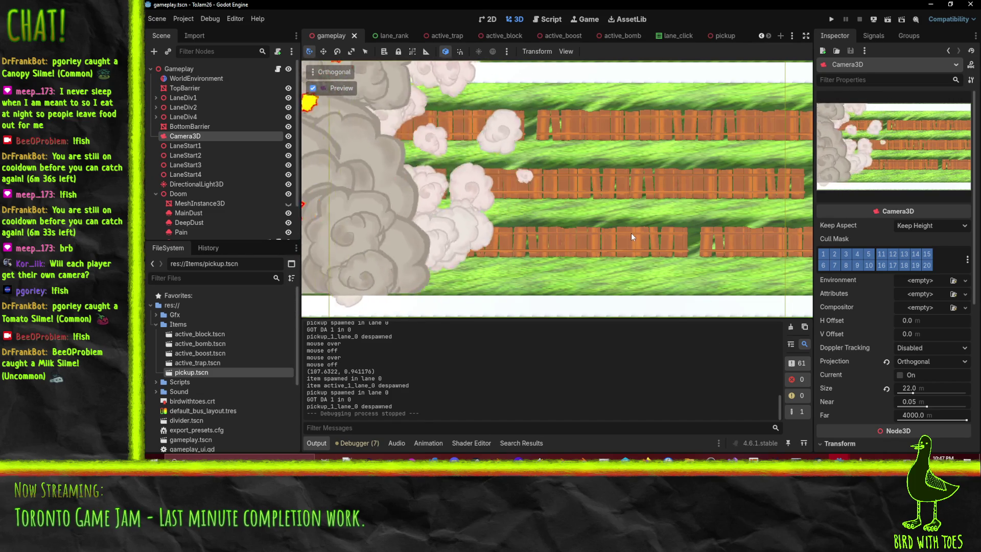
click(832, 19)
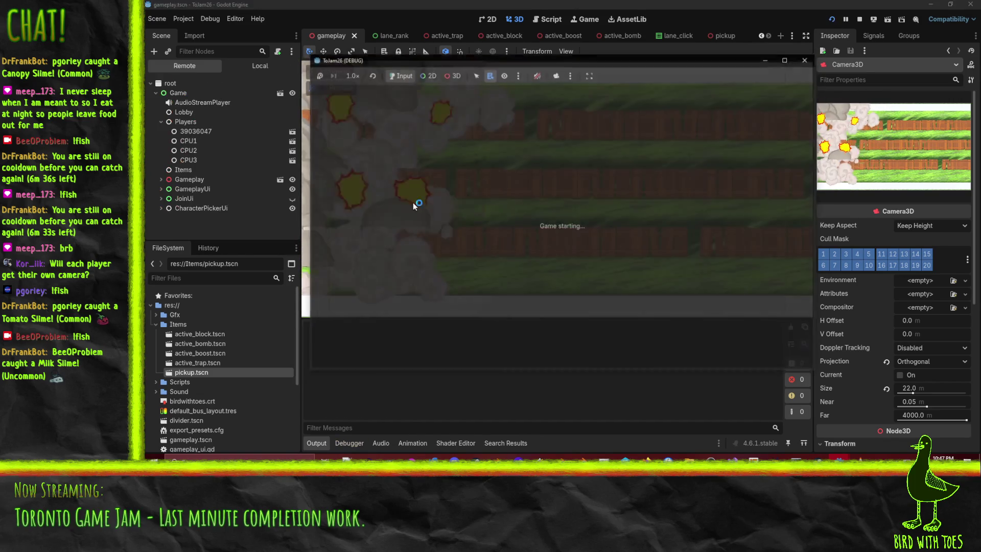
Join the game, ready up, and move the game window down and right
click(736, 280)
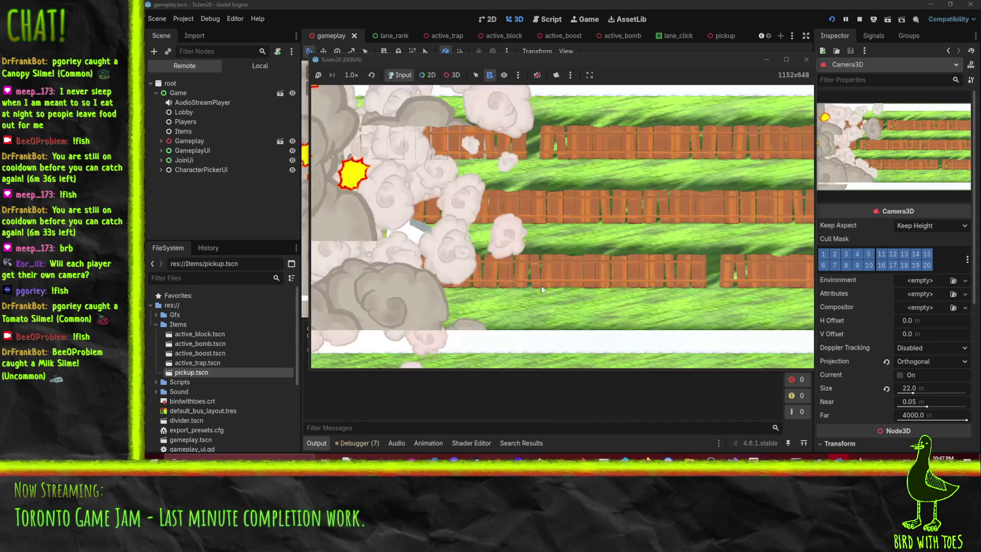
click(581, 314)
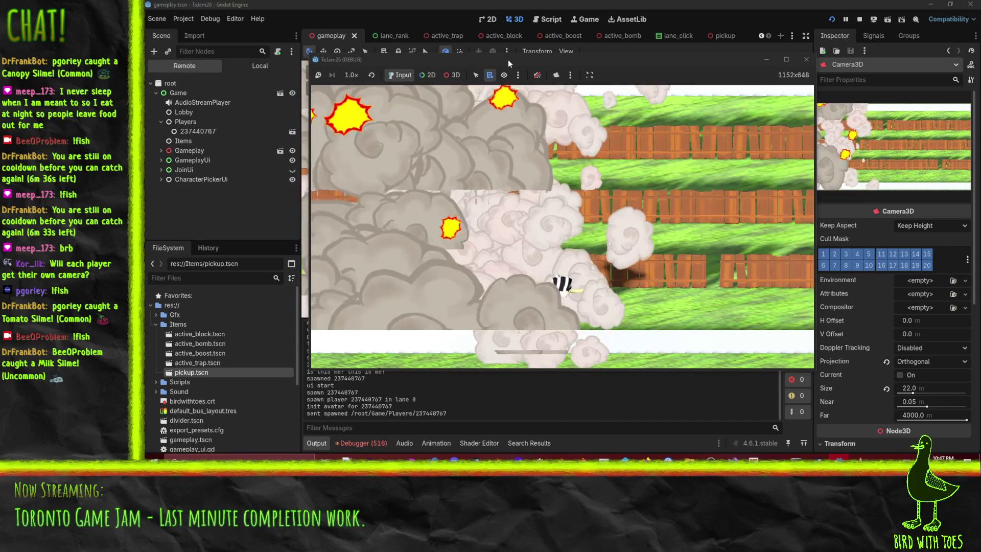
mouse_move(507, 61)
mouse_down()
mouse_move(611, 77)
mouse_move(565, 72)
mouse_move(539, 92)
mouse_move(613, 106)
mouse_up()
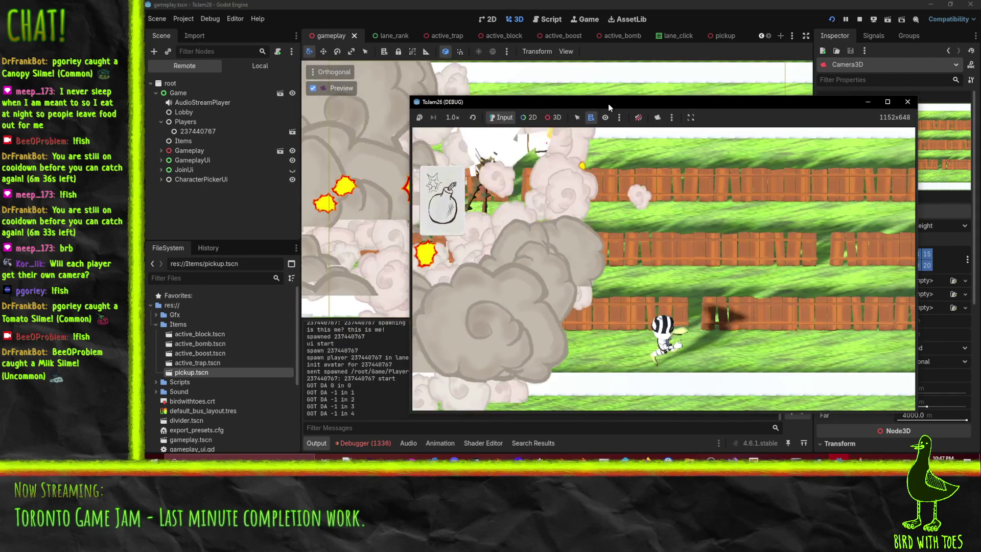
Pause the race, raise the live Camera3D's Position x in the Remote tree, then stop
click(845, 21)
click(189, 150)
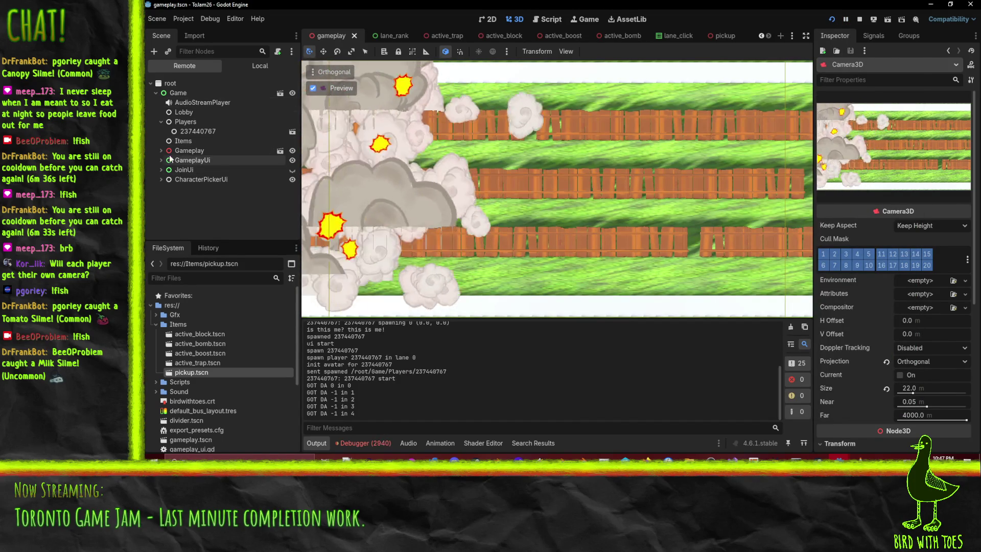
click(162, 150)
scroll(195, 177, down, 3)
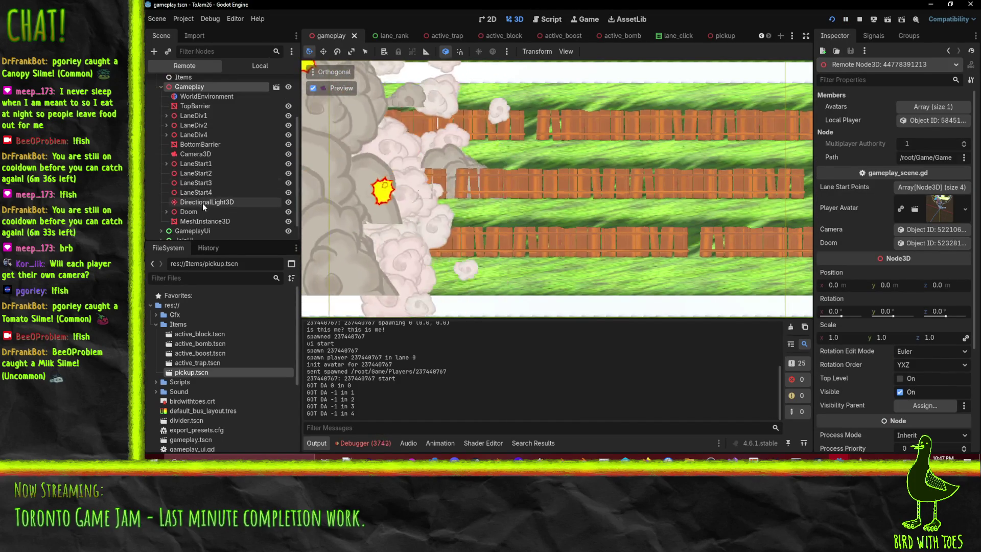
click(195, 154)
scroll(879, 234, down, 5)
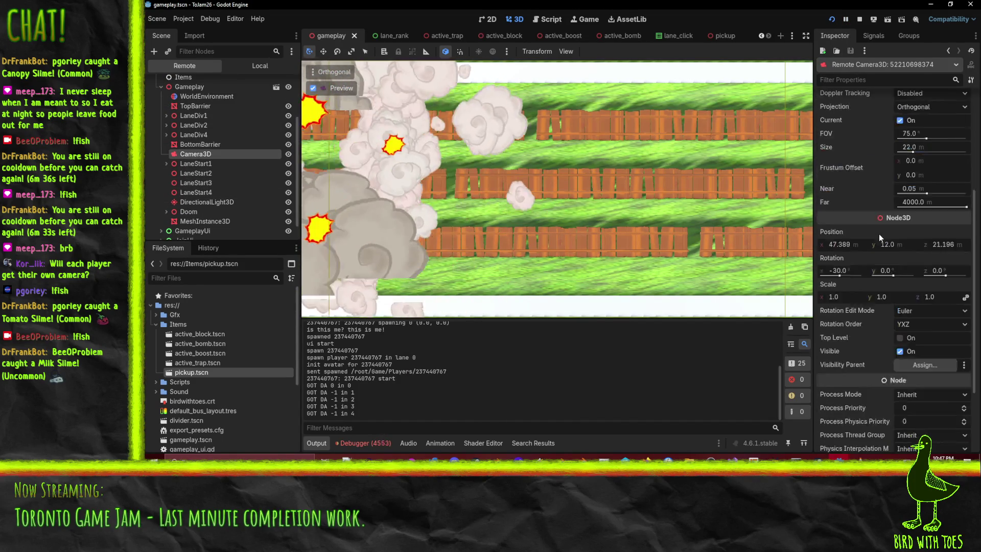
drag(830, 201, 863, 200)
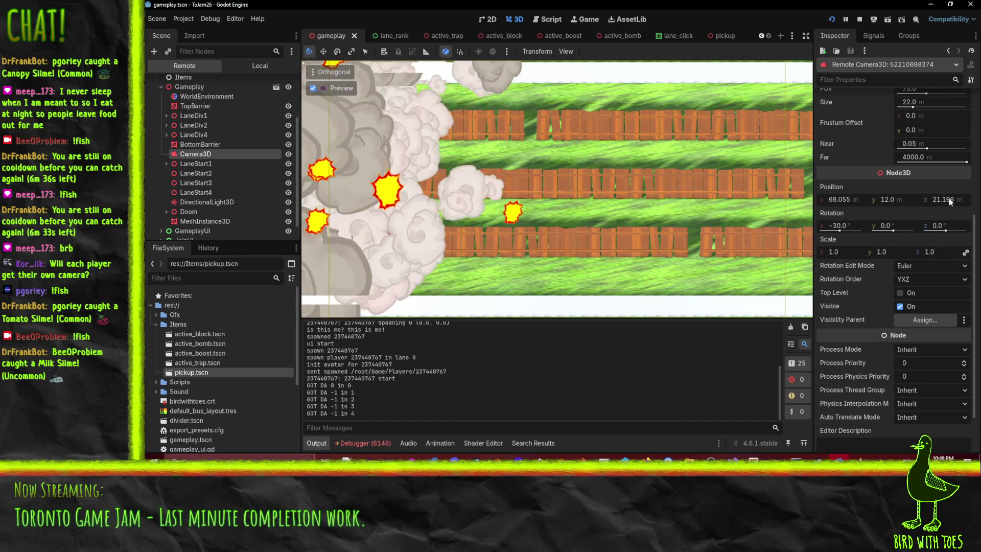
click(860, 18)
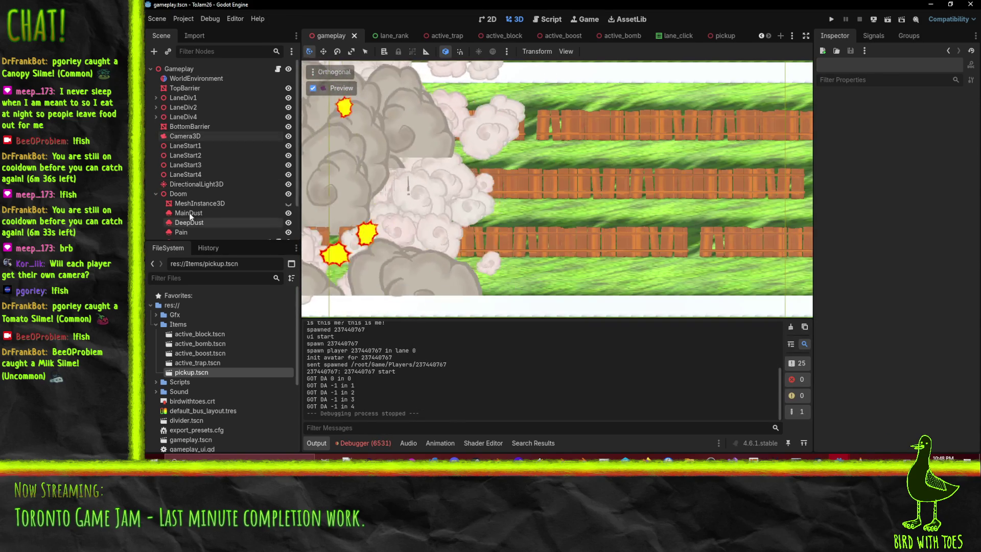
Inspect Camera3D and Gameplay properties, then open gameplay_scene.gd and read the camera-follow line
click(199, 137)
scroll(860, 300, down, 3)
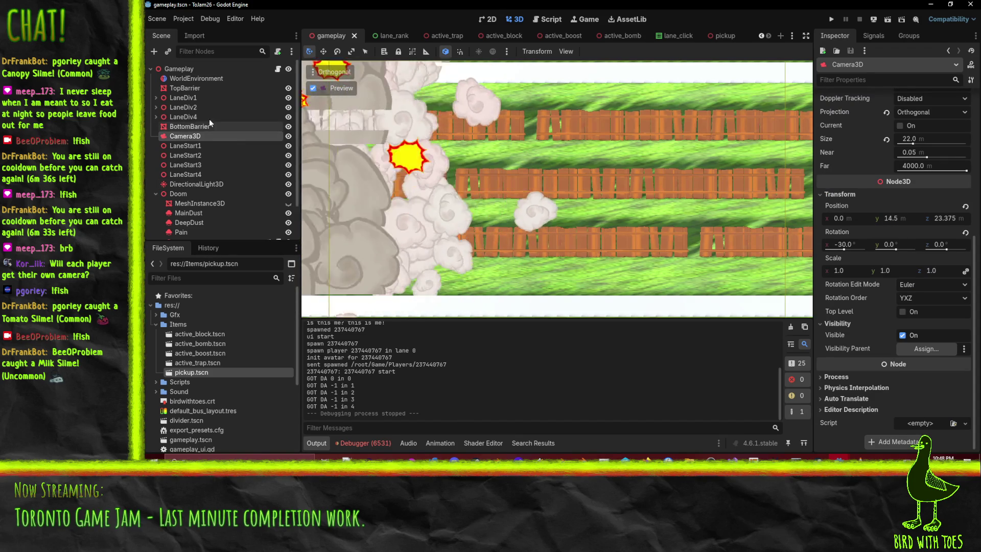
click(179, 70)
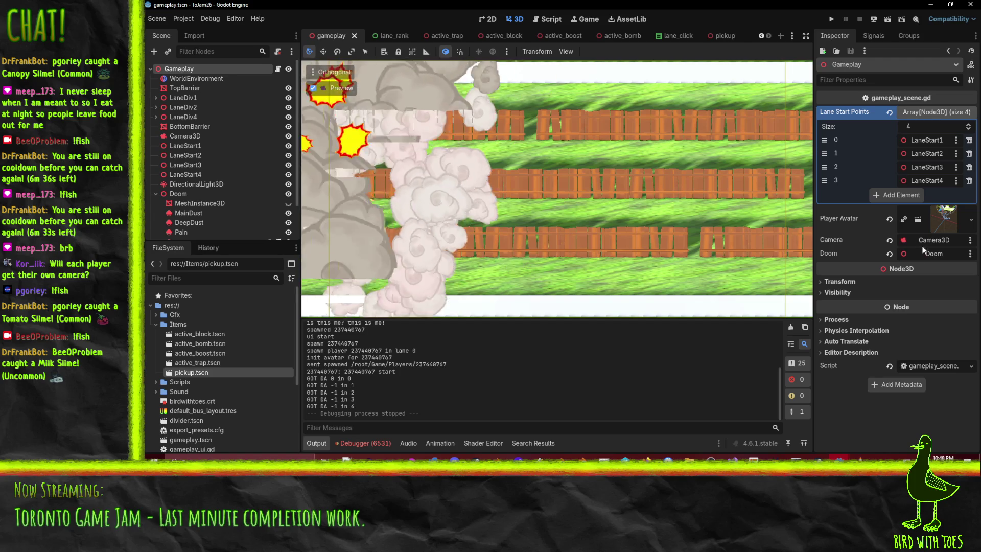
click(936, 367)
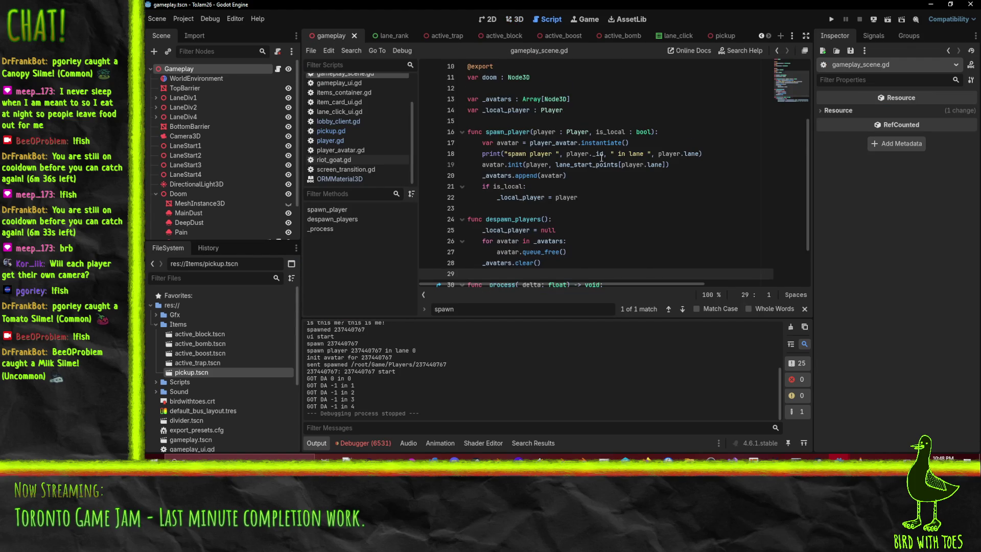
scroll(602, 158, down, 2)
click(662, 252)
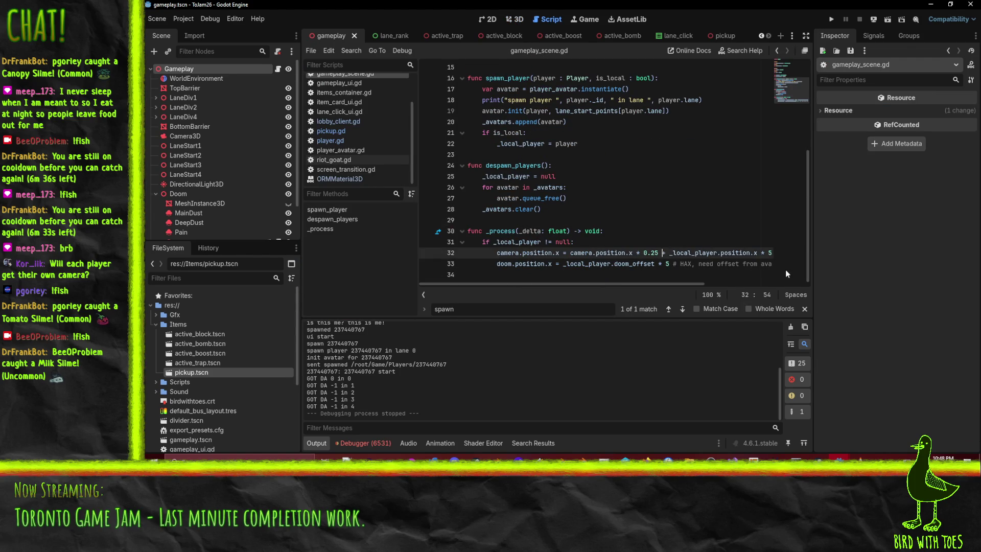
key(End)
key(Home)
Search the script for camera, step to line 32, and start a project-wide camera search
scroll(673, 237, up, 5)
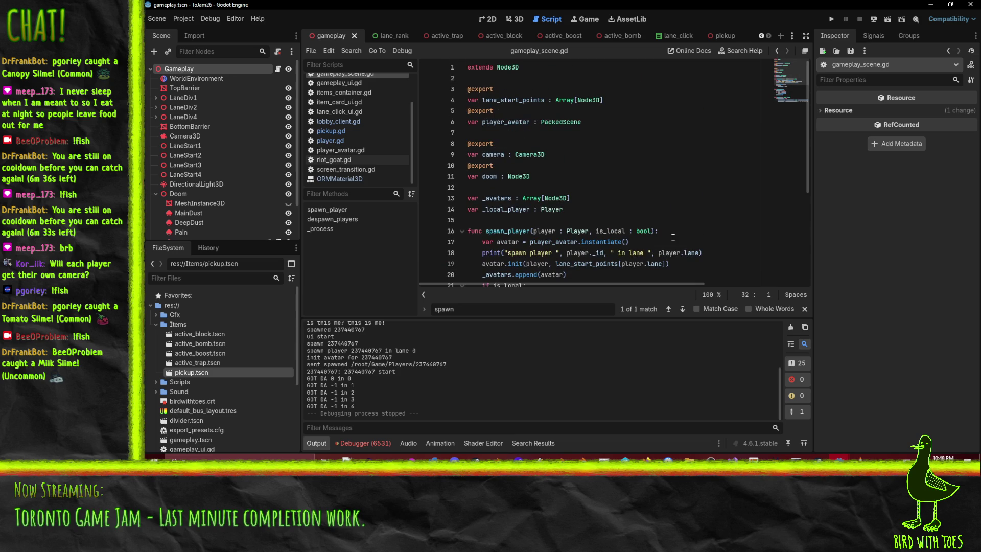
double_click(491, 155)
key(ctrl+f)
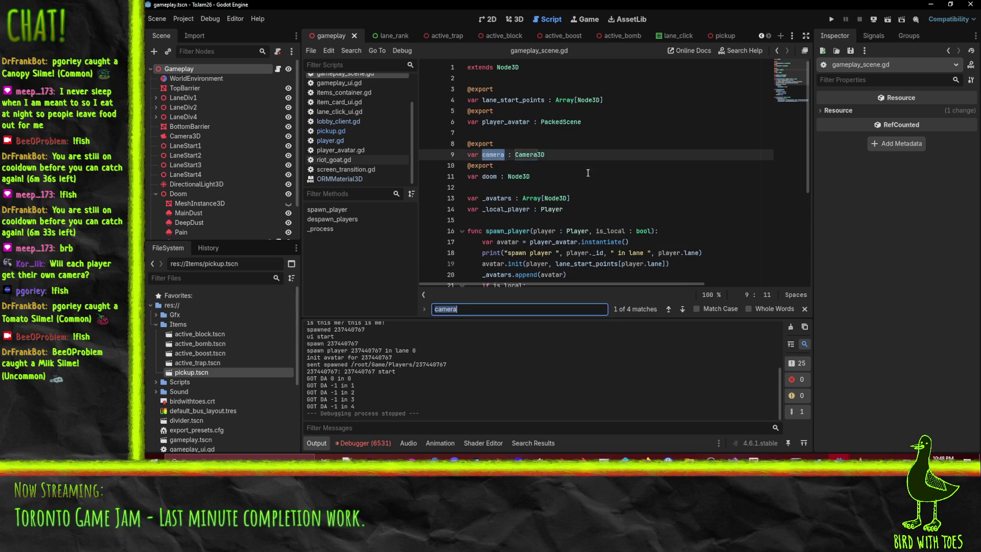
scroll(563, 169, down, 5)
key(Return)
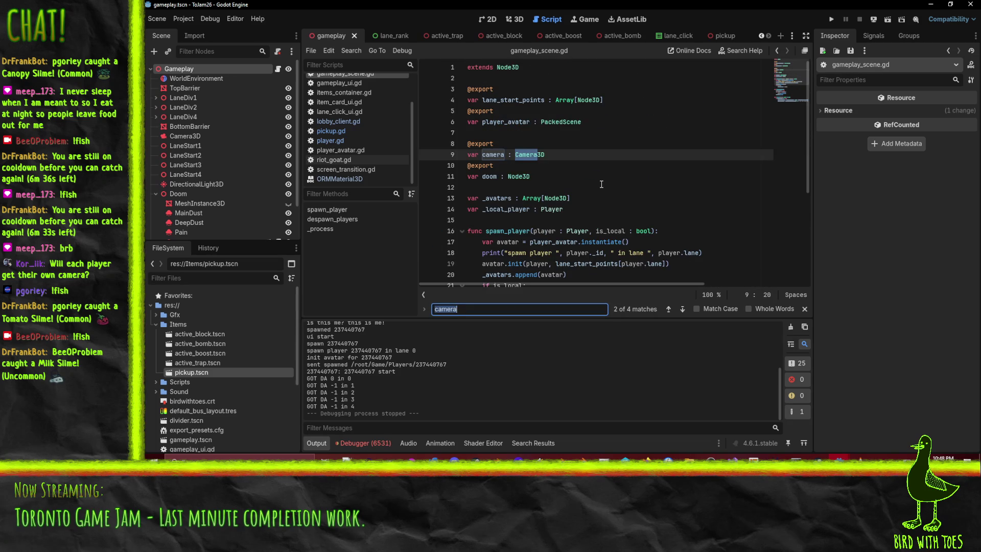
key(Return)
click(511, 251)
key(ctrl+shift+f)
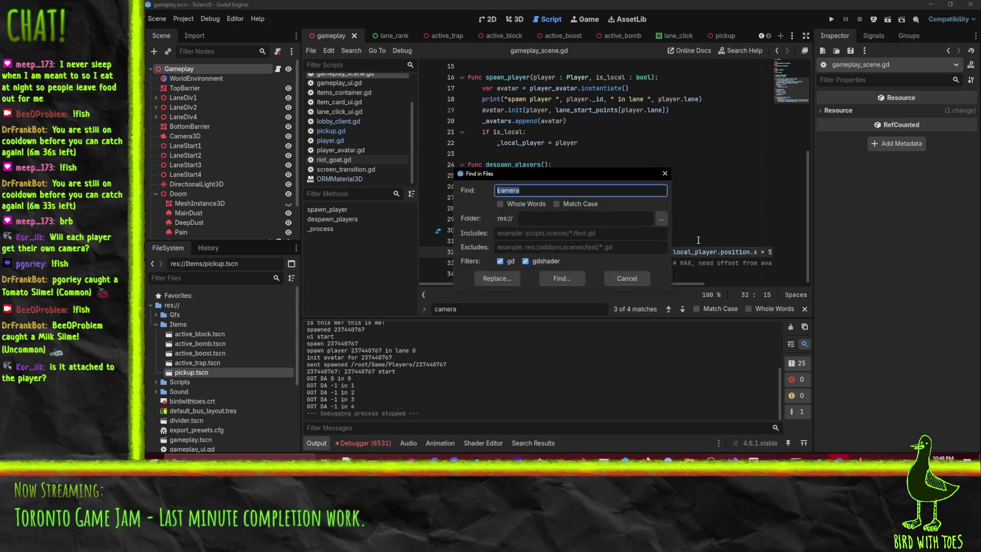
Run the project-wide search for 'camera' and scroll through the matches
click(556, 277)
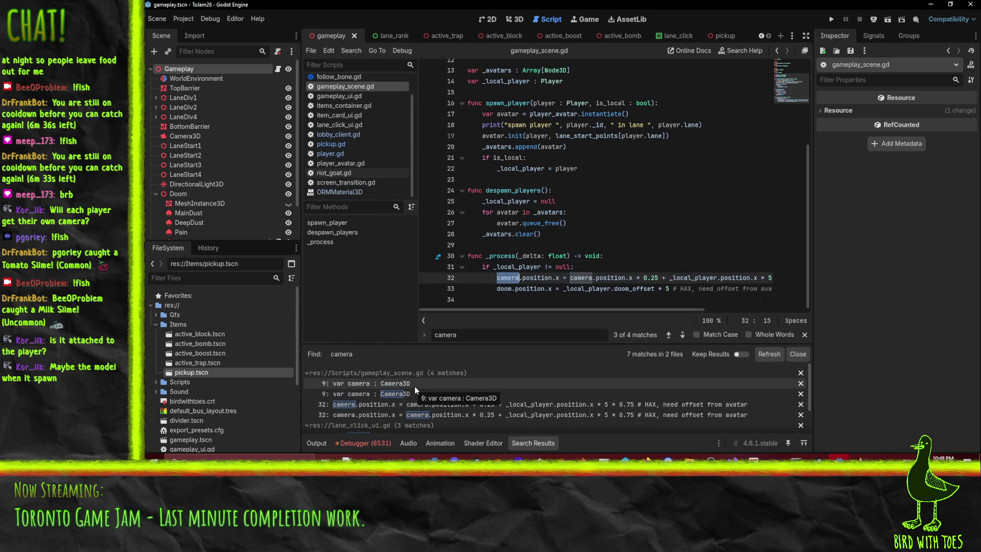
scroll(415, 386, down, 3)
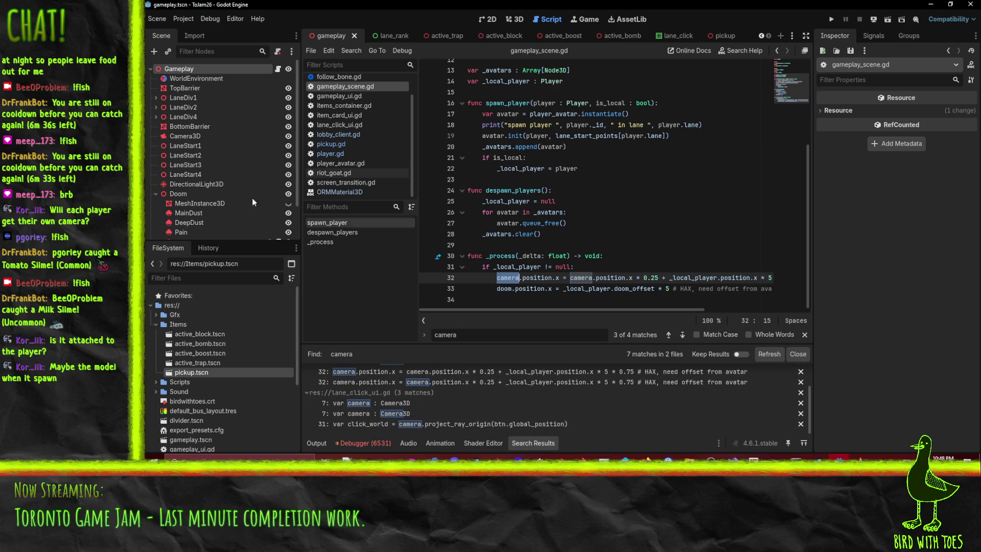
scroll(205, 102, down, 2)
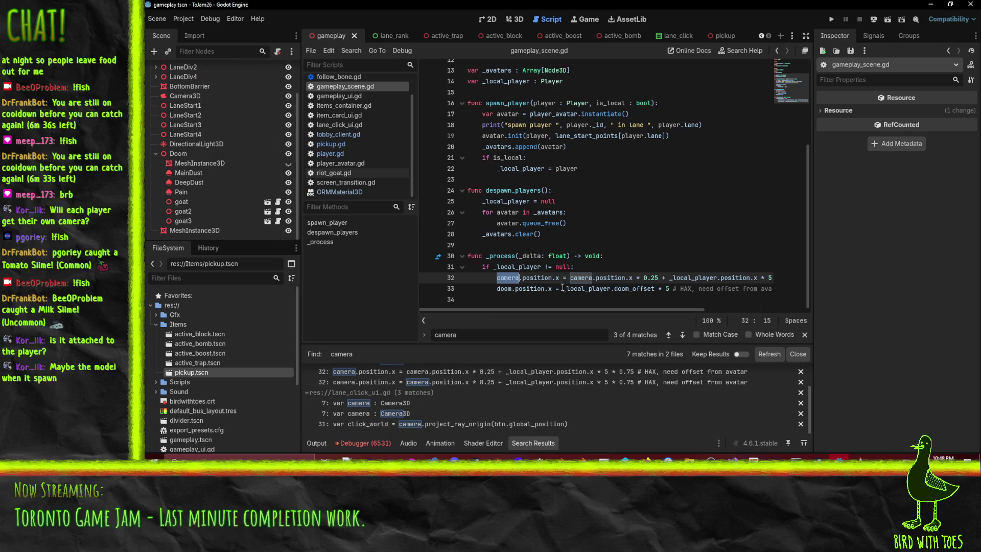
Review the camera and doom position lines in gameplay_scene.gd's _process
click(614, 289)
click(699, 266)
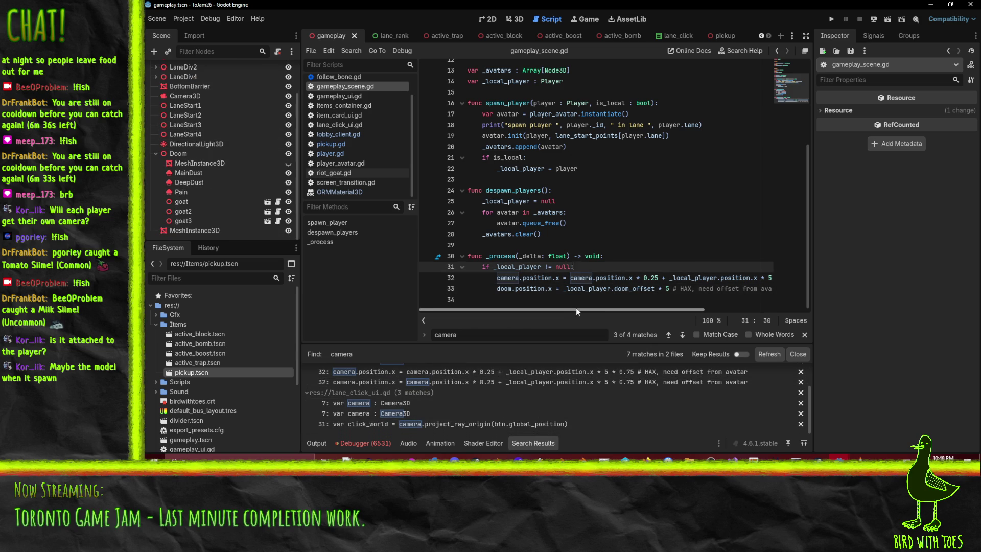
drag(576, 309, 586, 311)
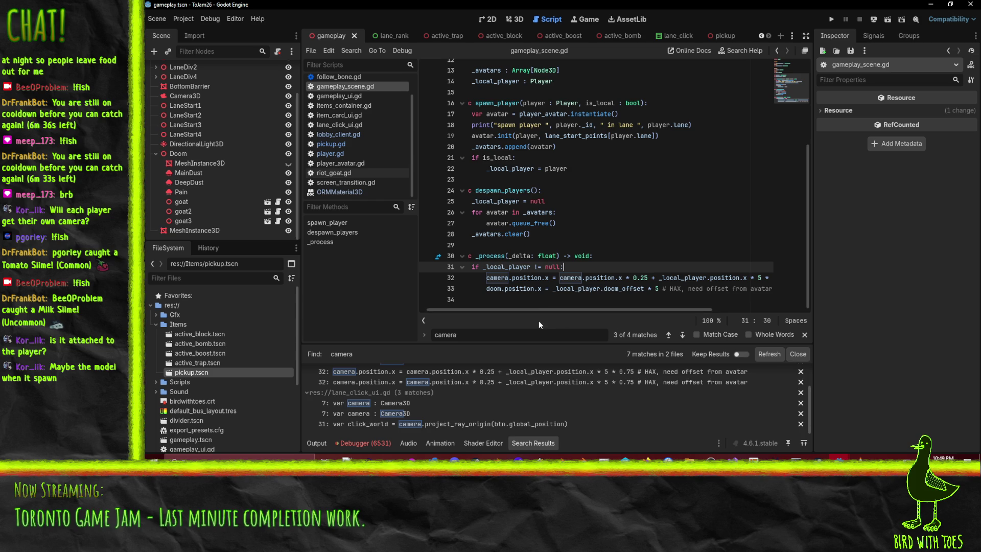
mouse_move(519, 310)
mouse_down()
mouse_move(529, 308)
mouse_move(484, 309)
mouse_up()
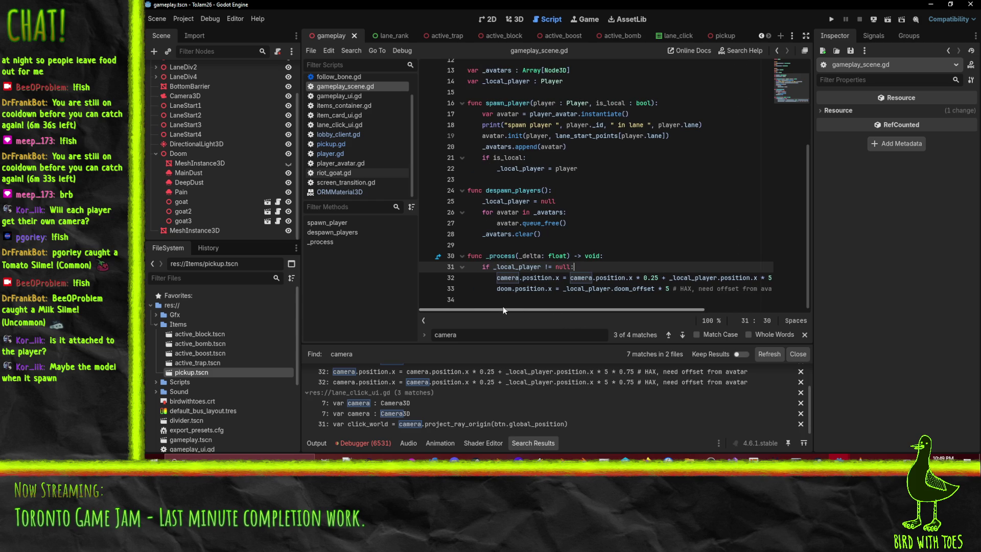
click(526, 277)
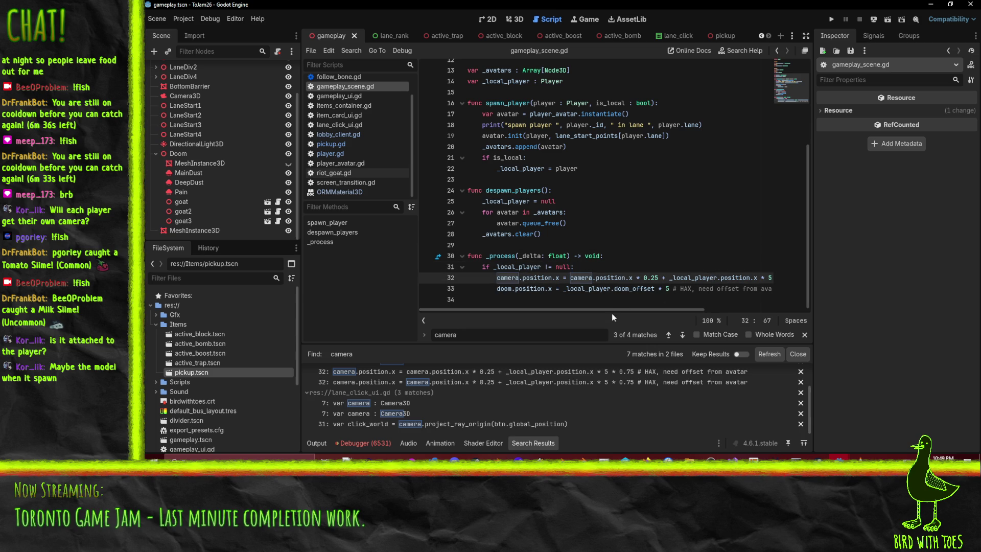
click(516, 288)
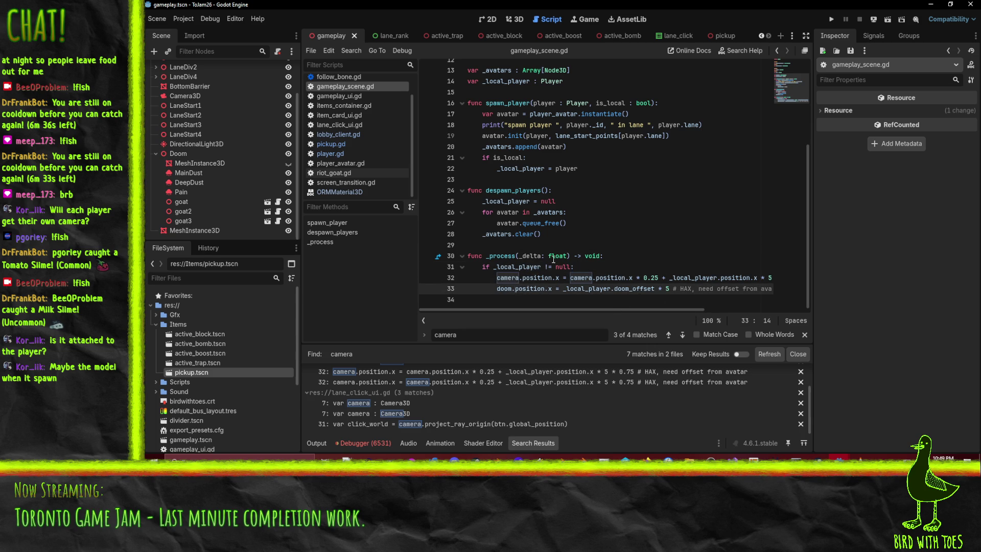
mouse_move(531, 311)
mouse_down()
mouse_move(568, 310)
mouse_move(498, 311)
mouse_move(617, 306)
mouse_move(573, 305)
mouse_move(609, 300)
mouse_move(701, 305)
mouse_move(538, 303)
mouse_up()
click(510, 299)
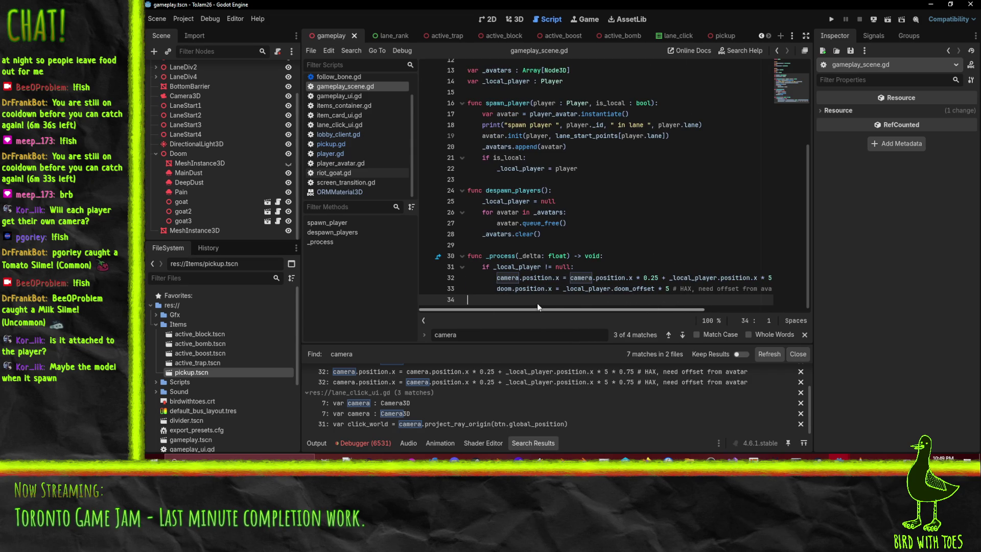
mouse_move(496, 278)
mouse_down()
mouse_move(689, 287)
mouse_move(710, 278)
mouse_up()
click(644, 245)
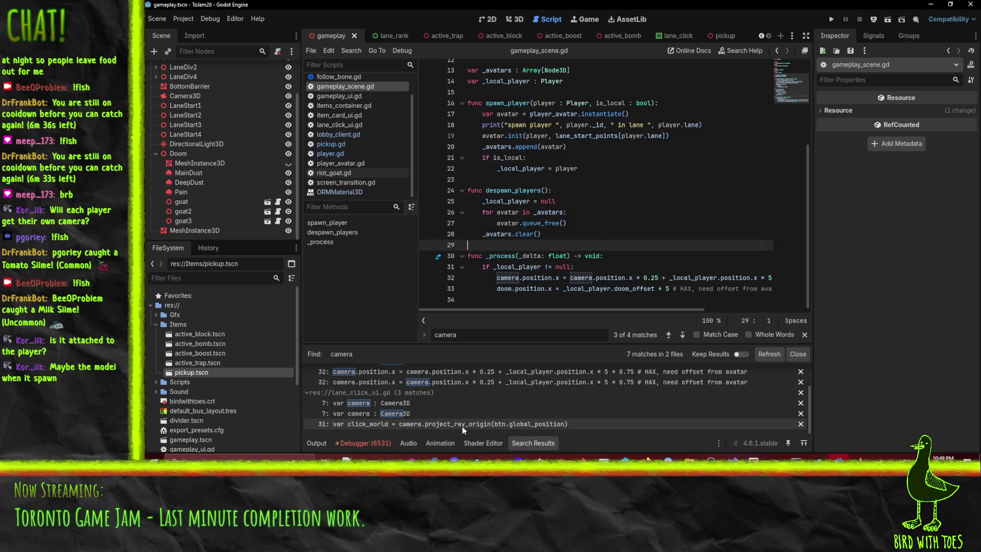
scroll(462, 426, up, 2)
scroll(463, 419, down, 2)
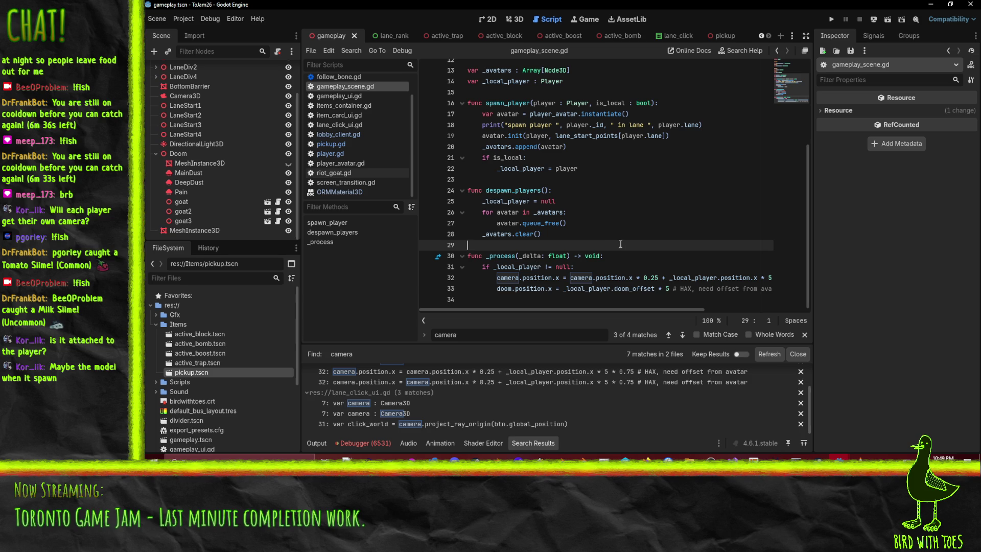
scroll(639, 151, up, 4)
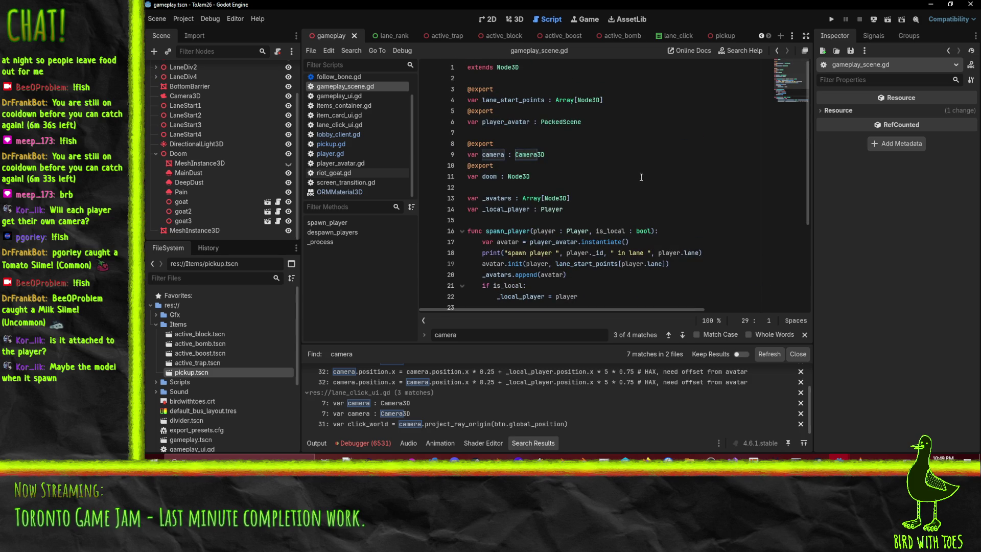
scroll(231, 115, up, 3)
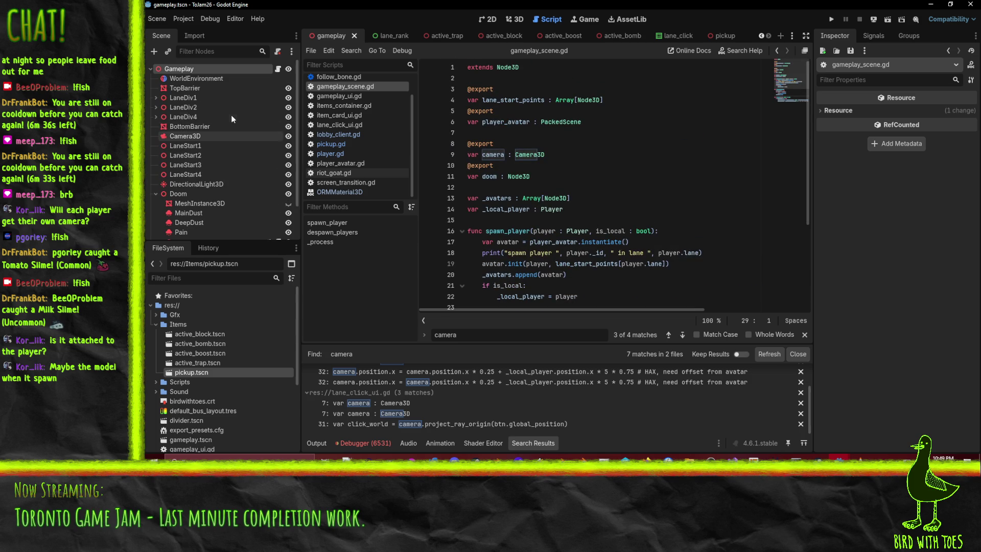
Set the Camera3D's Transform Position Y to 999 in the Inspector
click(186, 136)
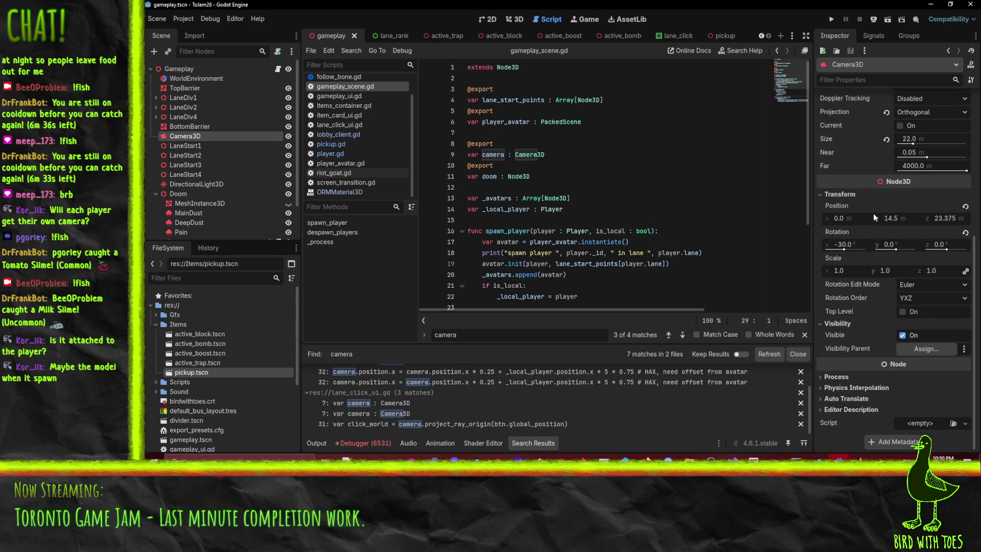
right_click(827, 210)
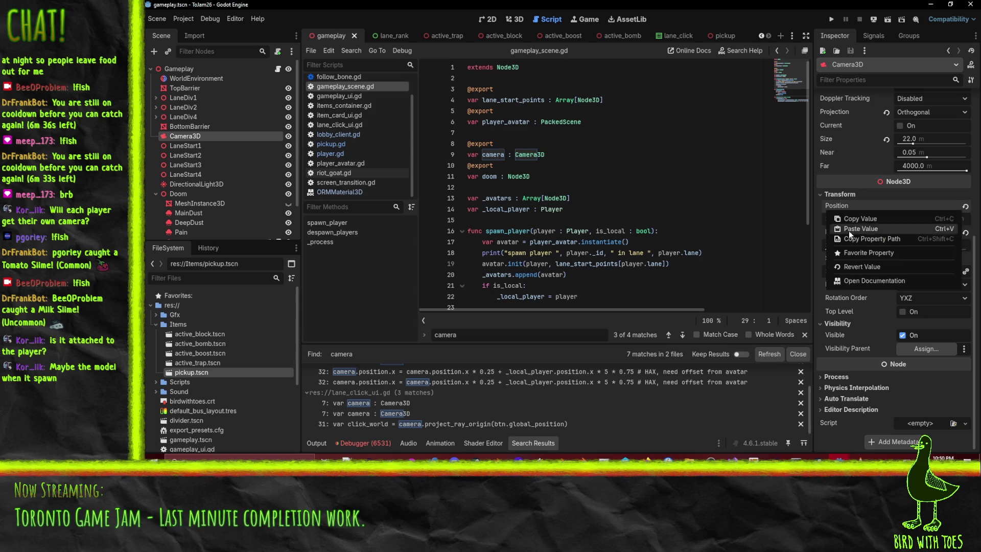
click(861, 219)
click(645, 198)
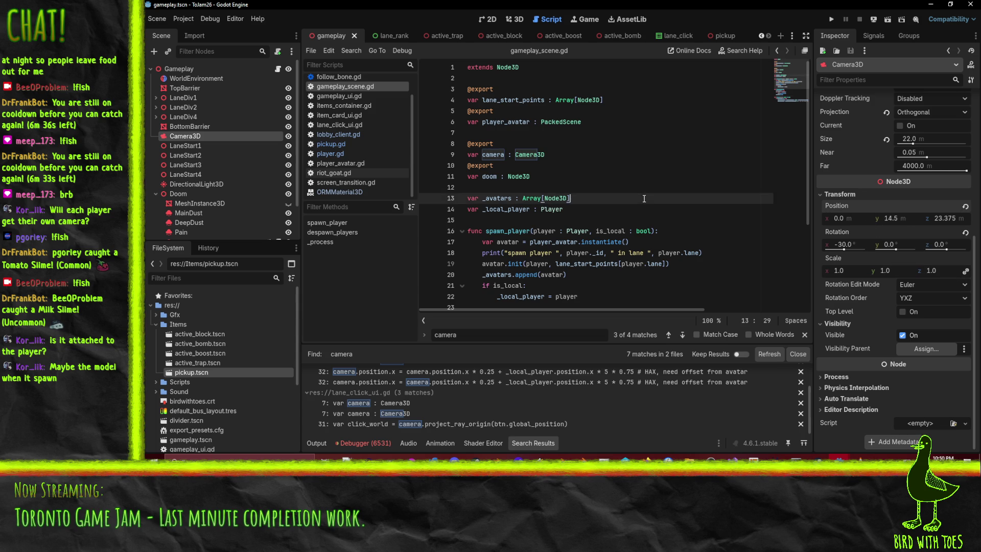
click(890, 220)
click(678, 231)
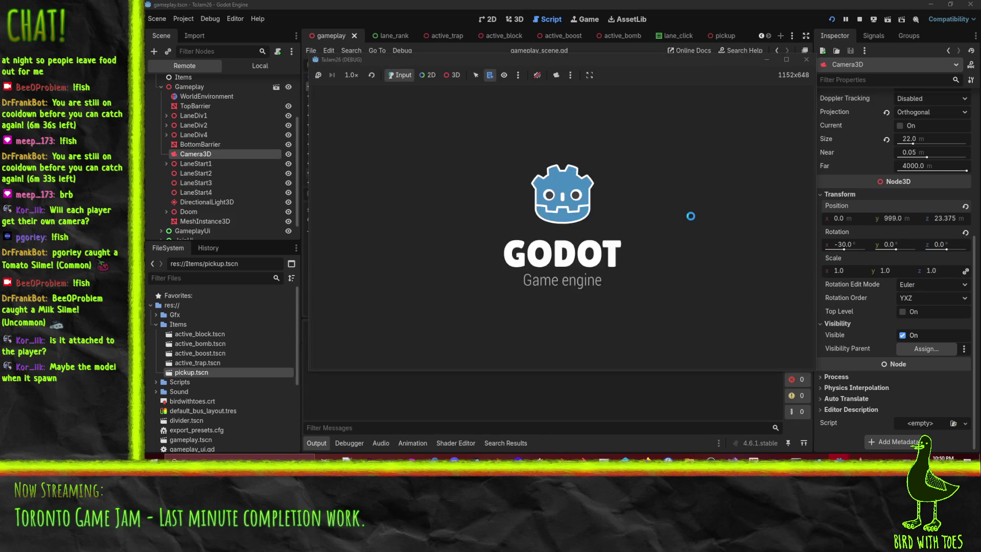
Join the running game, inspect the remote Camera3D's position, then stop the run
click(715, 273)
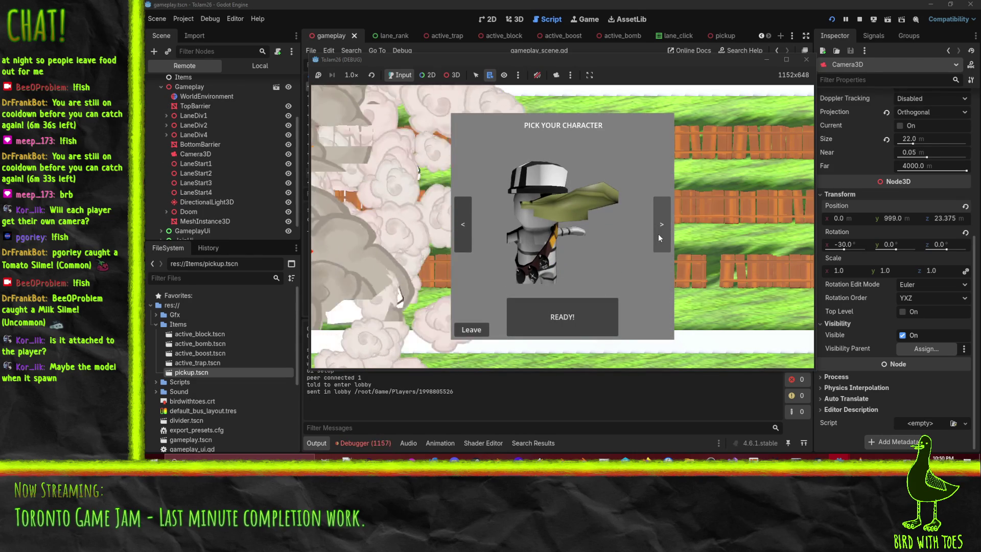
click(191, 154)
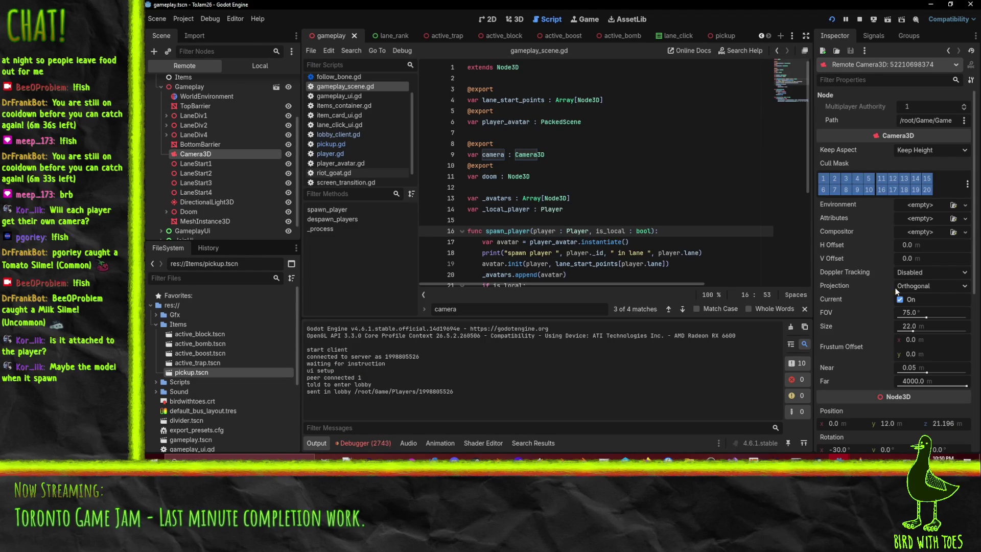
scroll(884, 295, down, 5)
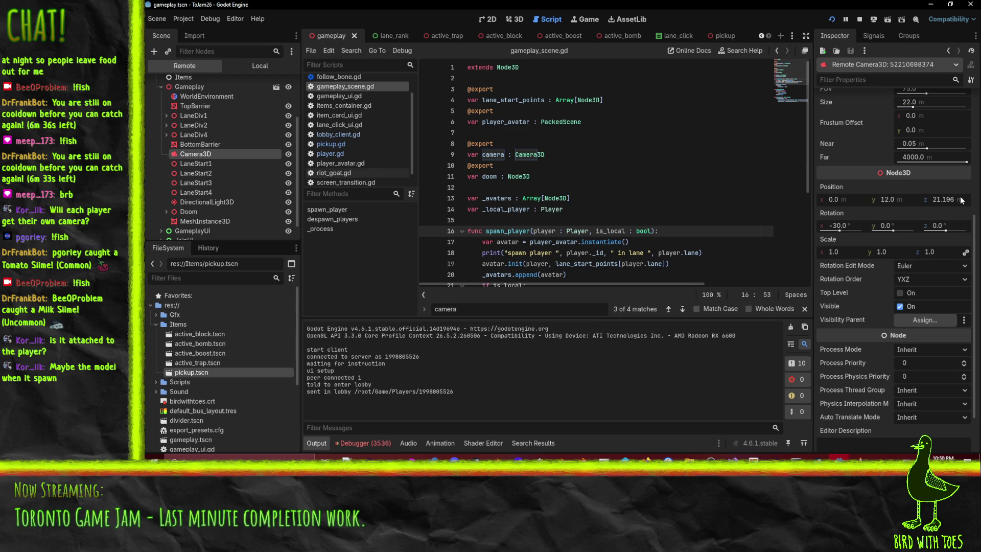
click(861, 19)
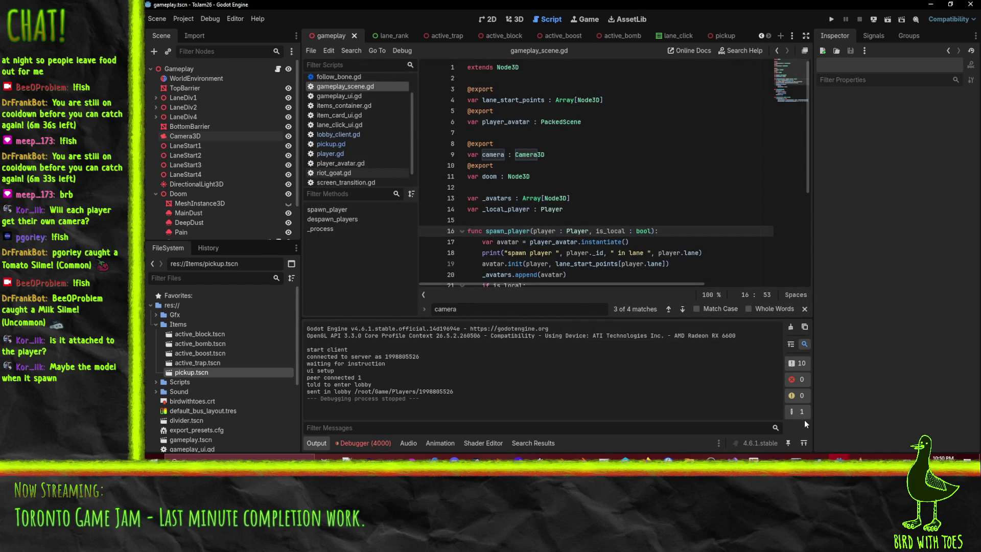
Return to the main editor and clear the debugger's error list
mouse_move(839, 456)
click(898, 427)
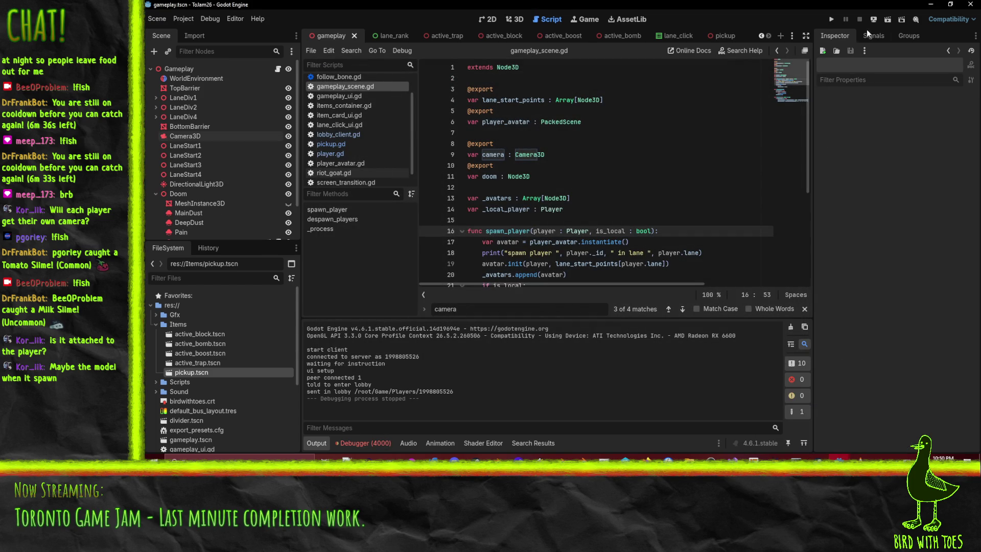
click(511, 143)
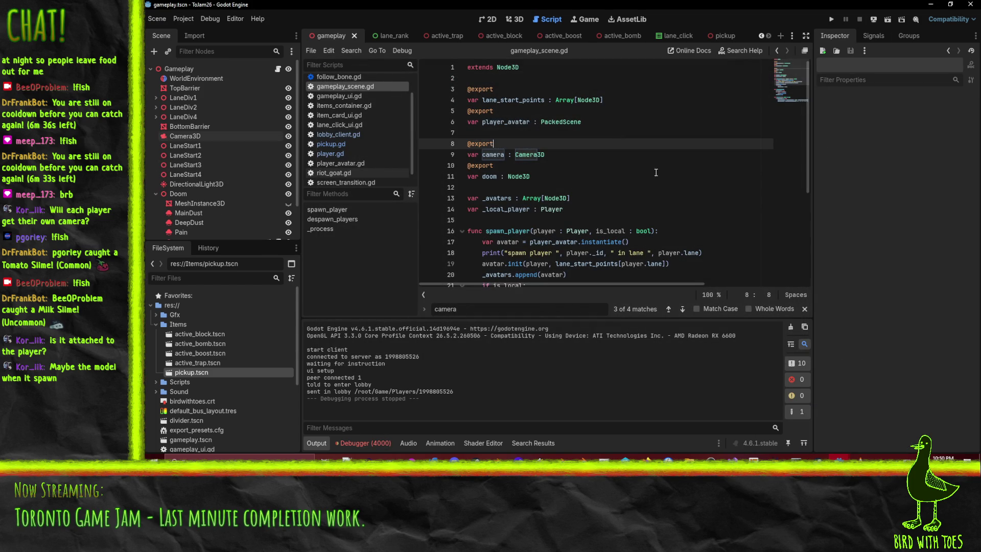
click(382, 443)
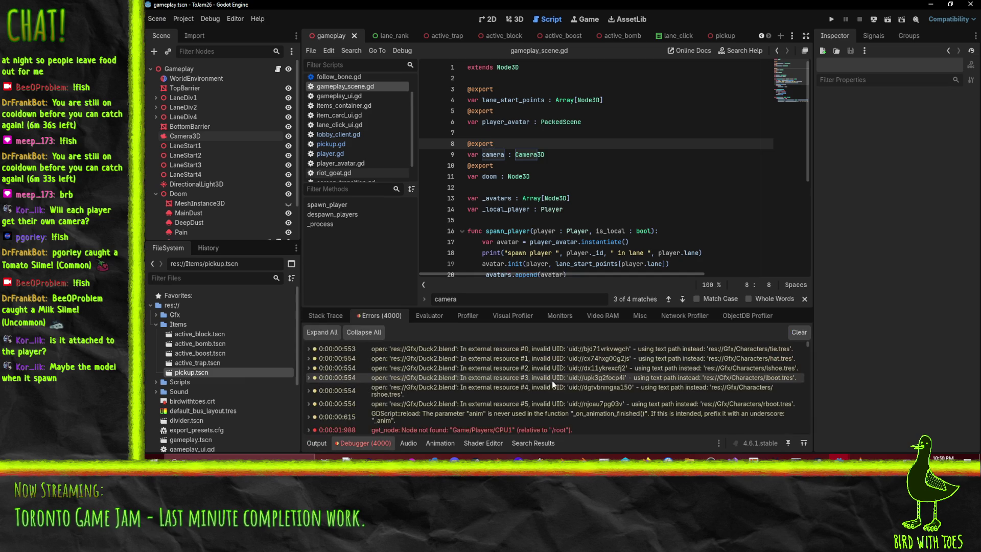
click(799, 332)
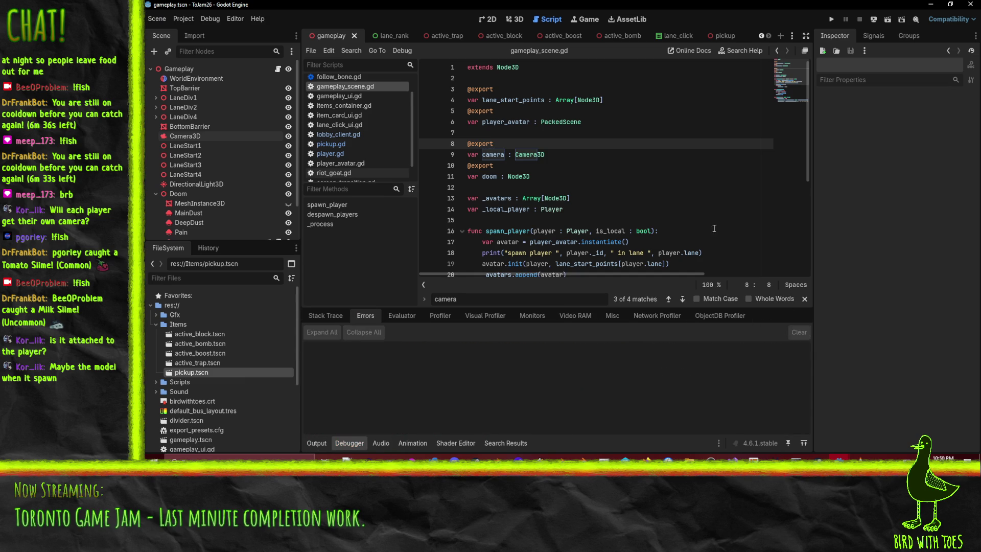
click(592, 187)
click(609, 220)
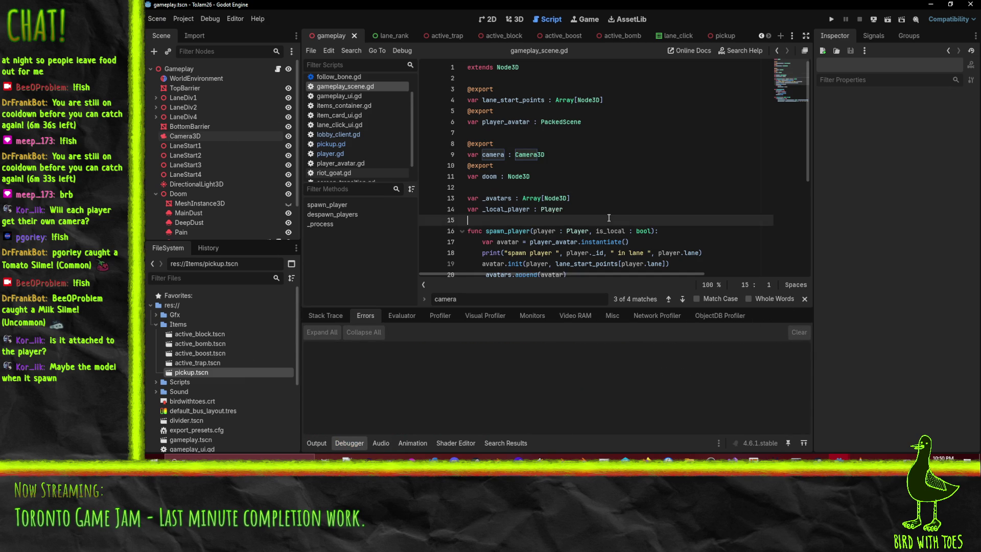
Rerun the 'camera' search, then search the project for 'Camera3D', getting 2 matches
key(ctrl+shift+f)
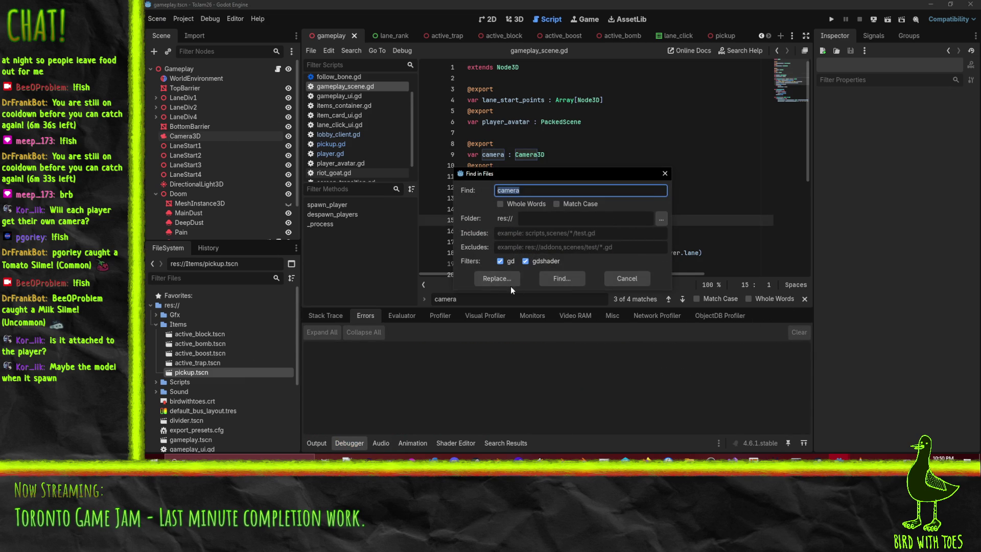
click(512, 278)
scroll(397, 387, down, 2)
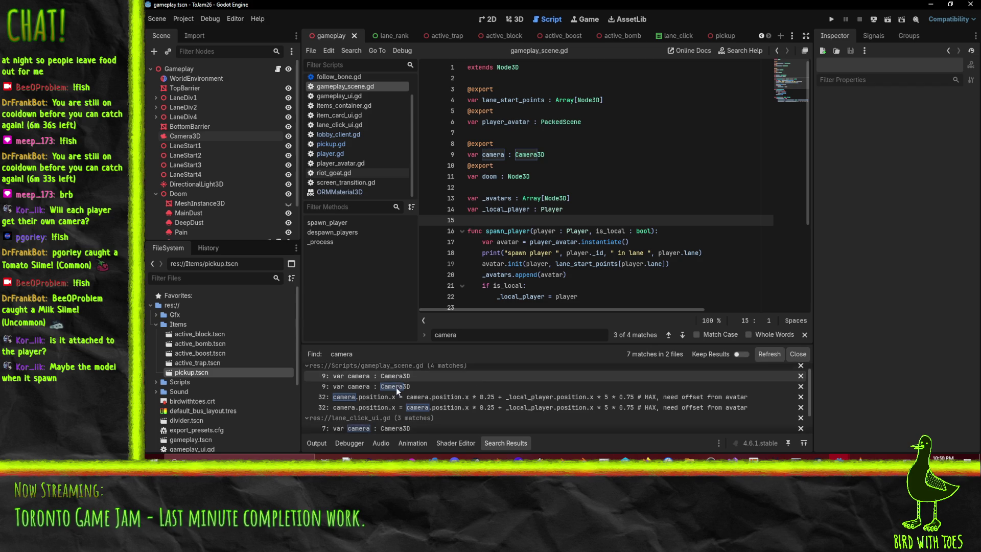
scroll(396, 387, up, 3)
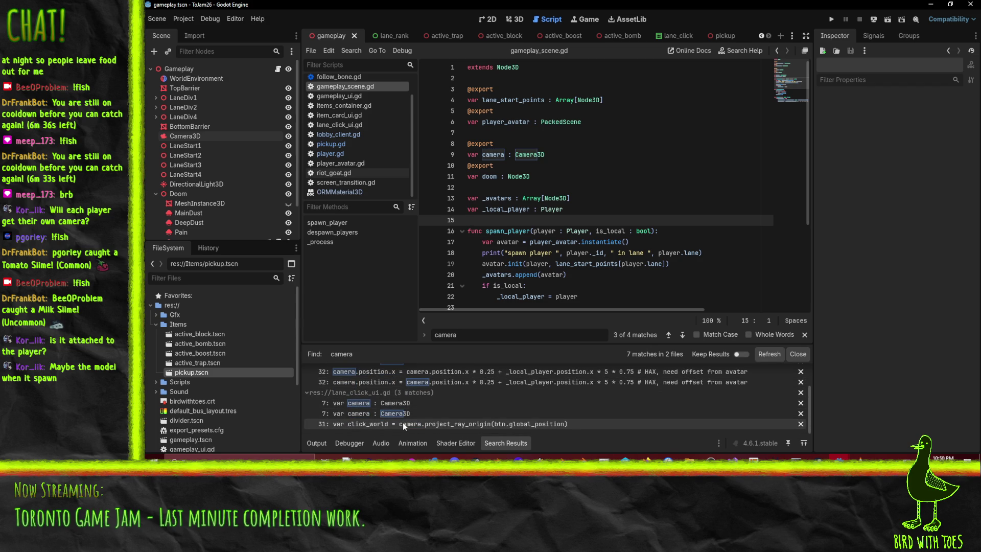
click(185, 136)
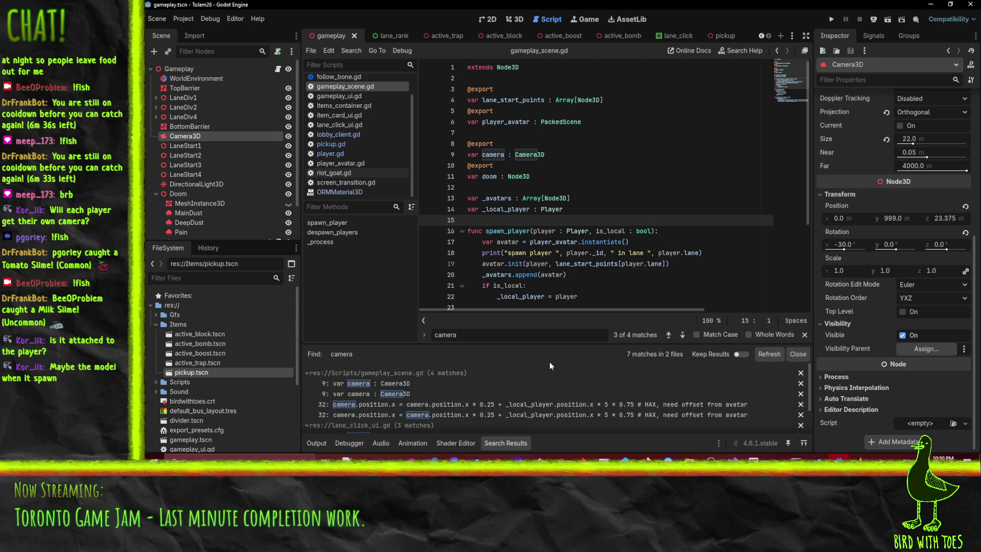
click(389, 385)
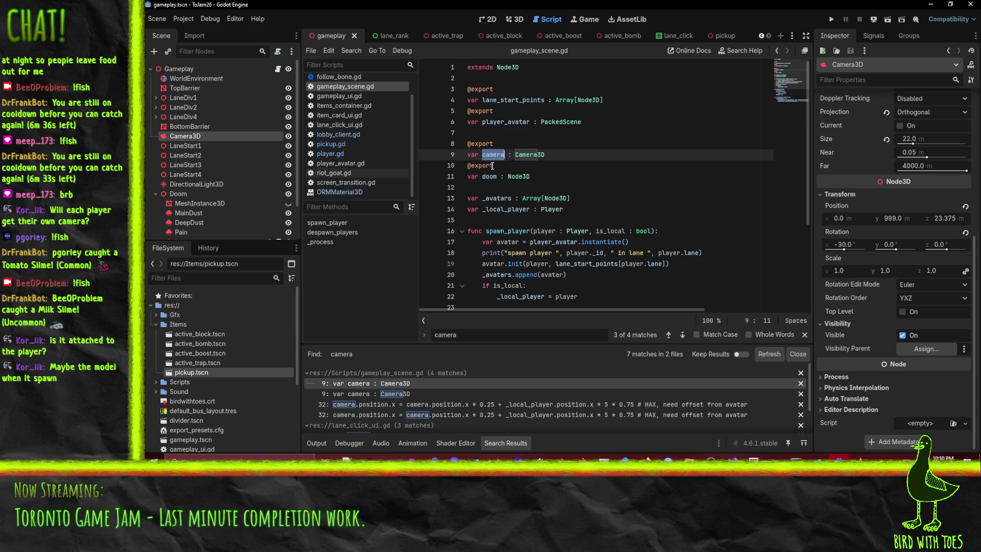
key(ctrl+shift+f)
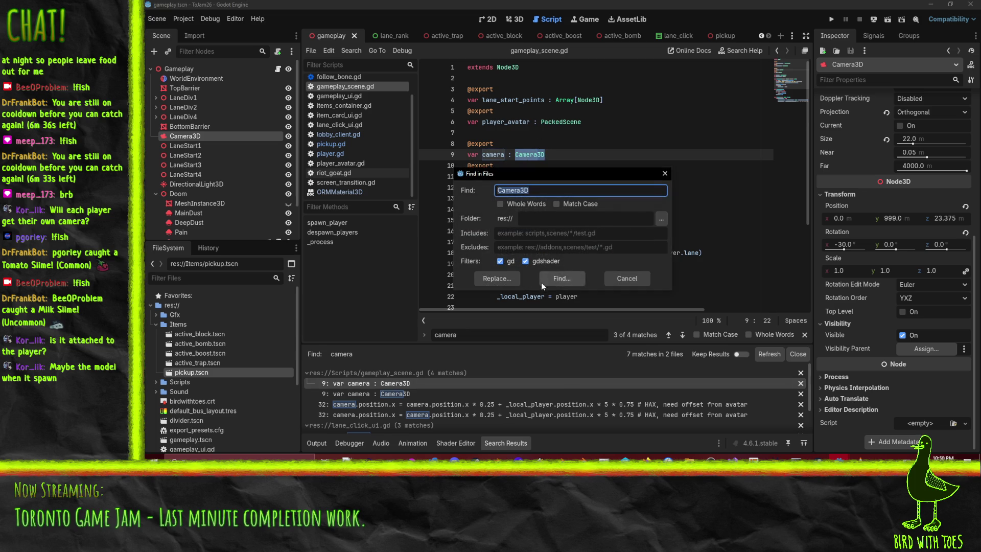
click(542, 281)
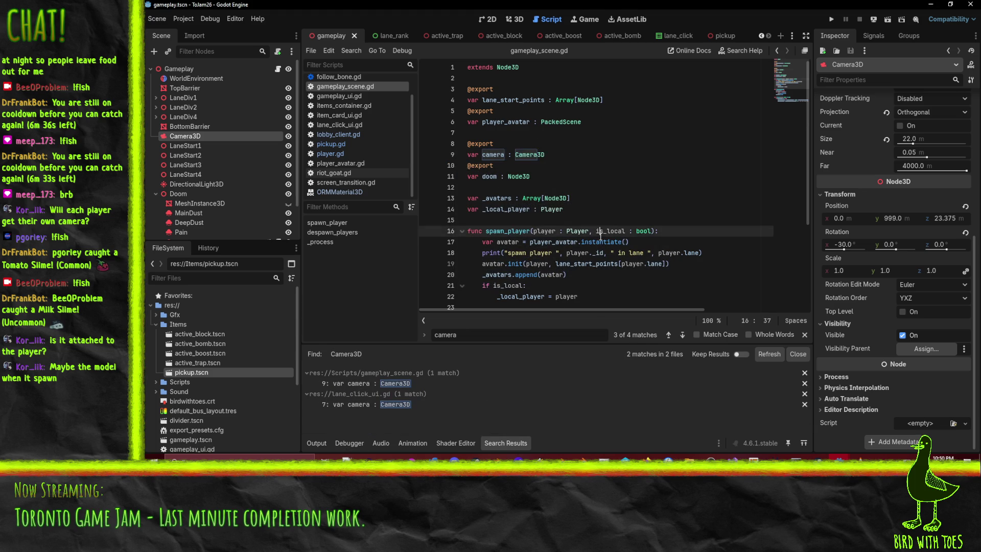
Review the doom variable lines, then open lobby_and_title.tscn from FileSystem
click(603, 175)
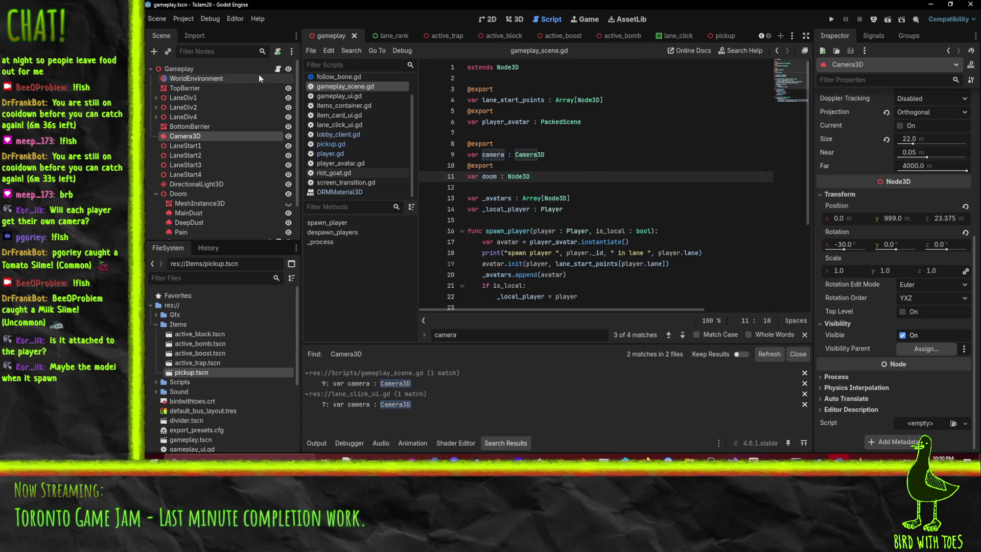
scroll(334, 146, up, 2)
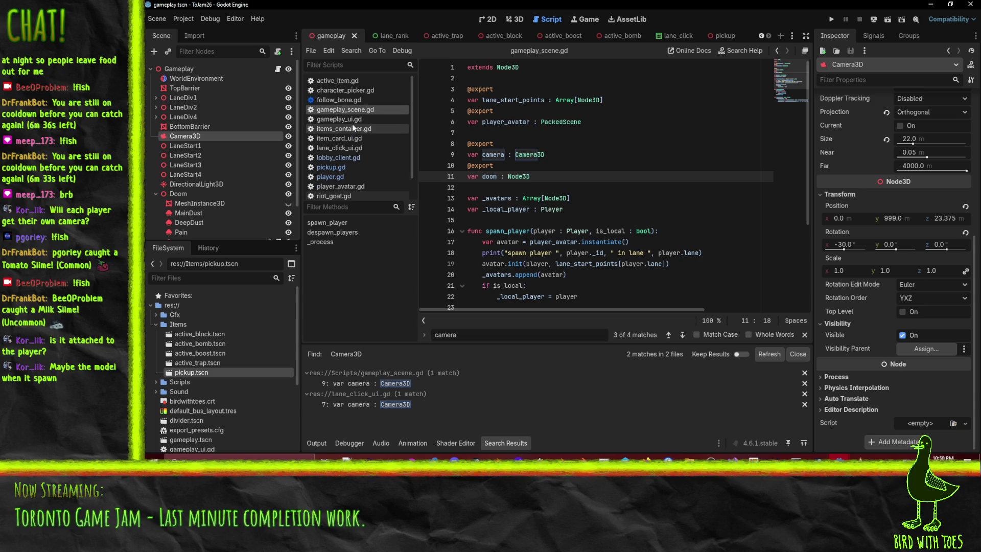
scroll(351, 100, down, 2)
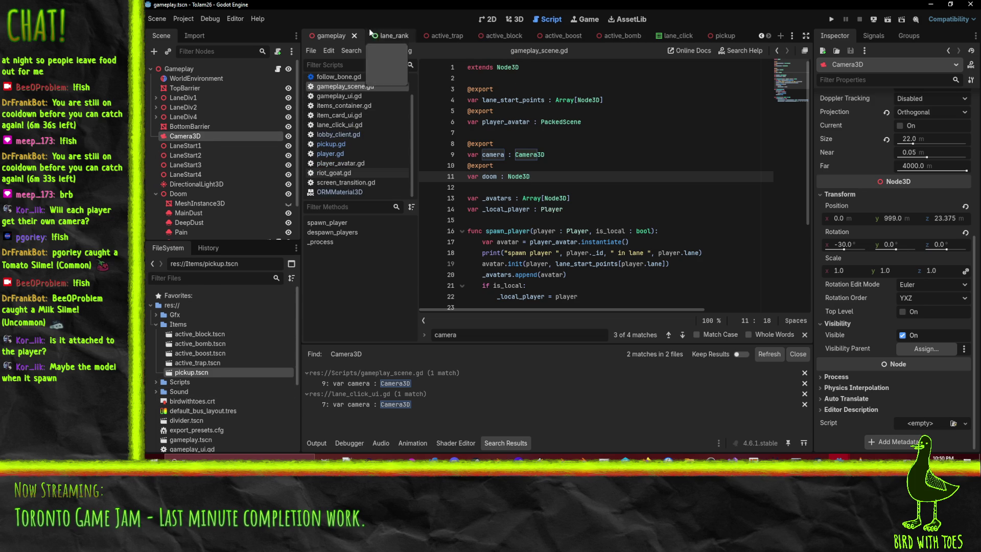
scroll(184, 335, down, 5)
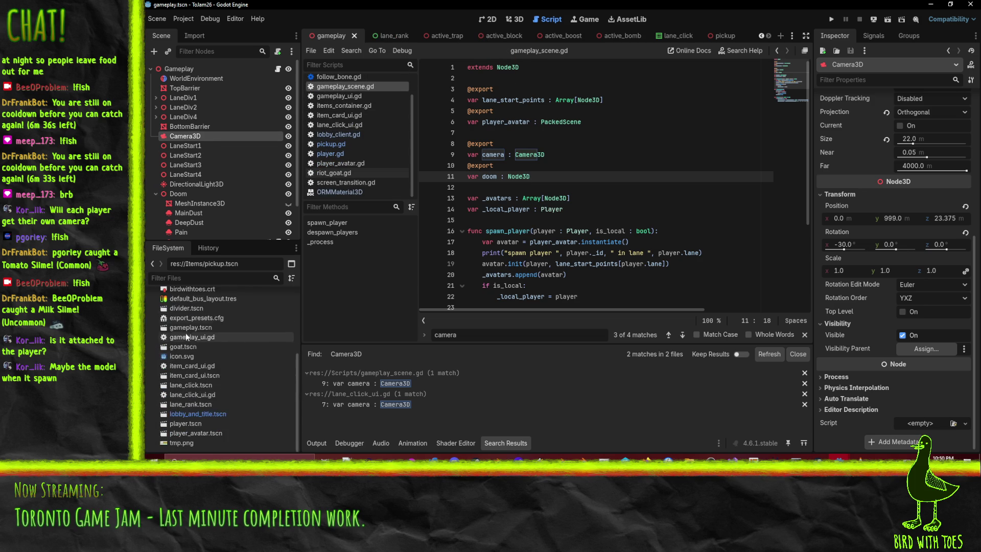
double_click(198, 413)
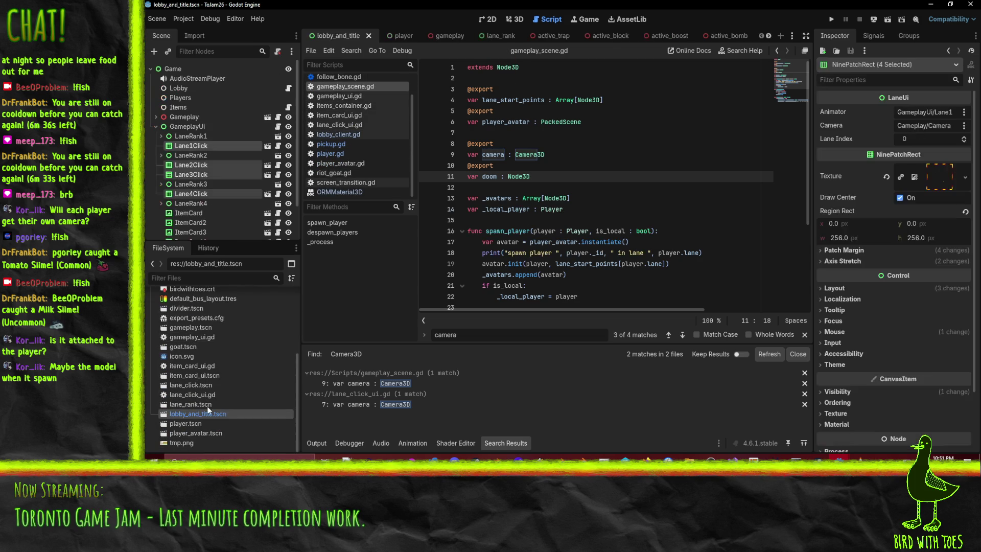
Revert the lobby's Camera3D Position override back to the gameplay scene's values
click(169, 118)
click(155, 118)
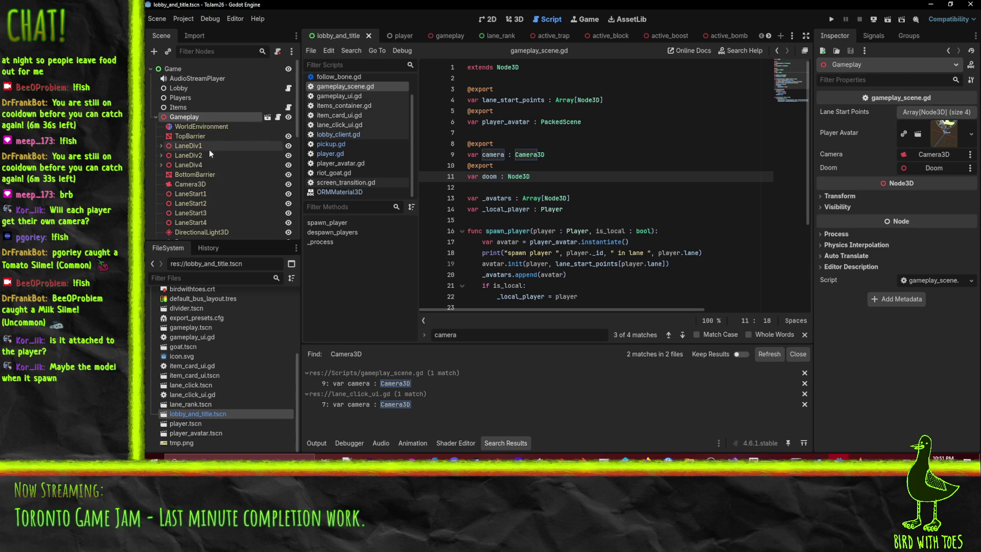
scroll(207, 149, down, 1)
click(202, 162)
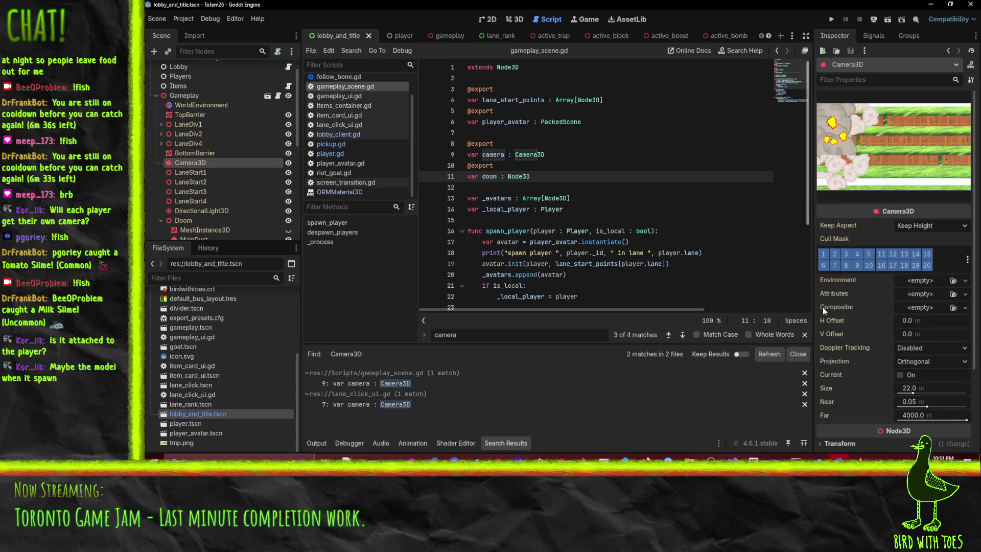
scroll(854, 311, down, 3)
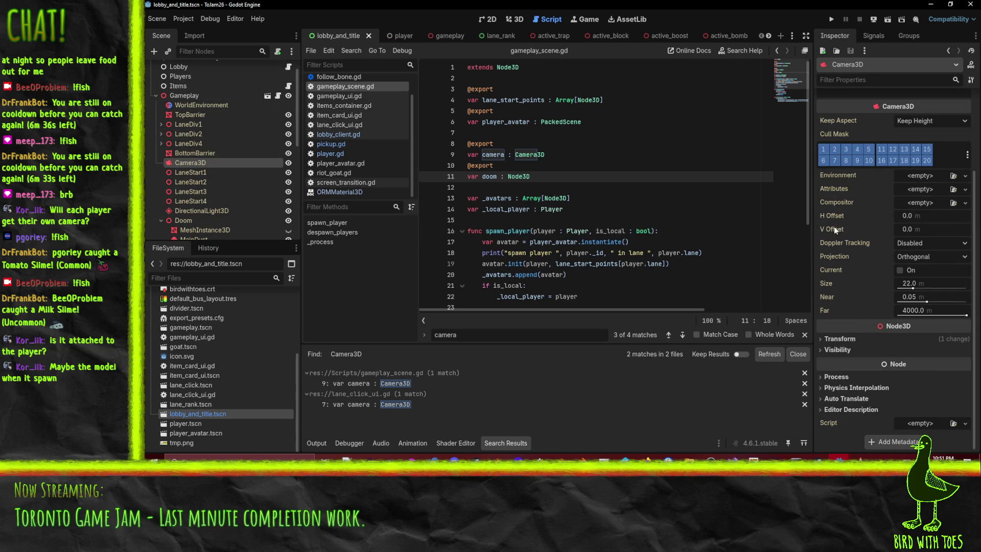
click(835, 340)
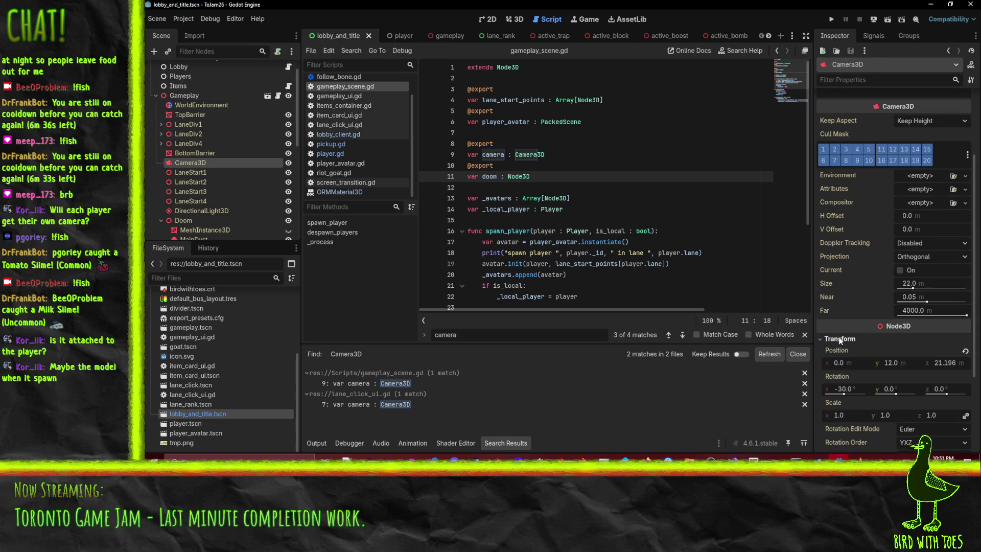
scroll(840, 342, down, 3)
click(966, 261)
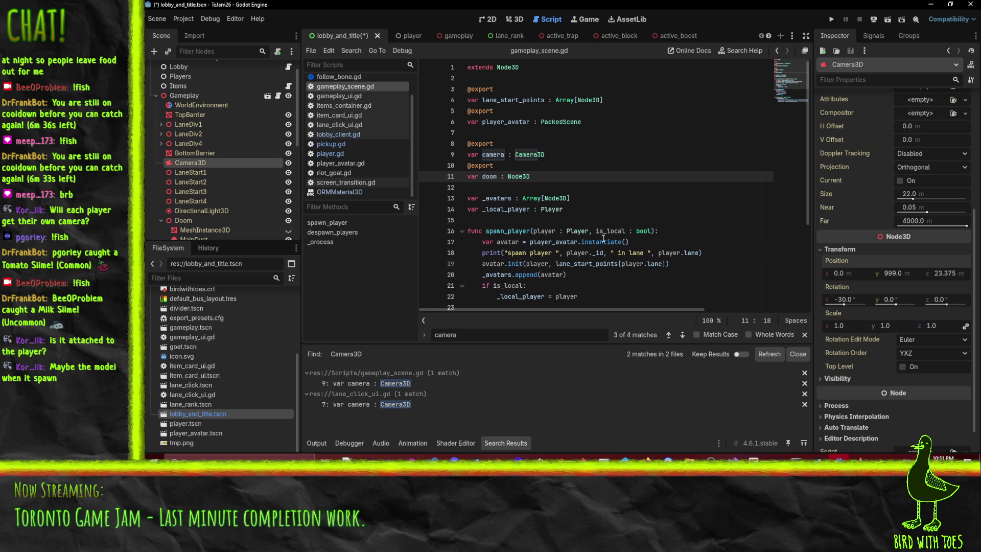
Set the gameplay Camera3D's Y position to 14.5, save, and launch the game with F5
click(457, 35)
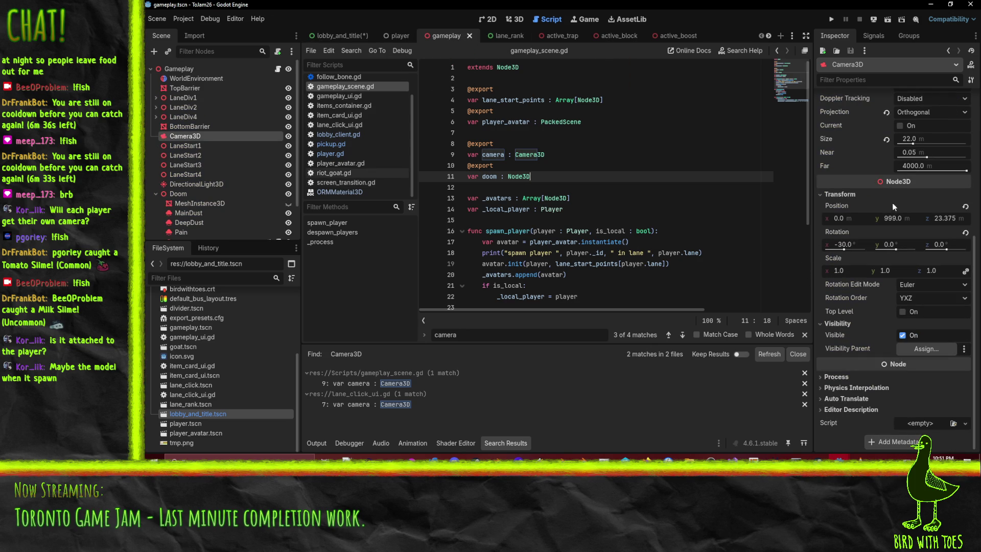
key(Up)
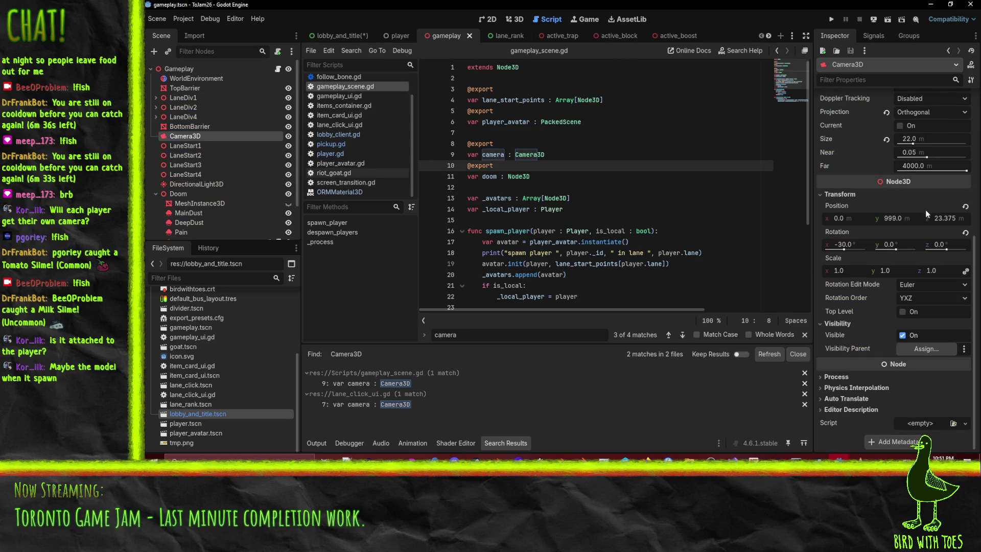
click(903, 218)
key(BackSpace)
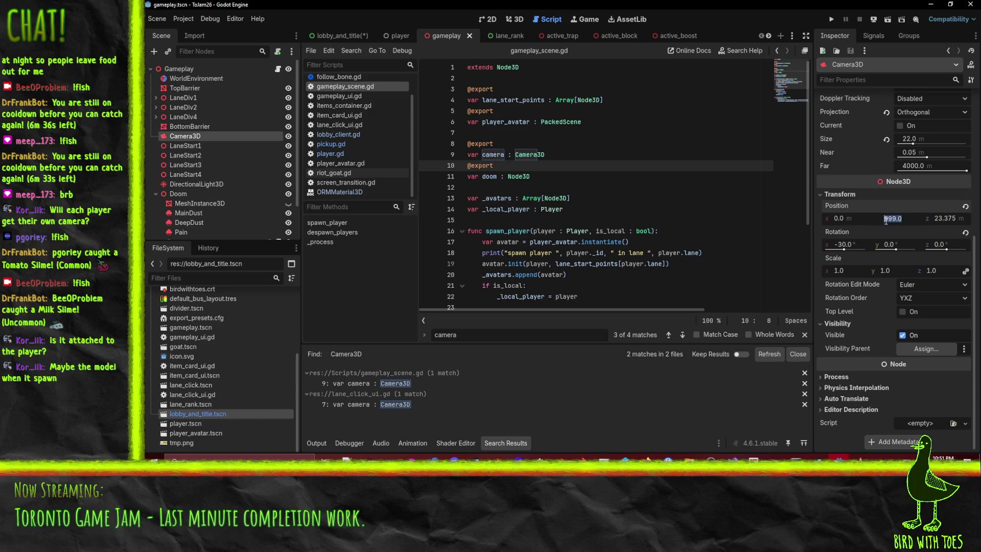
right_click(838, 219)
click(821, 223)
right_click(853, 212)
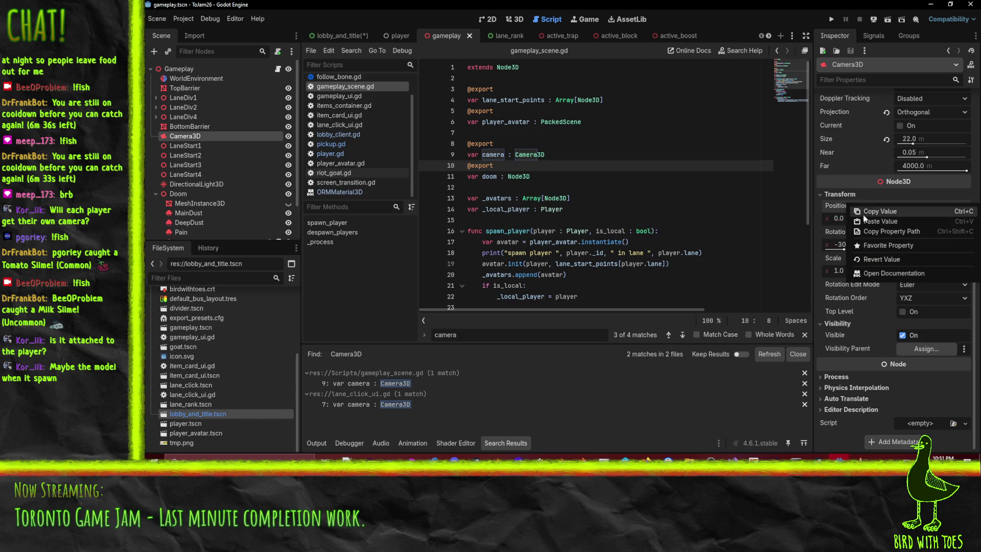
click(886, 223)
key(ctrl+s)
click(329, 37)
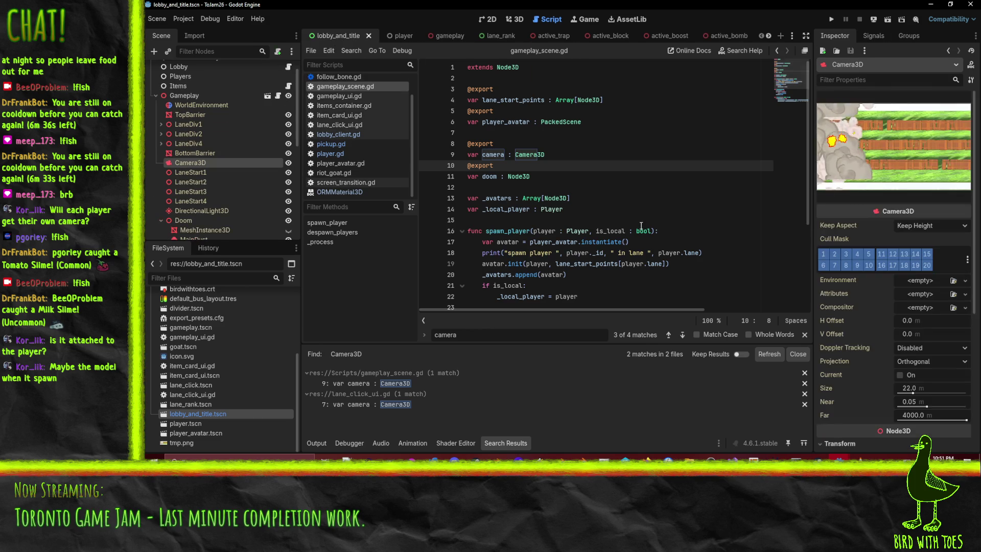
key(F5)
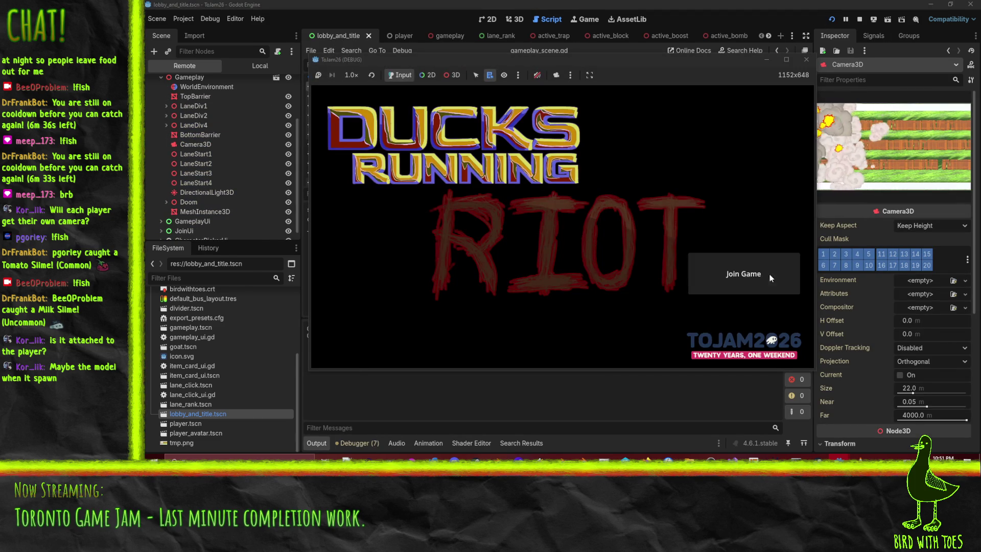
Join as the yellow-hat duck, ready up, drop a block in the bottom lane, then stop
click(776, 282)
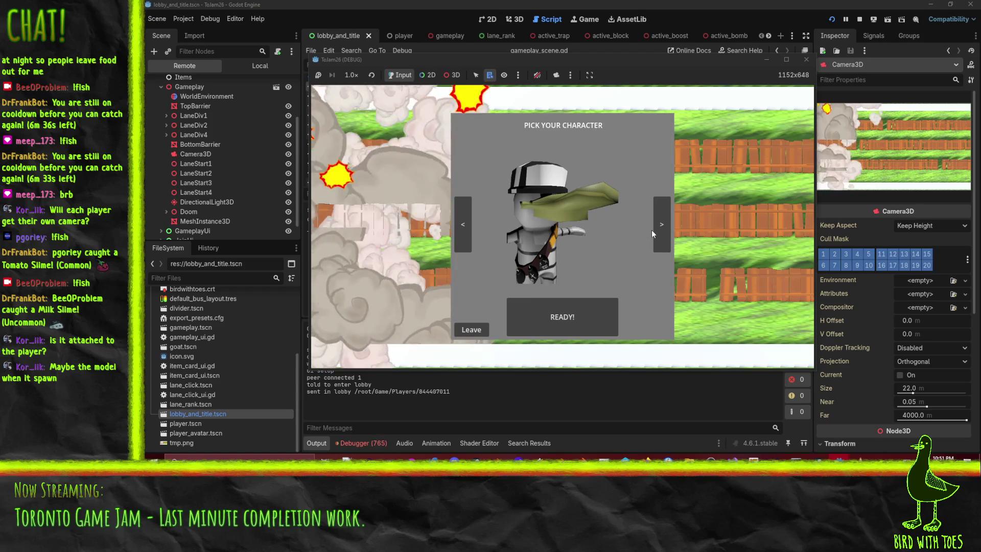
click(657, 232)
click(561, 315)
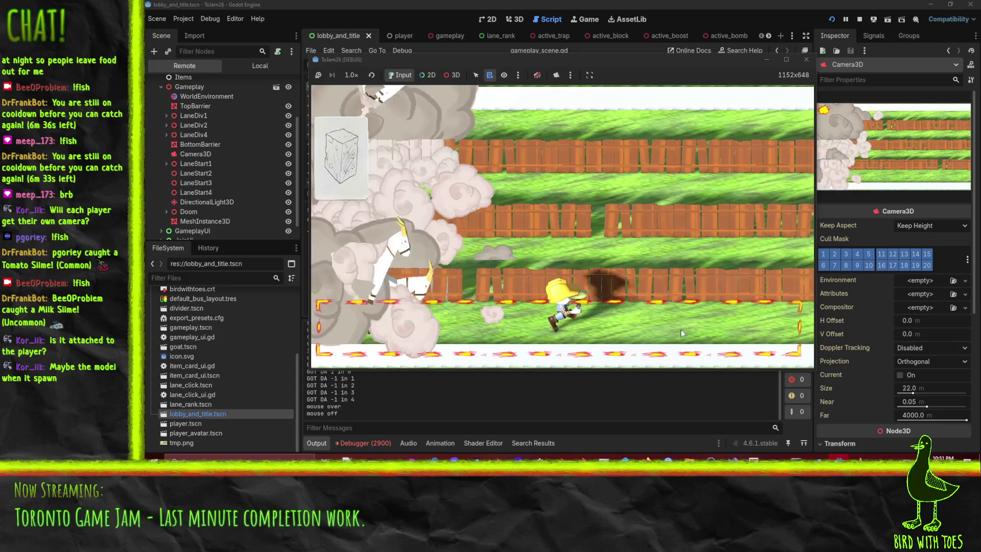
click(739, 306)
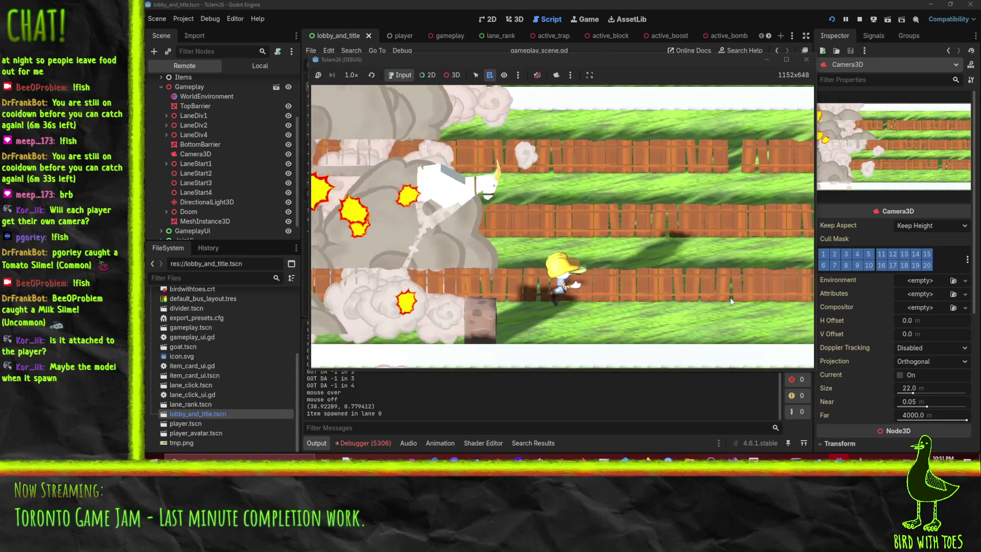
click(860, 18)
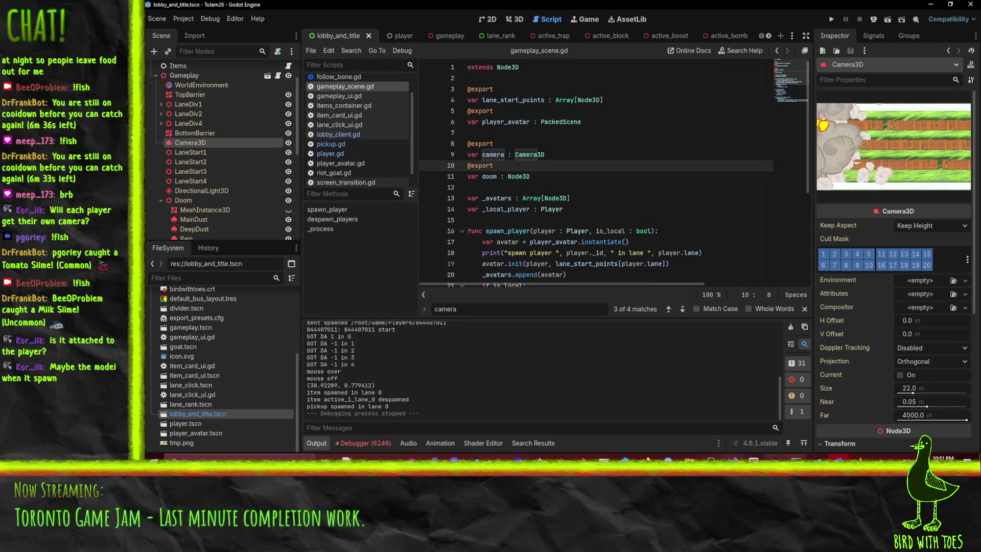
Stop the running server in the server project's editor
mouse_move(839, 458)
click(787, 432)
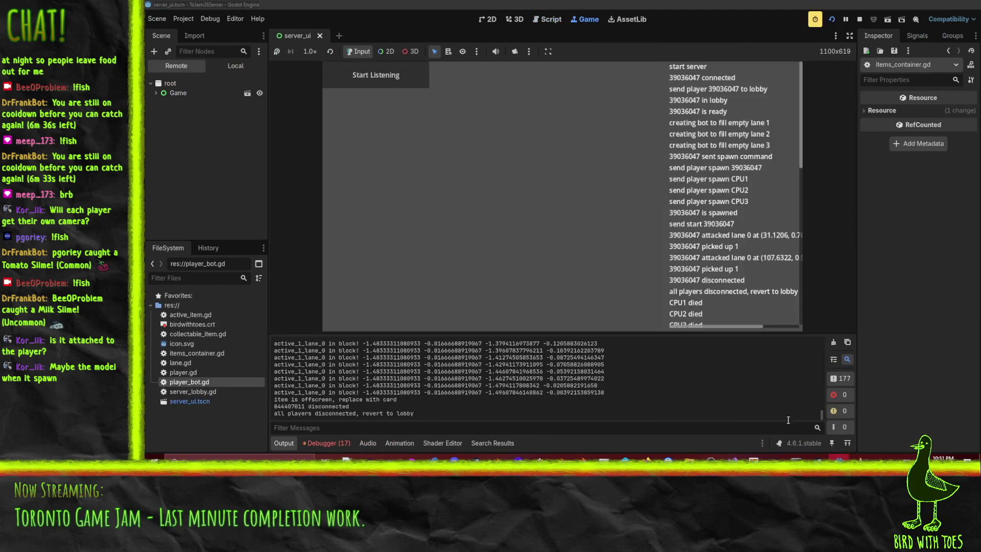
click(860, 20)
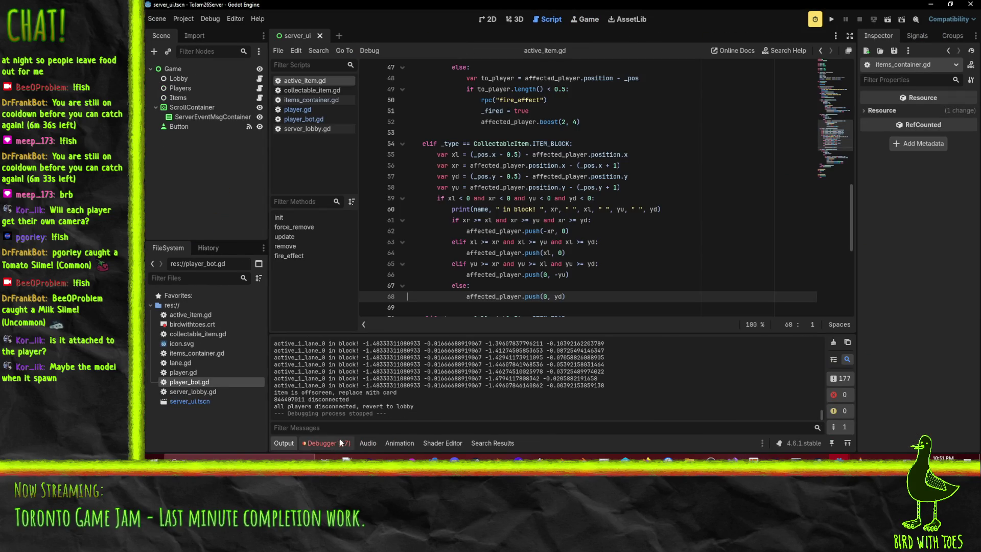
click(566, 242)
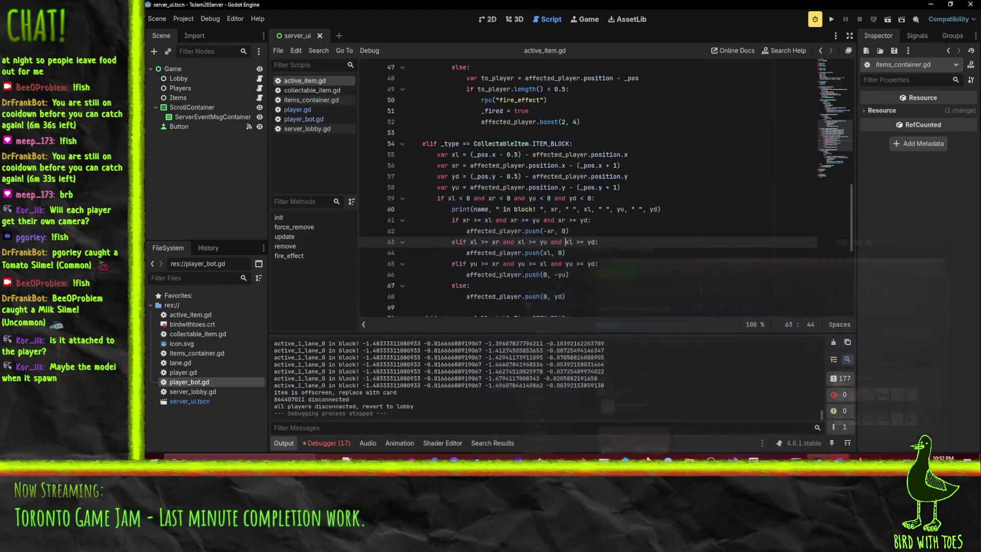
Launch Bongo Cat from Steam, then bring the lobby_and_title client editor forward
mouse_move(838, 457)
click(802, 424)
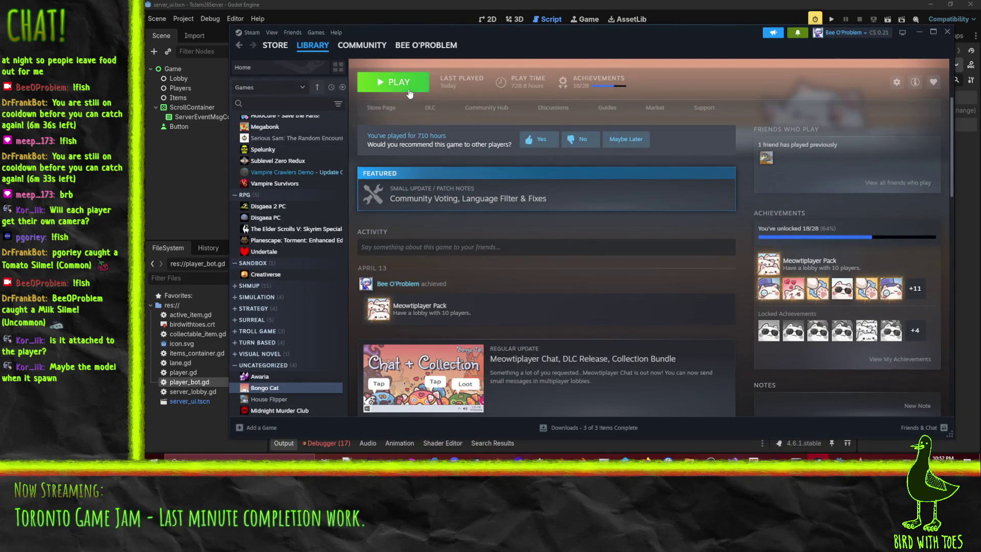
click(381, 82)
click(918, 33)
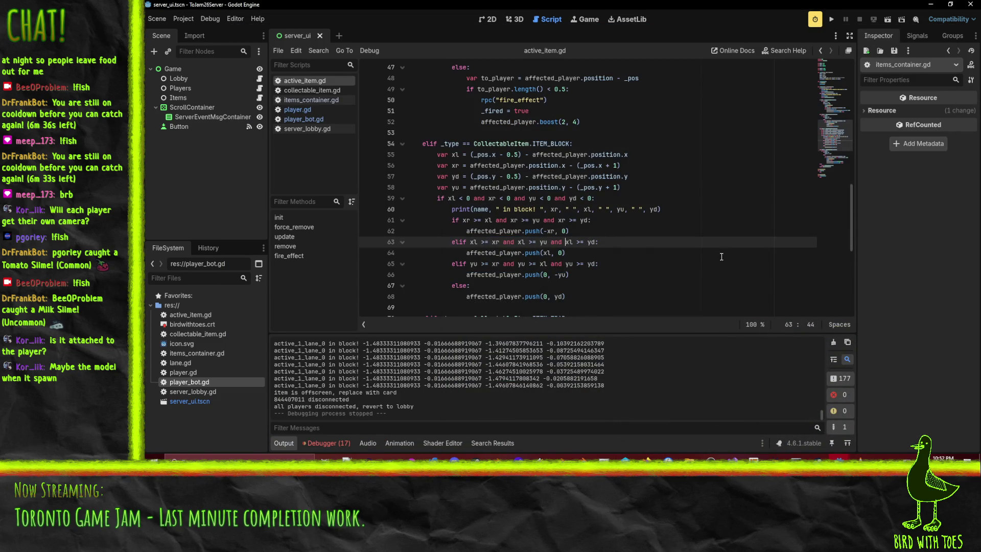
click(592, 233)
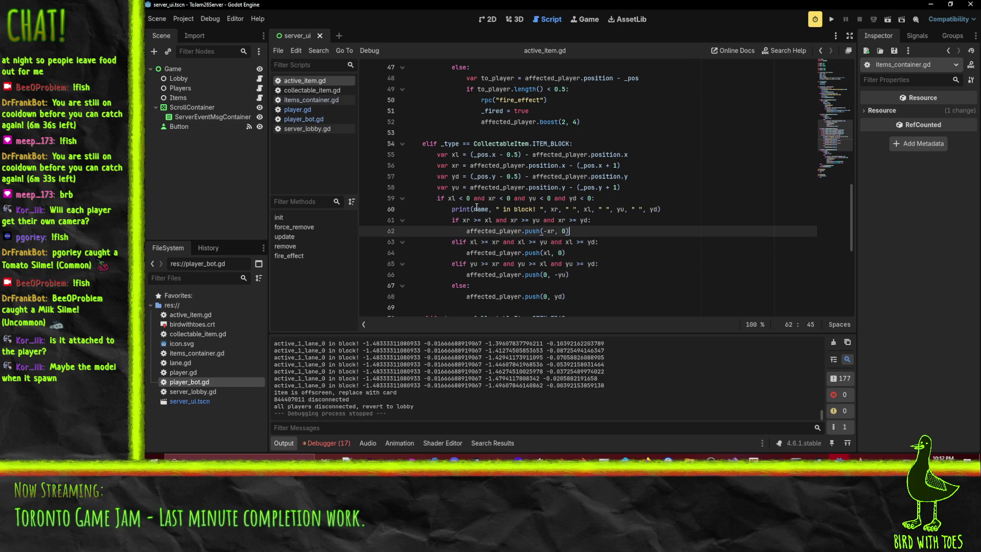
mouse_move(816, 457)
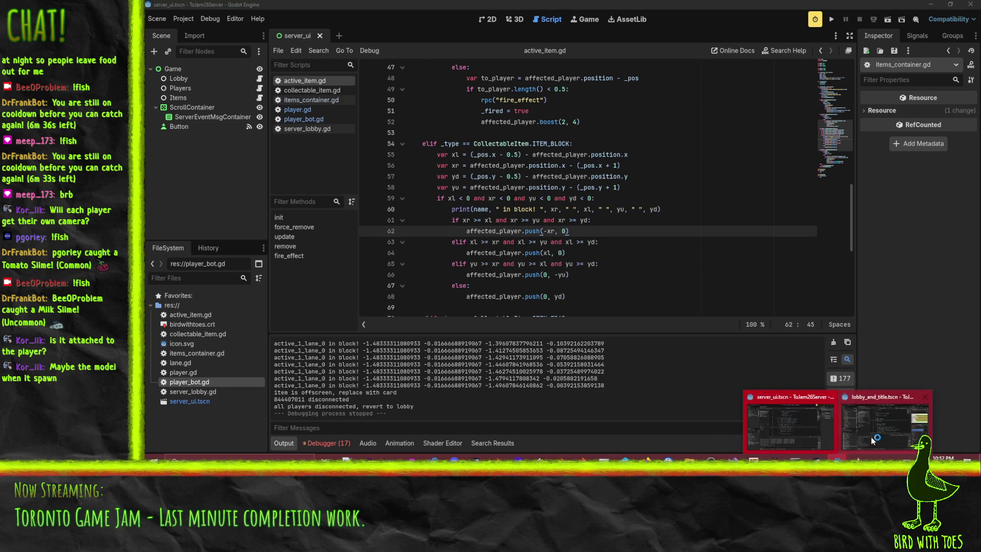
click(882, 429)
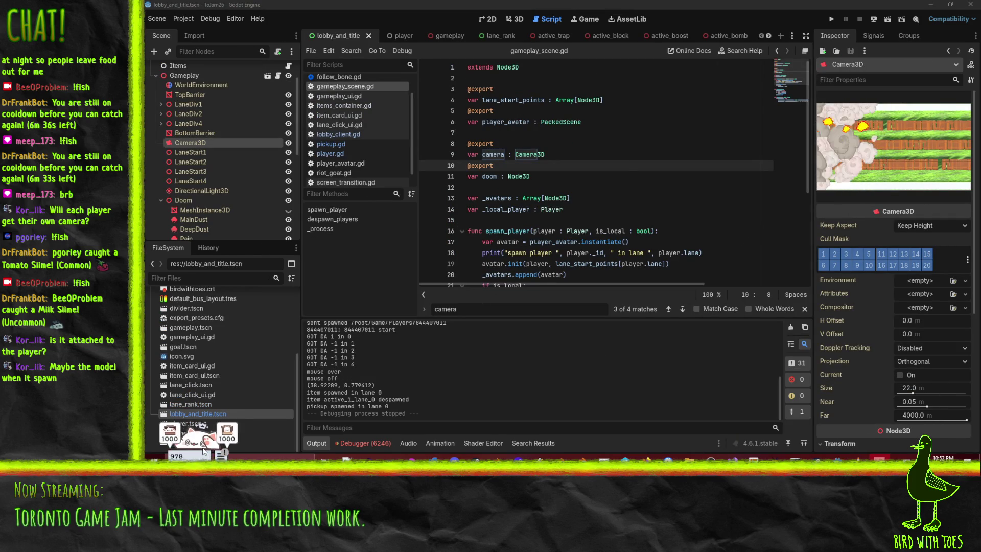
Inspect the click_lane and click_world lines in lane_click_ui.gd's _gui_input, then run the client
click(629, 231)
scroll(352, 130, up, 2)
click(352, 148)
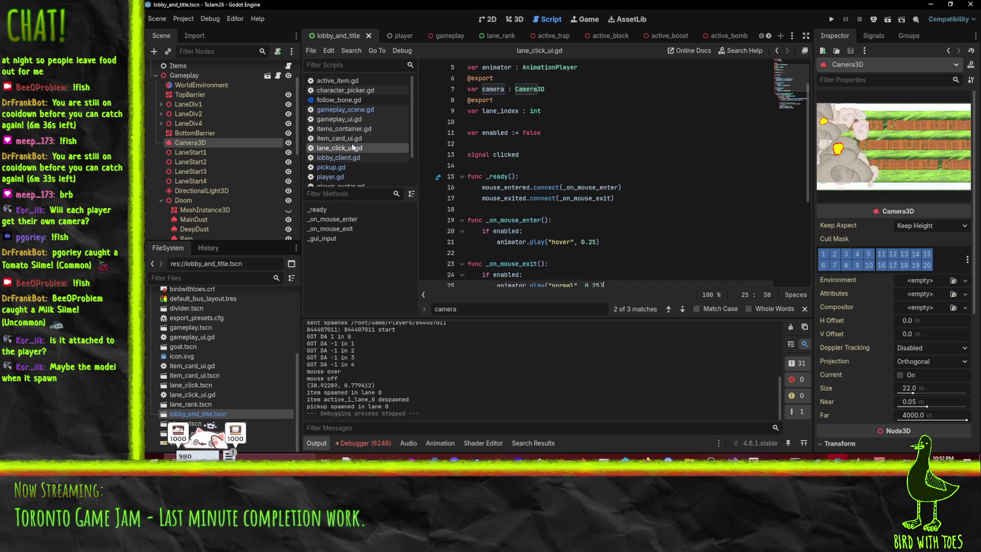
scroll(639, 201, down, 5)
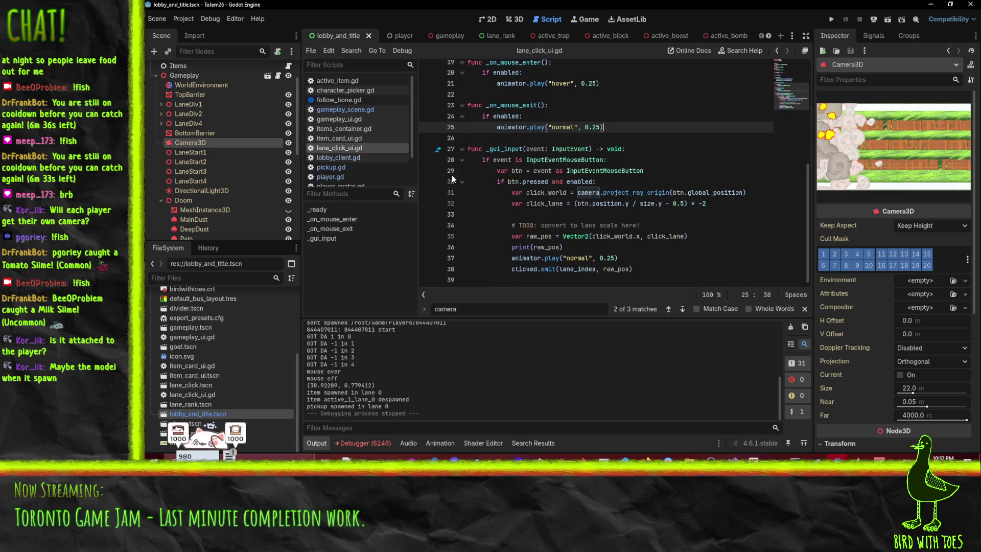
click(539, 205)
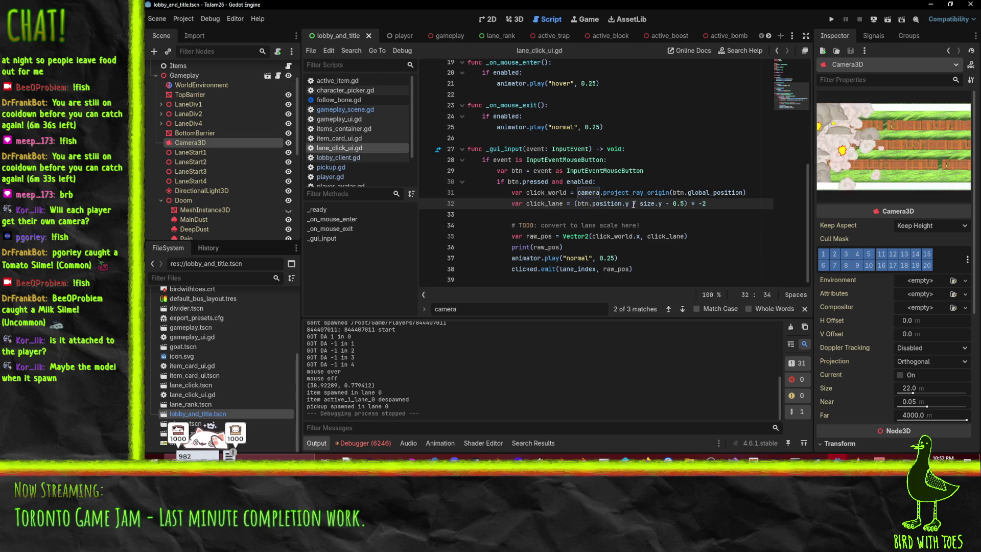
double_click(551, 193)
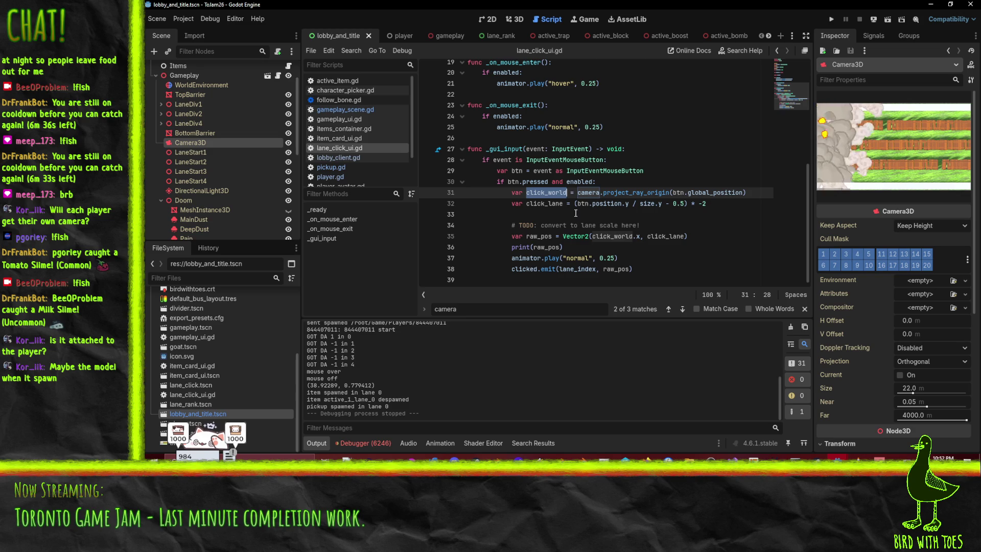
click(527, 205)
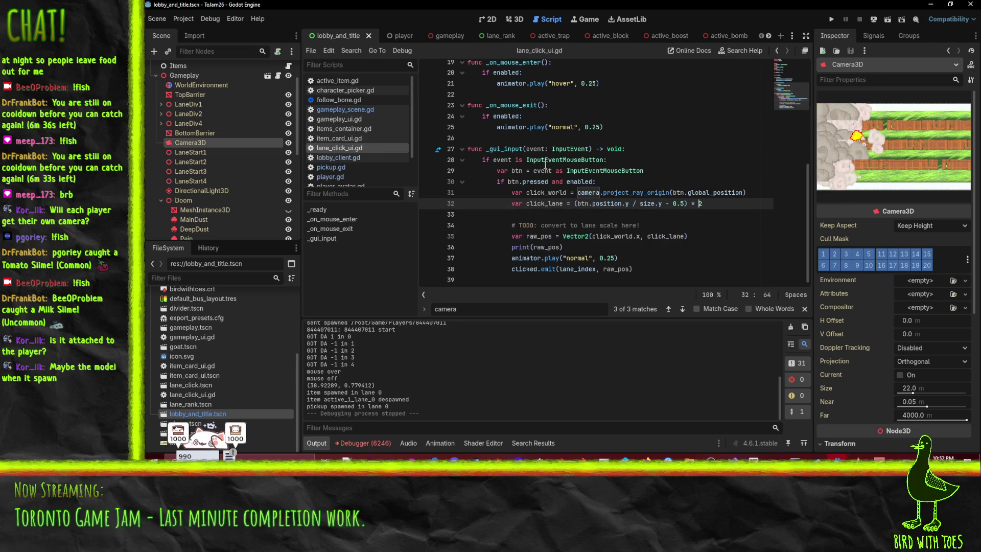
click(832, 21)
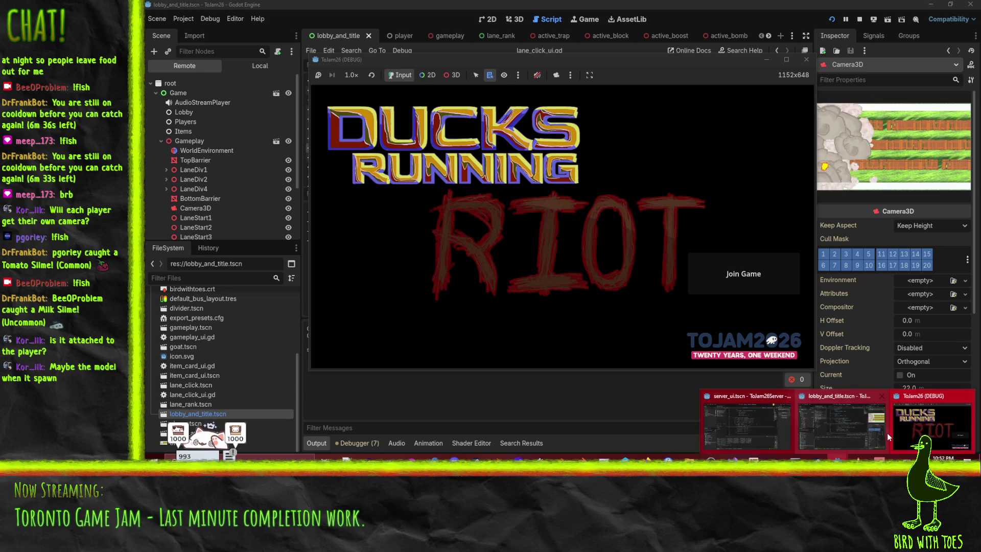
Run the ToJam26Server project, join as the yellow-hat duck, ready up, and stop after dying
click(741, 424)
click(829, 17)
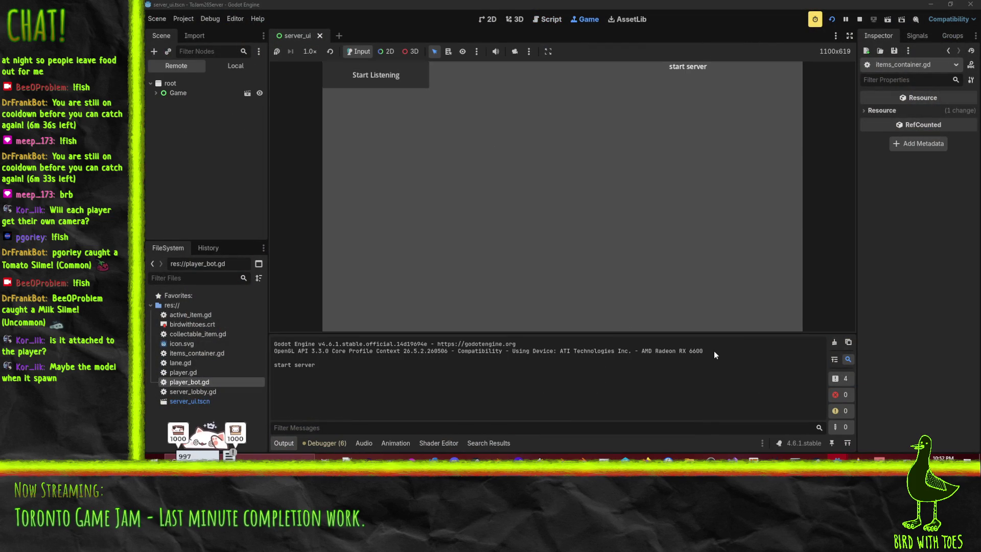
mouse_move(869, 458)
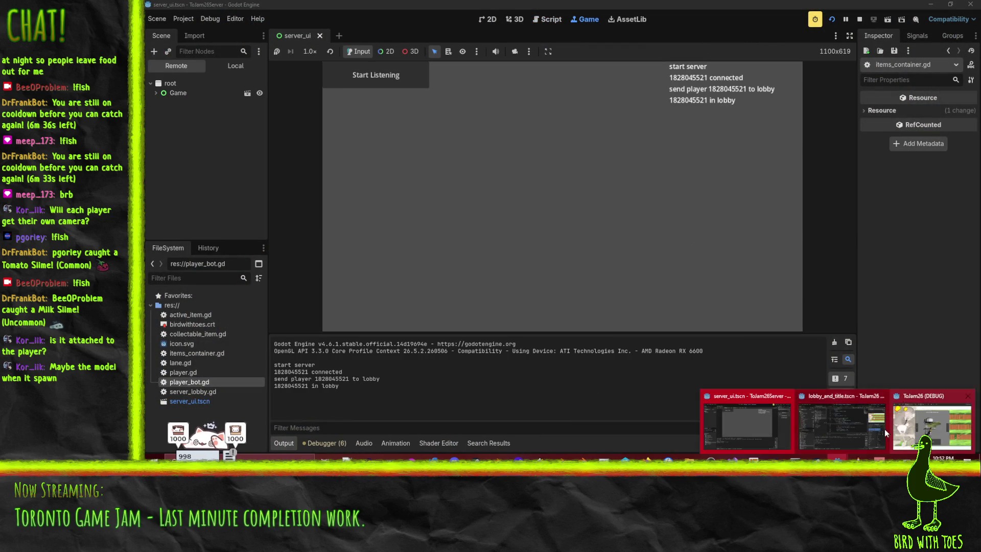
click(861, 436)
click(663, 226)
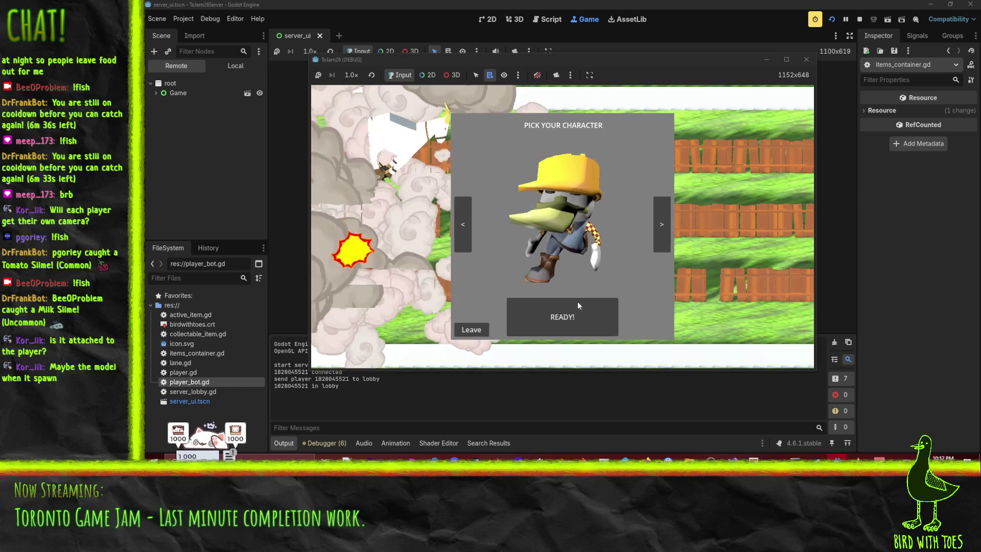
click(573, 319)
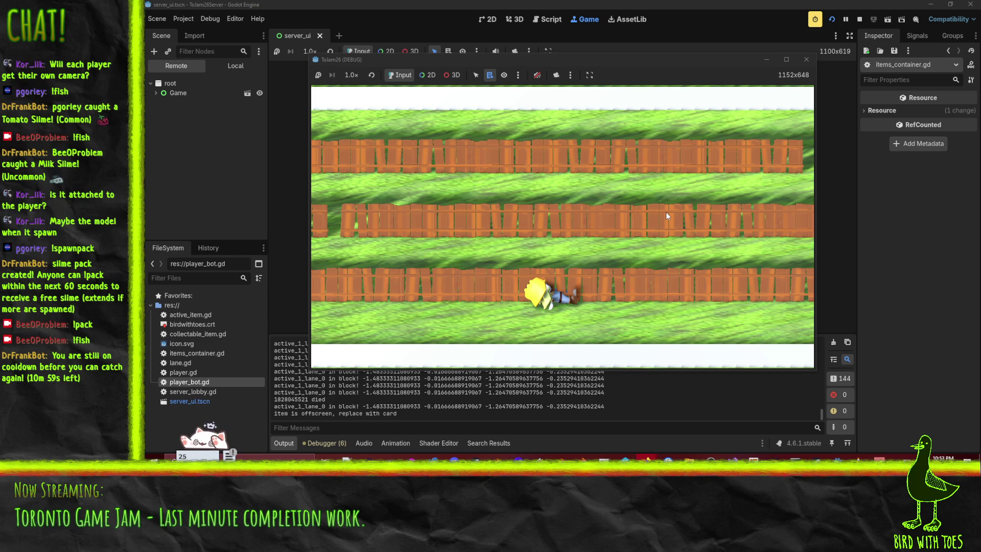
click(861, 20)
scroll(593, 252, down, 8)
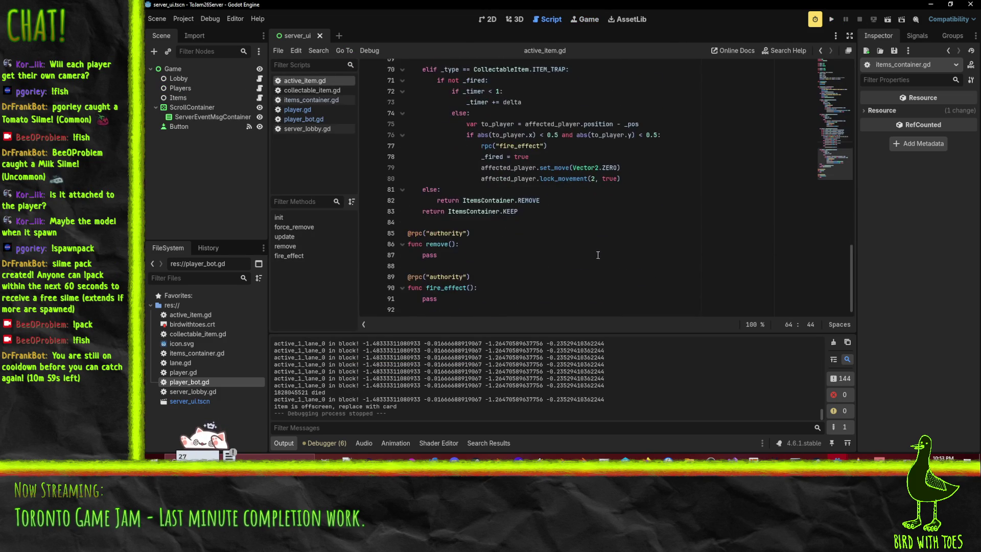
scroll(398, 193, up, 7)
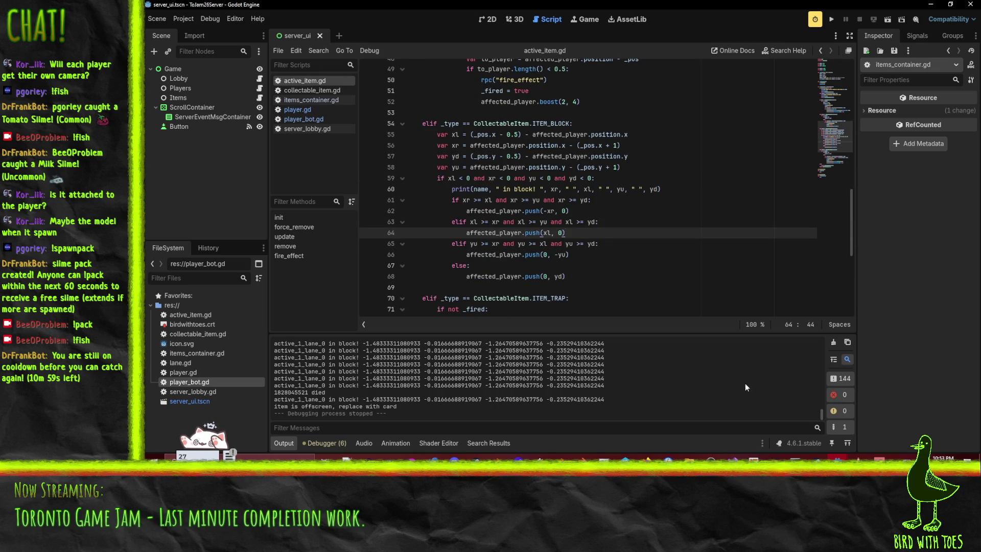
Close the game client and open gameplay_scene.gd in the lobby_and_title editor
mouse_move(836, 473)
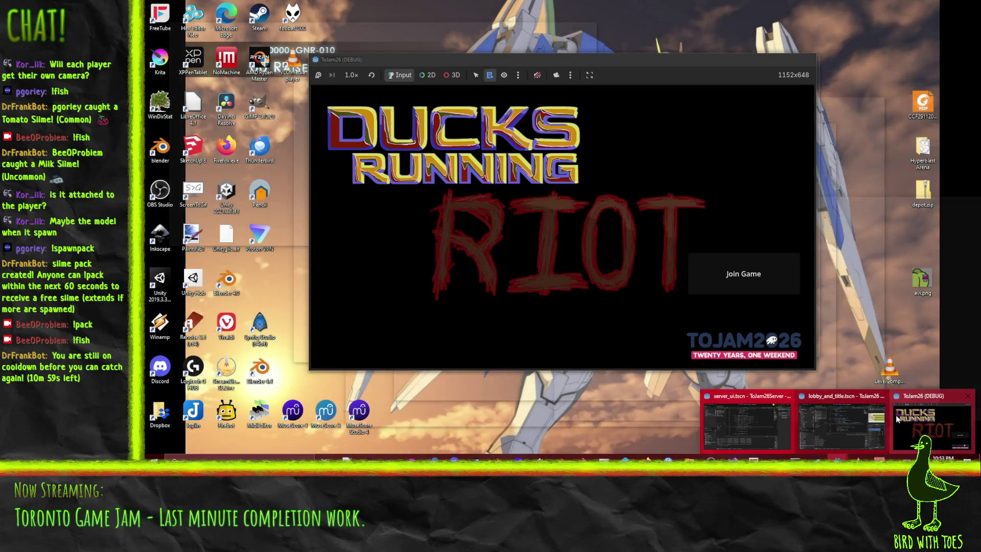
click(909, 421)
key(alt+F4)
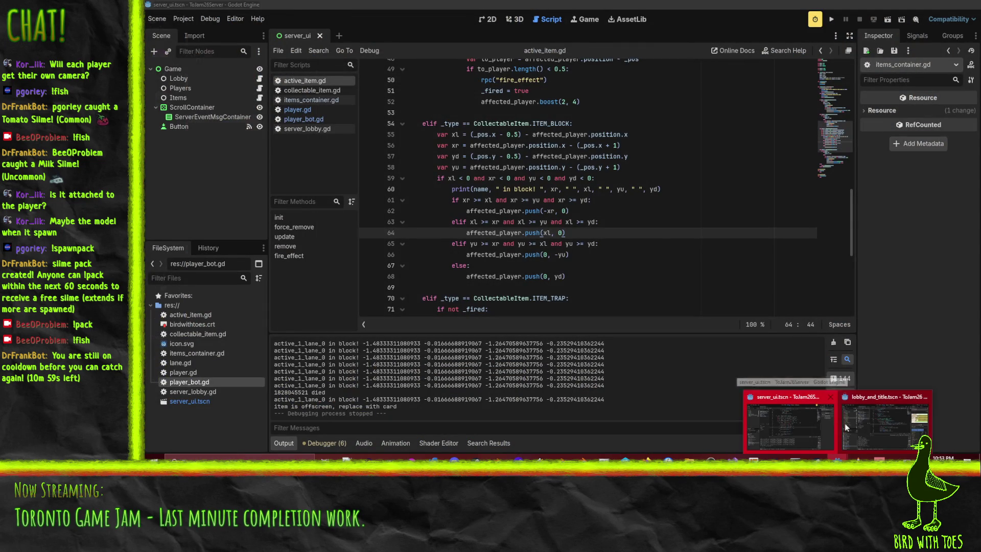
click(848, 419)
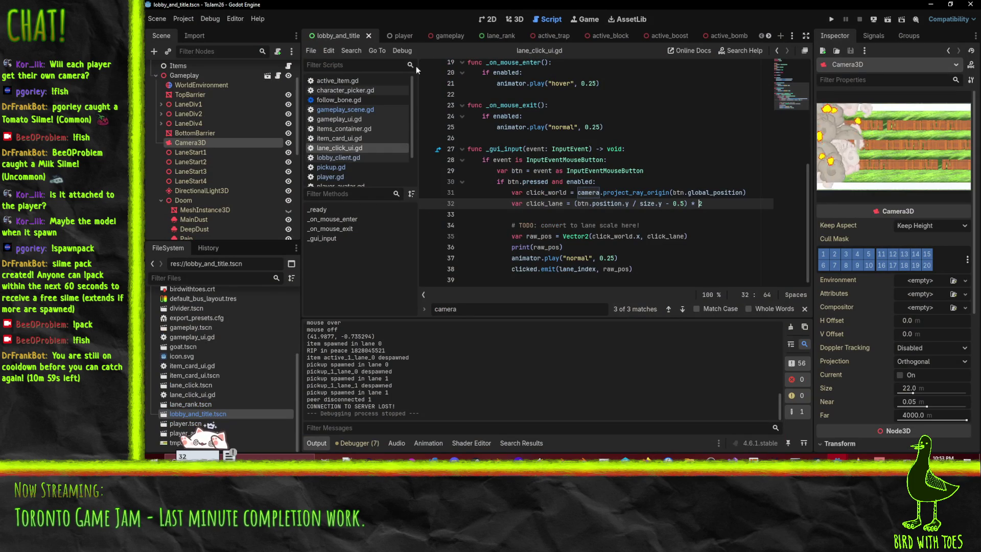
click(338, 111)
scroll(608, 222, down, 5)
click(602, 243)
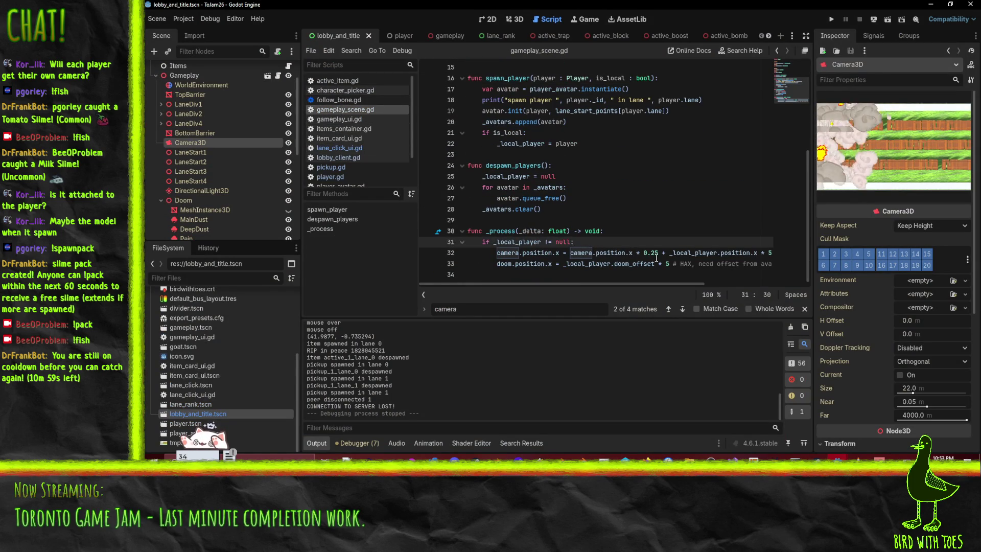
Add 'if _local_player.state != Player.STATE_DEAD:' above the camera position line
mouse_move(571, 282)
mouse_down()
mouse_move(680, 288)
mouse_move(593, 292)
mouse_up()
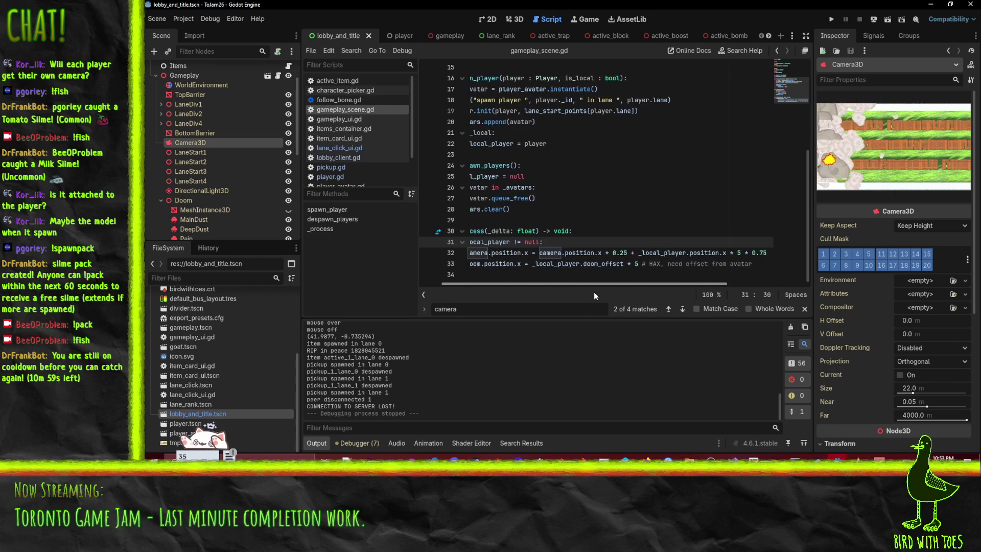
scroll(594, 293, left, 3)
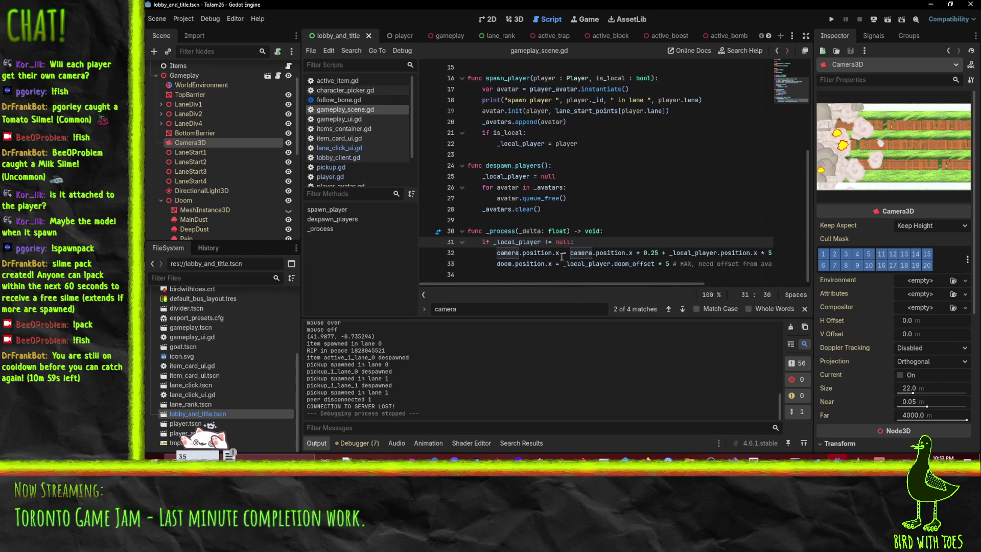
key(Return)
text(if camera)
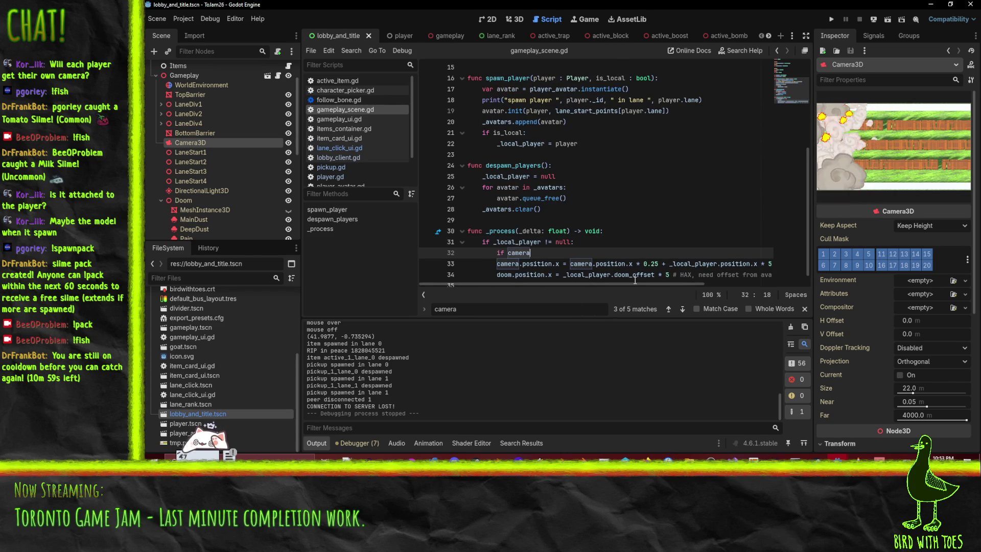
key(BackSpace)
key(BackSpace)
key(BackSpace)
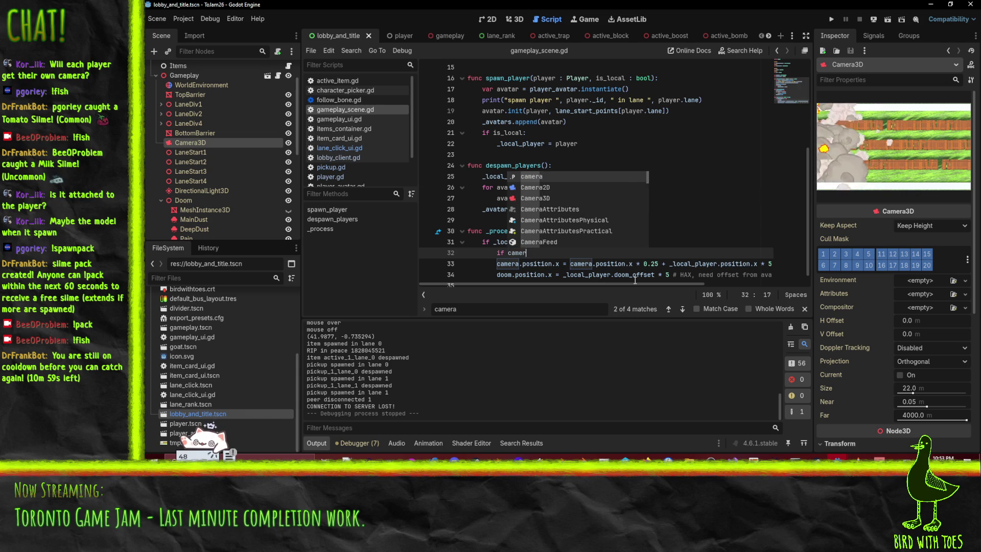
text(_local_player.i)
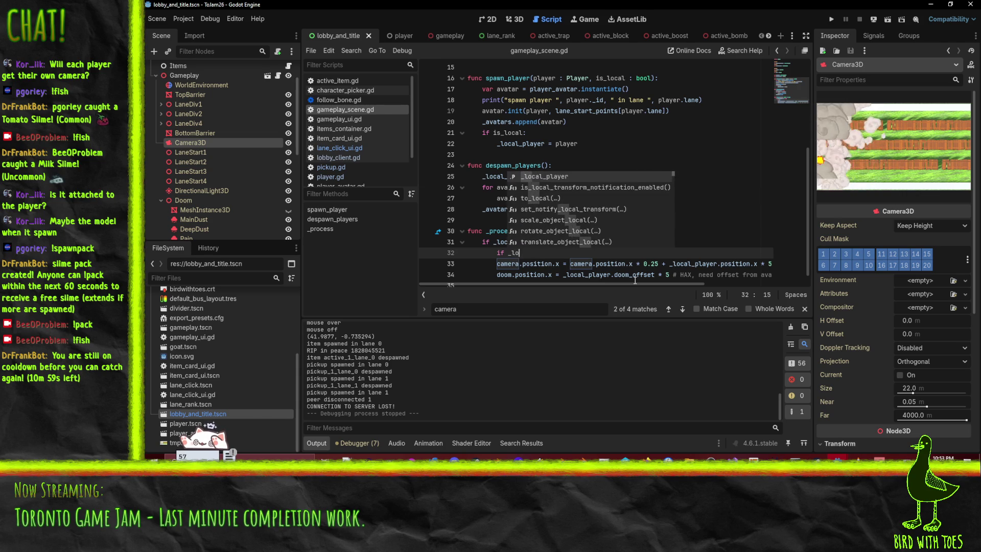
text(s_al)
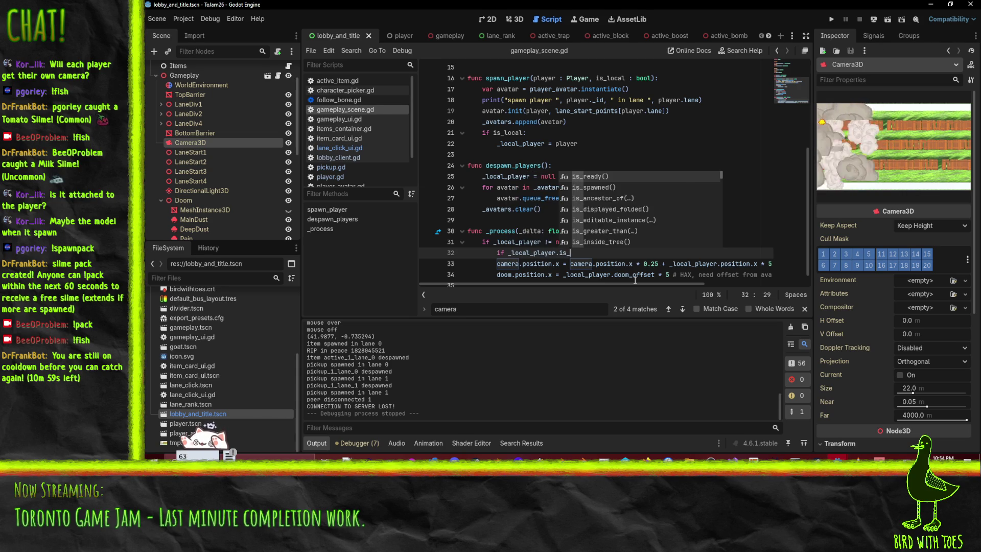
key(BackSpace)
key(BackSpace)
key(BackSpace)
text(s)
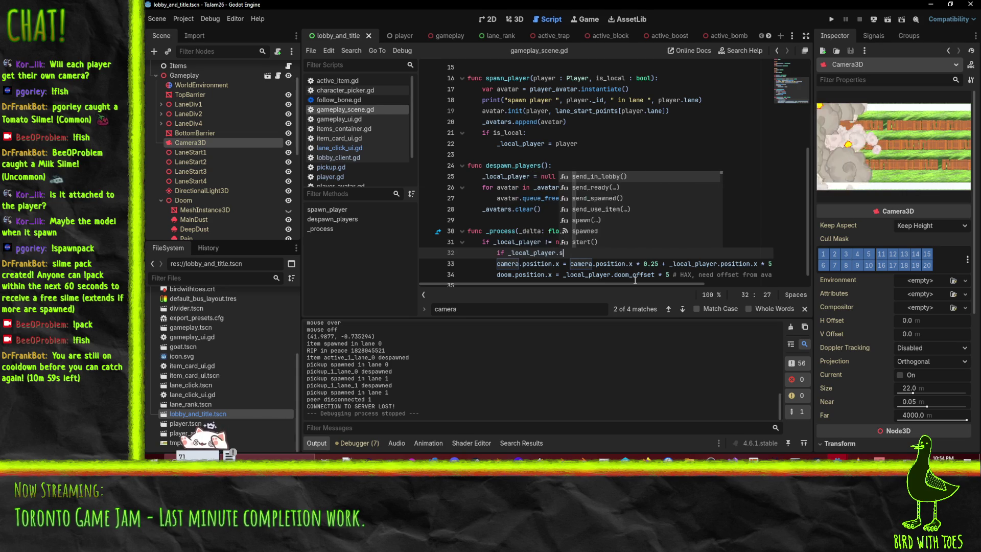
text(tate =)
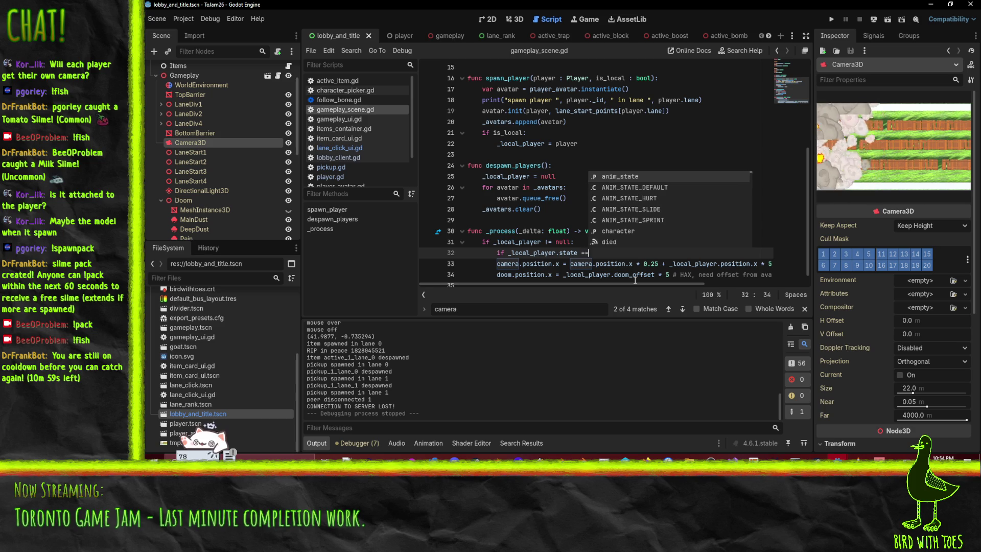
key(BackSpace)
text(!= )
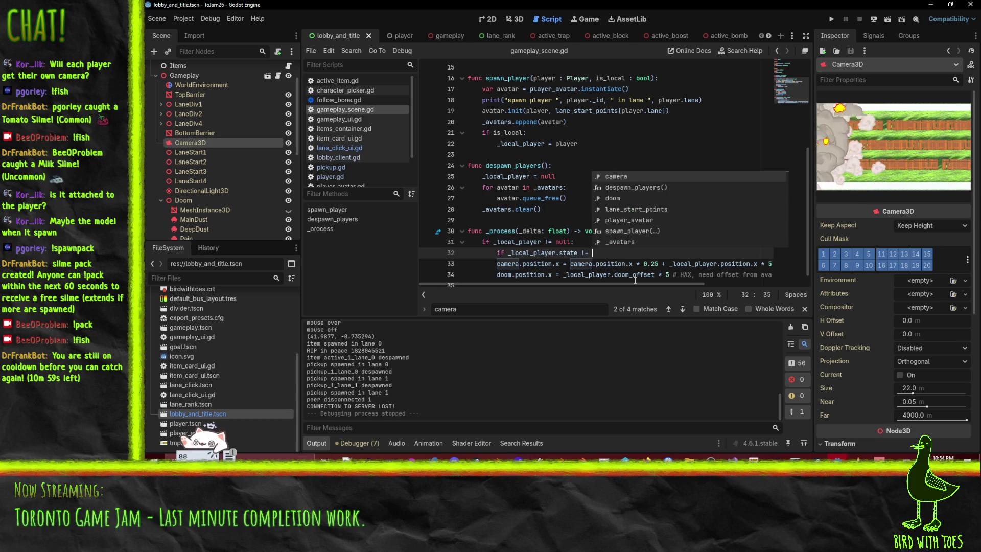
text(STATE_)
key(BackSpace)
key(BackSpace)
key(BackSpace)
text(Player.)
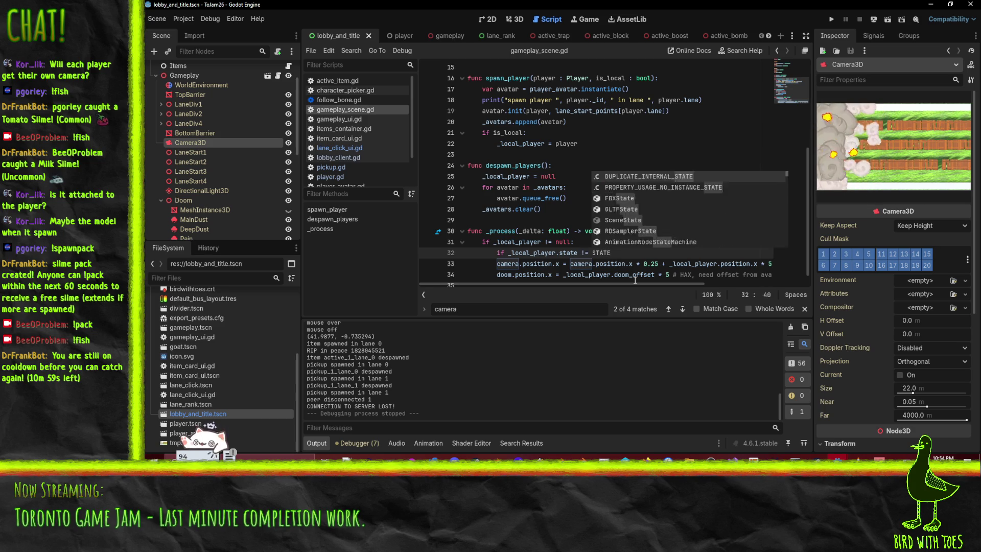
text(STATE_DEA)
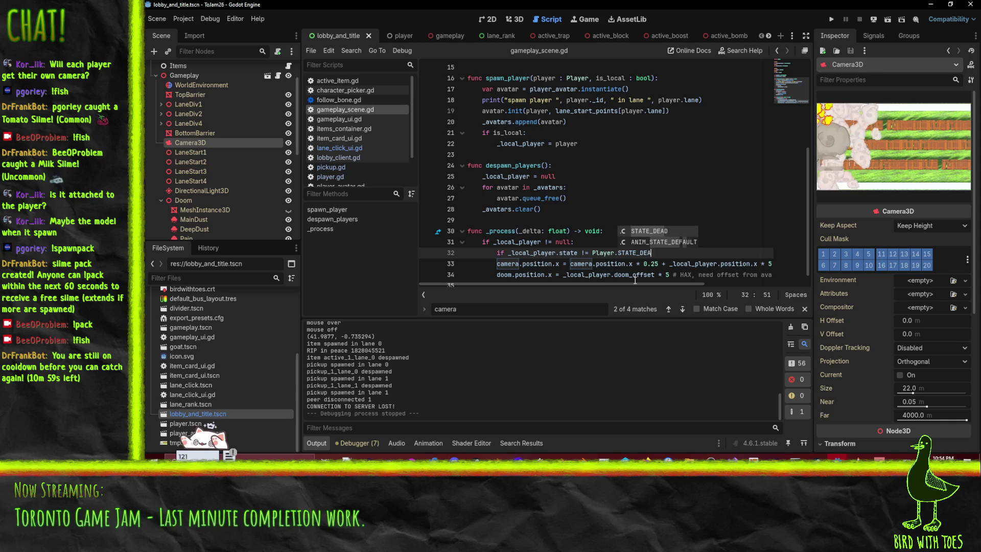
text(D:)
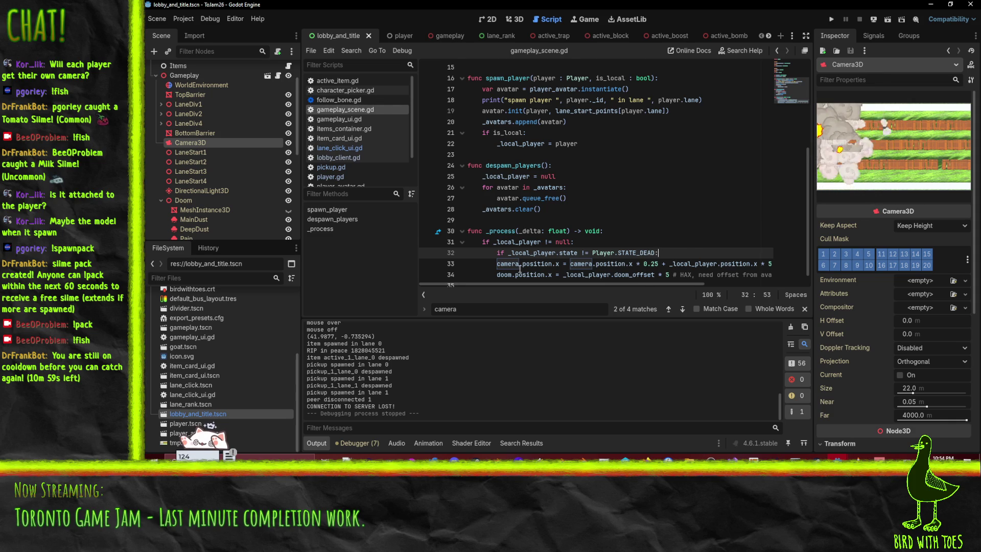
click(519, 264)
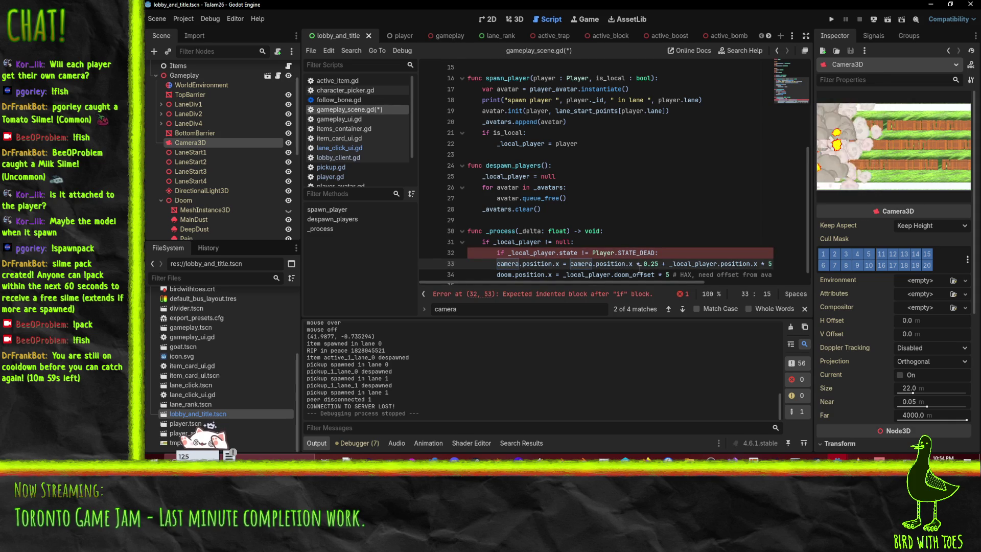
Simplify the line-33 camera assignment by removing the 0.25 and 0.75 weighting terms
key(End)
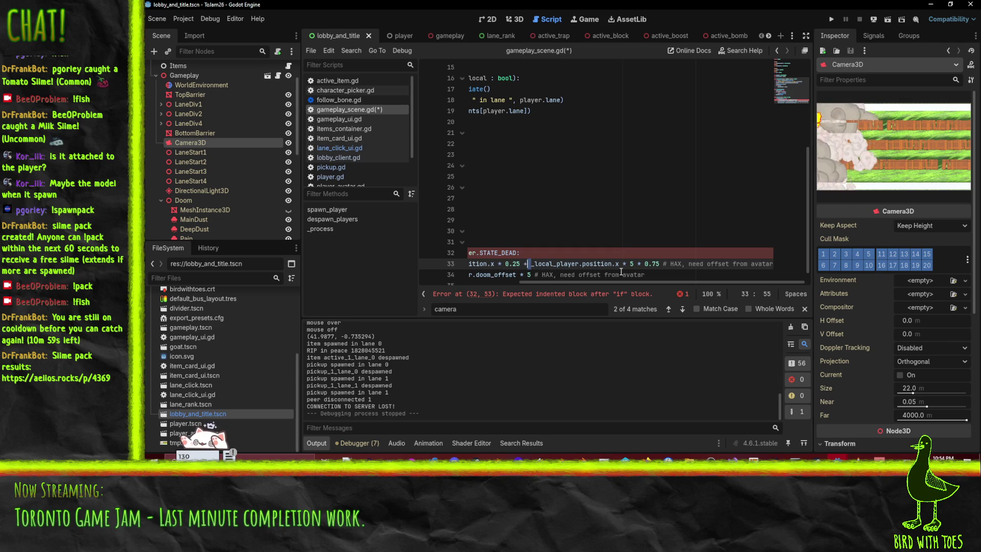
key(ctrl+shift+Left)
key(ctrl+shift+Left)
key(ctrl+shift+Left)
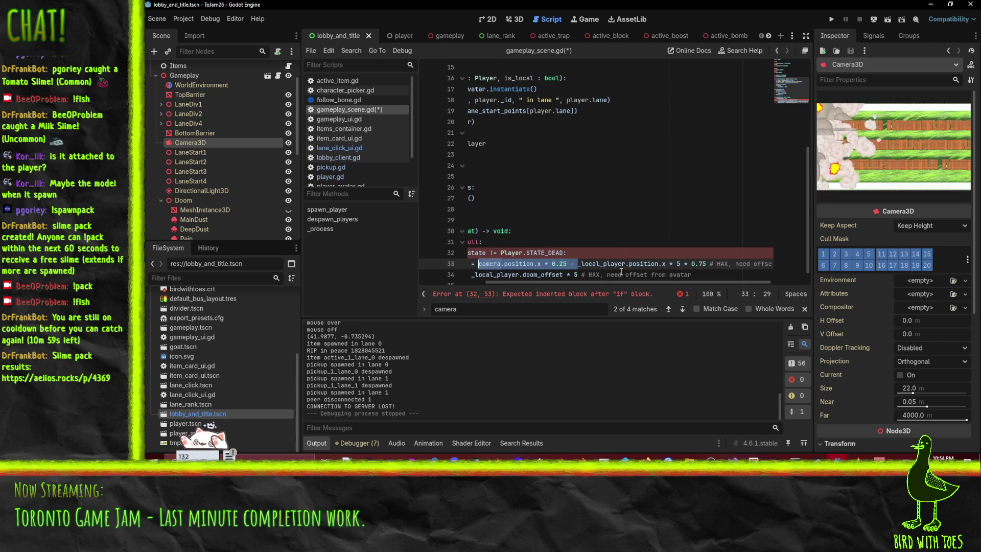
key(BackSpace)
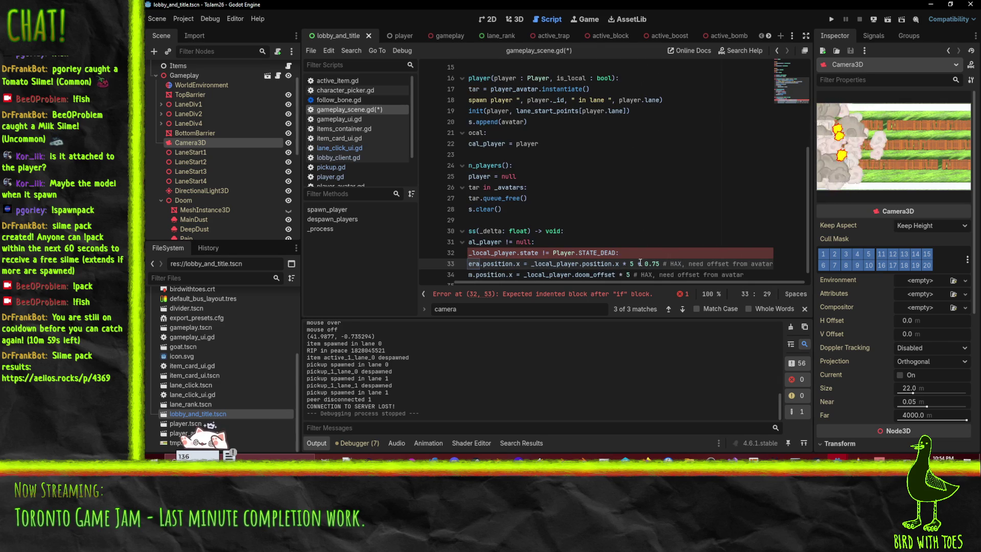
key(BackSpace)
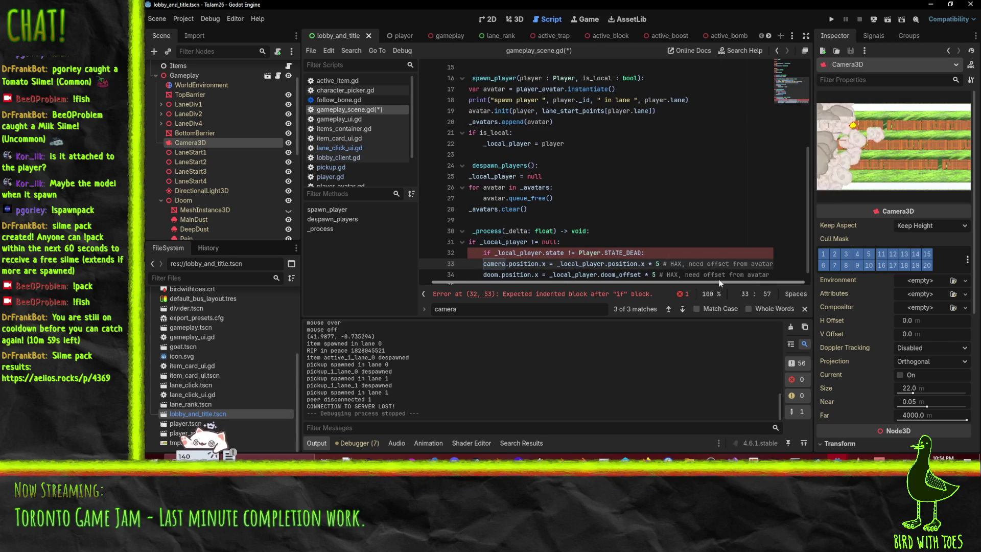
key(shift+End)
key(Home)
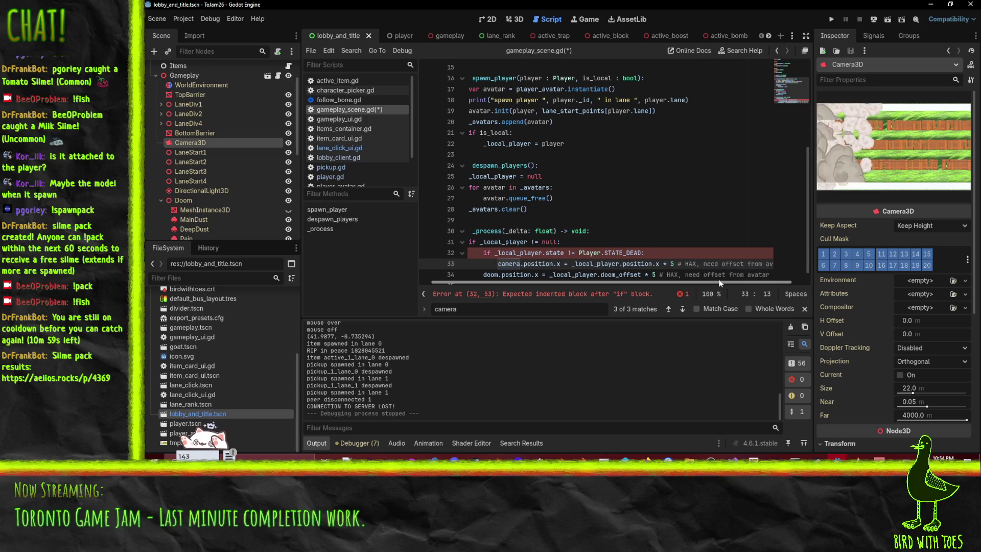
key(End)
key(Return)
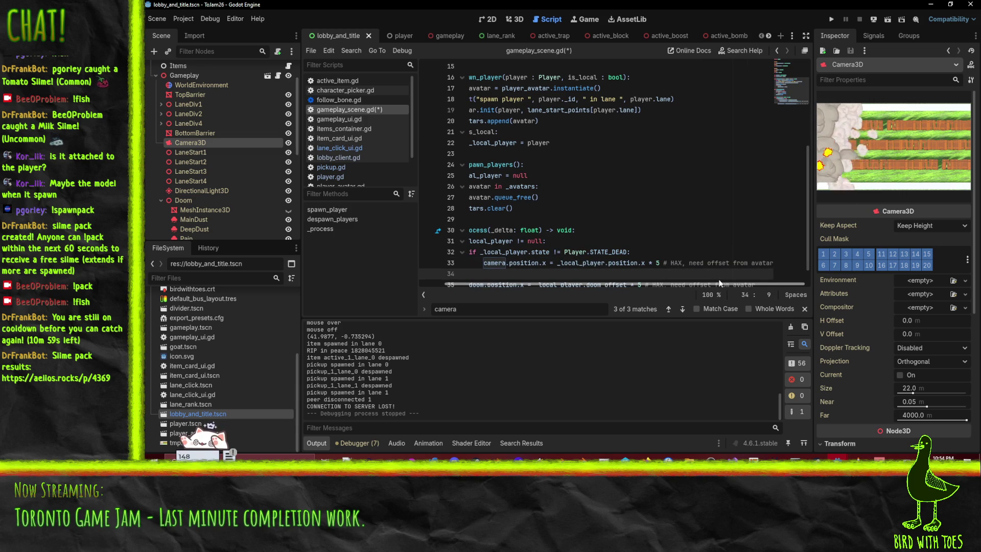
key(Up)
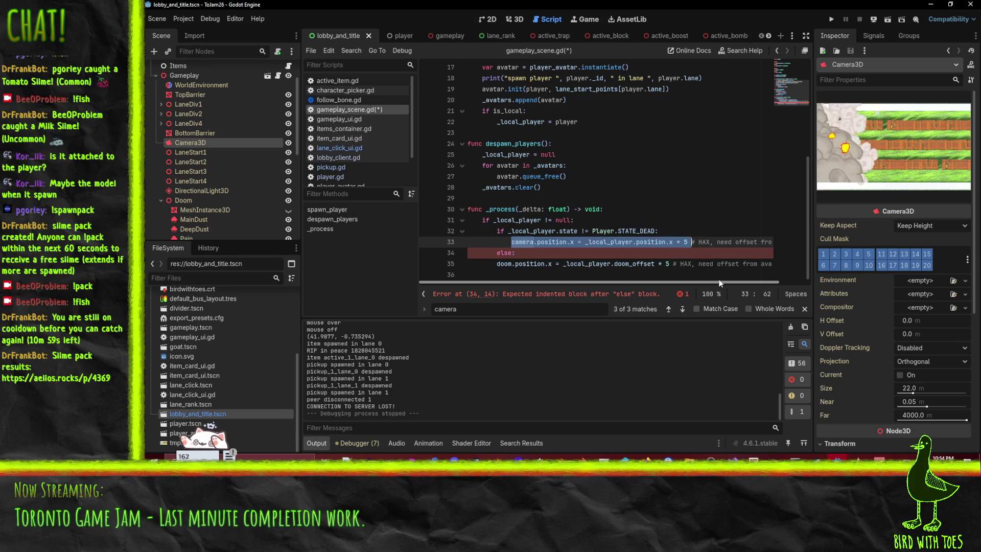
Add an else branch containing a copy of the camera position assignment
key(Down)
key(Return)
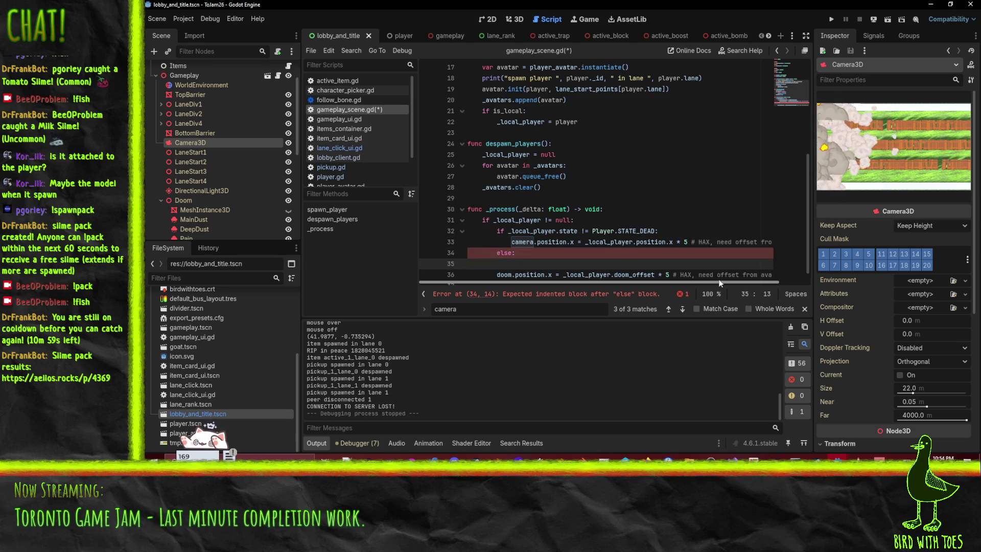
key(Up)
key(Up)
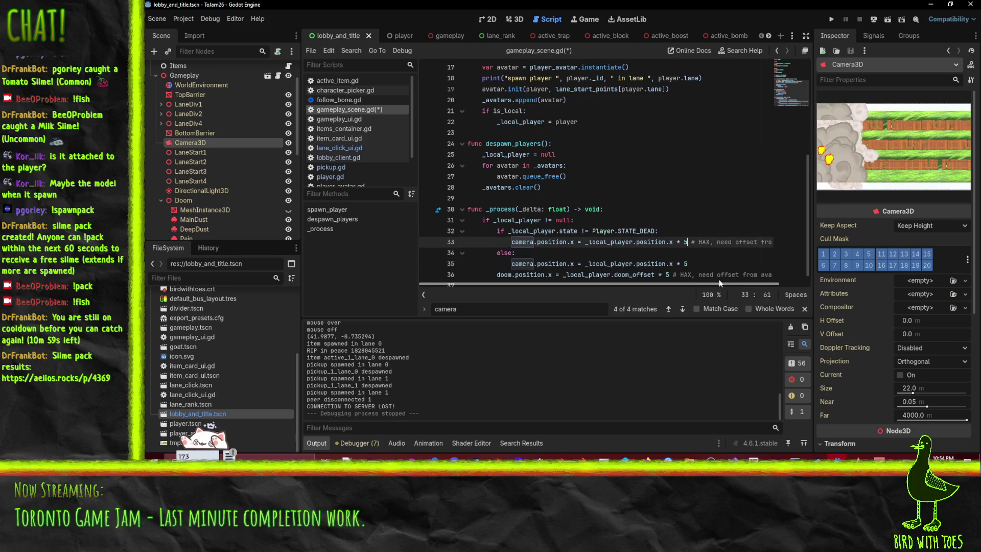
key(Down)
scroll(611, 252, down, 1)
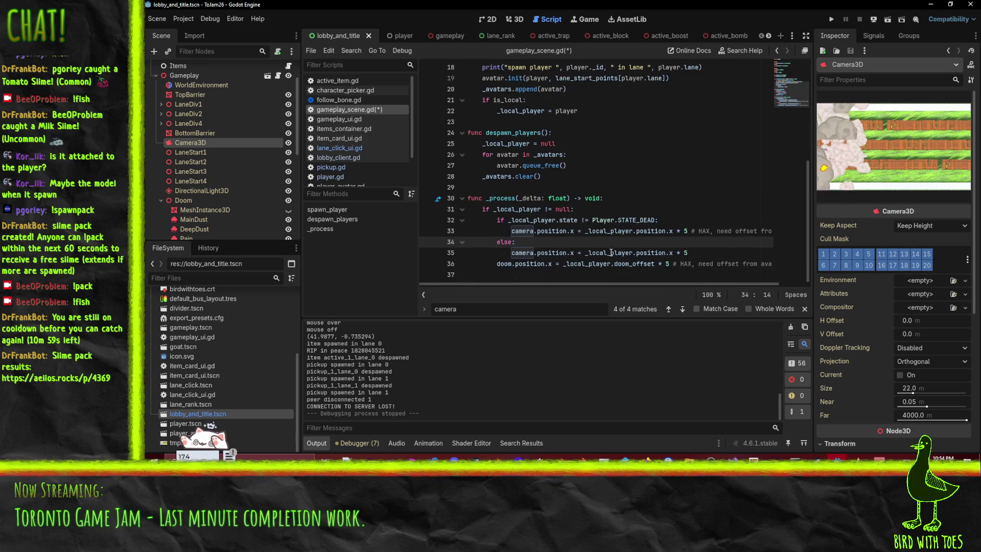
Move the doom position update line to the top of the block
click(500, 263)
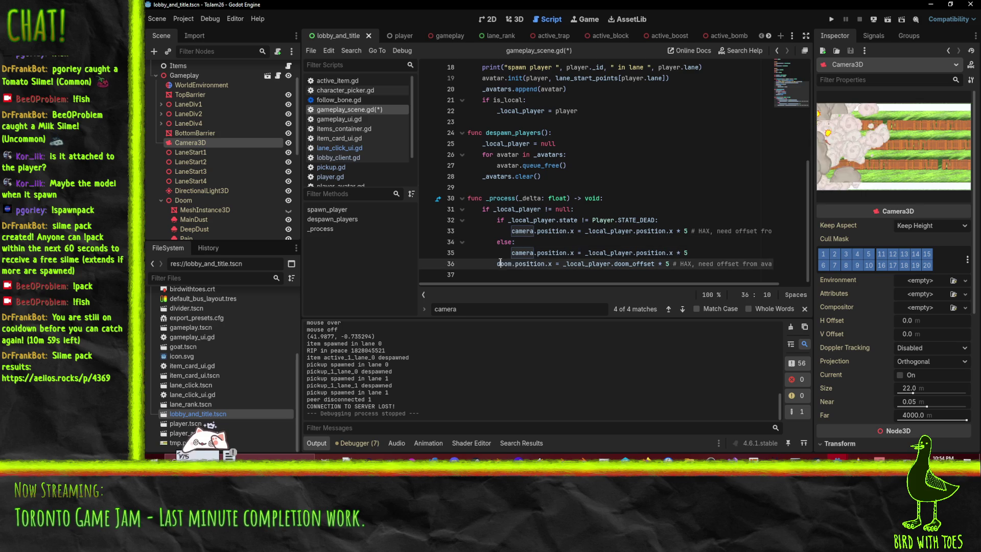
click(569, 264)
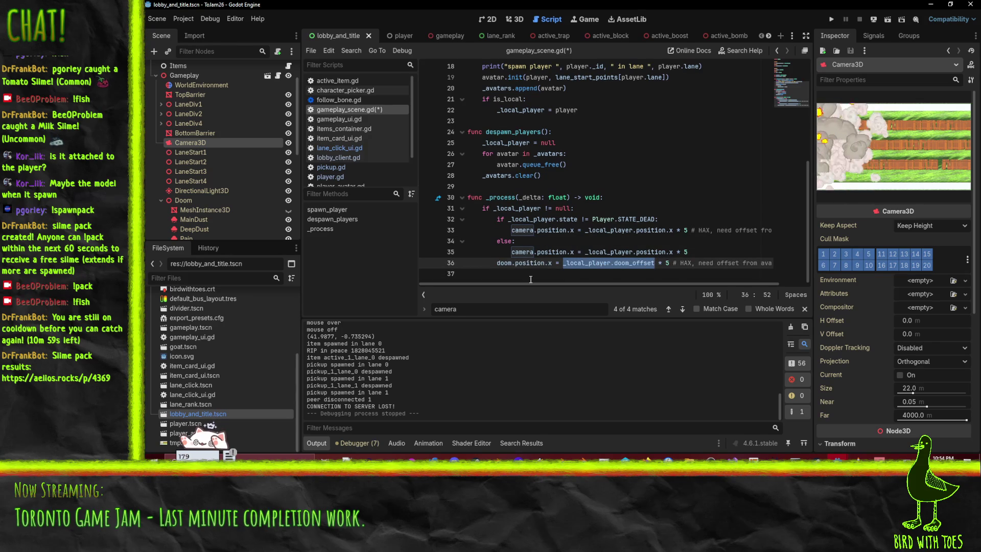
key(ctrl+x)
key(Up)
key(Up)
key(Up)
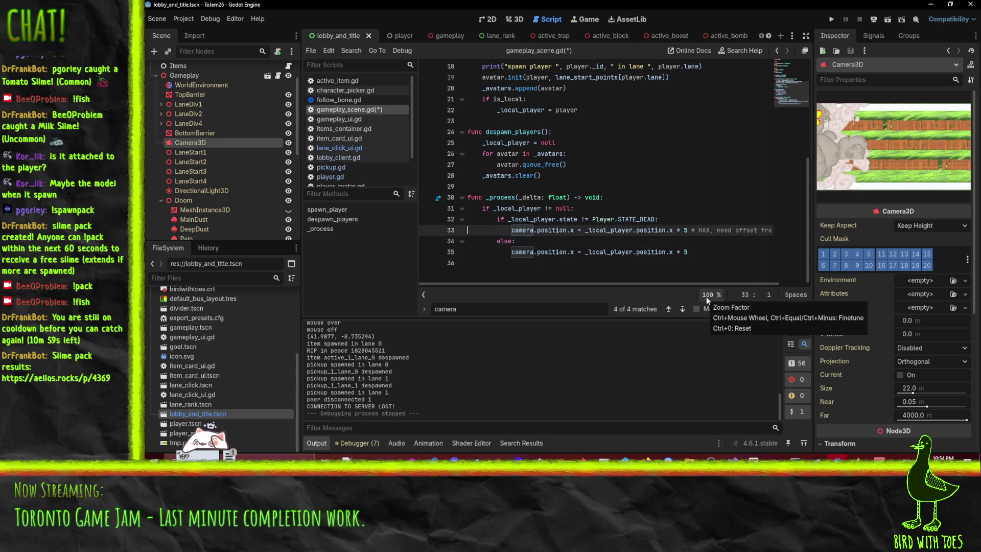
key(ctrl+v)
key(Up)
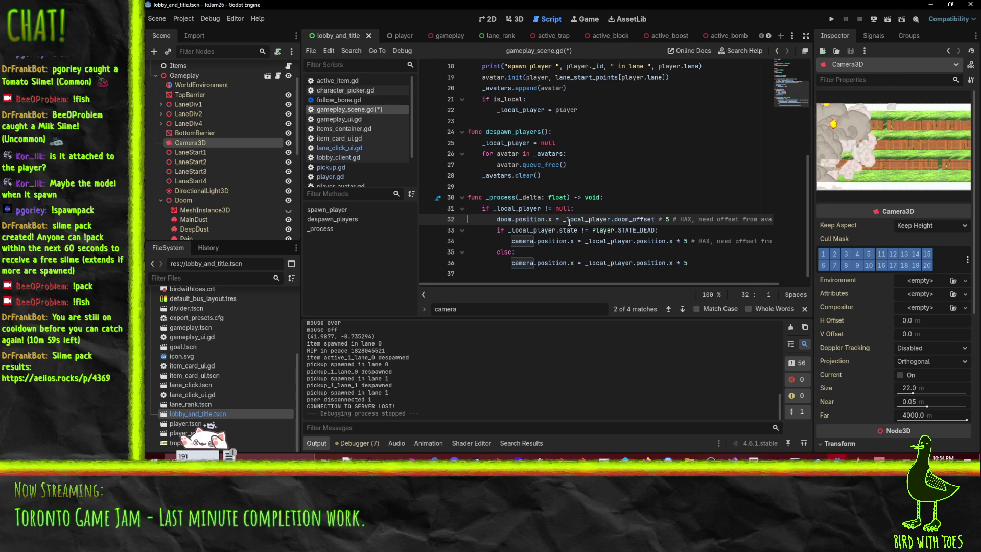
Make the else branch set camera.position.x to doom.position.x + 5
drag(552, 220, 498, 219)
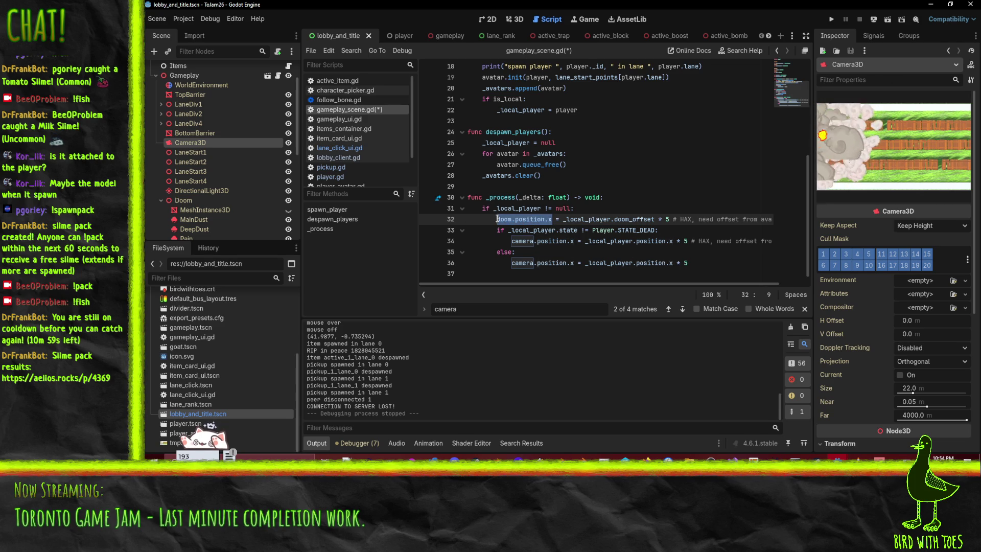
key(ctrl+c)
drag(586, 263, 688, 263)
key(ctrl+v)
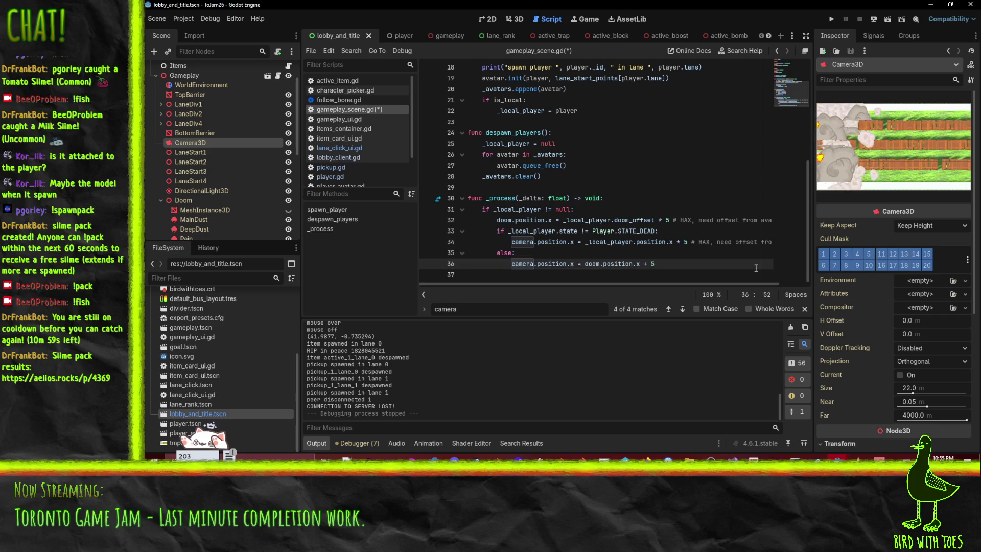
Save gameplay_scene.gd and run the game to test the camera
key(Up)
key(Up)
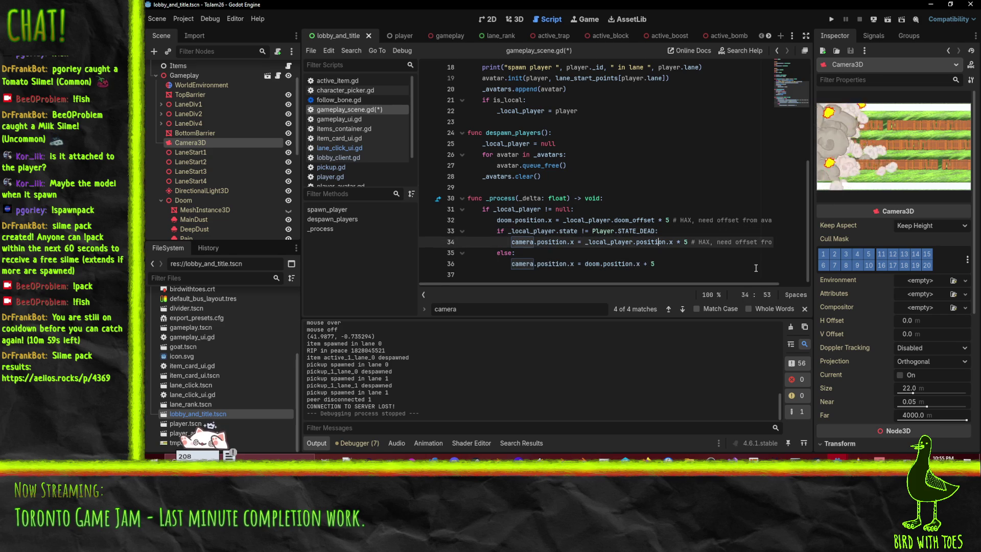
key(ctrl+s)
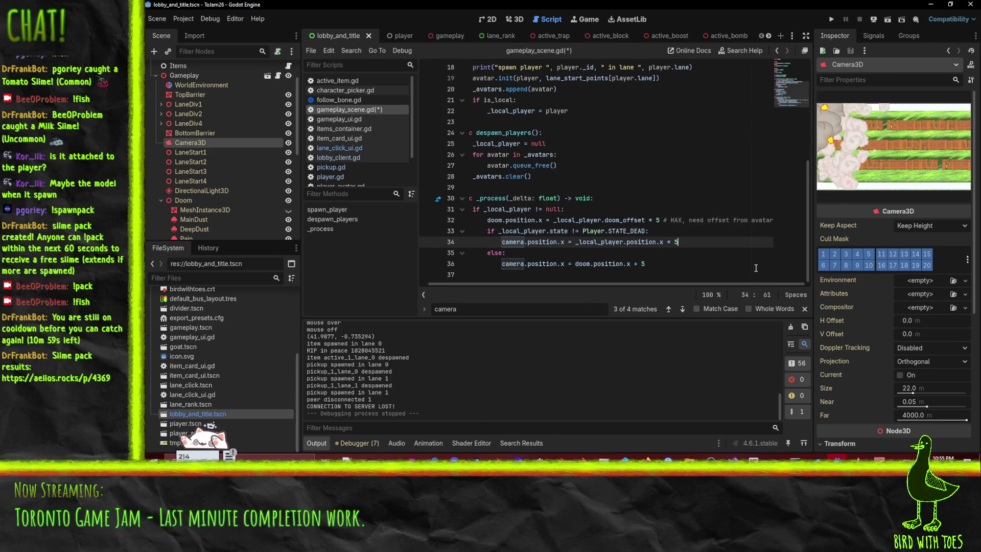
key(shift+End)
key(Home)
key(Home)
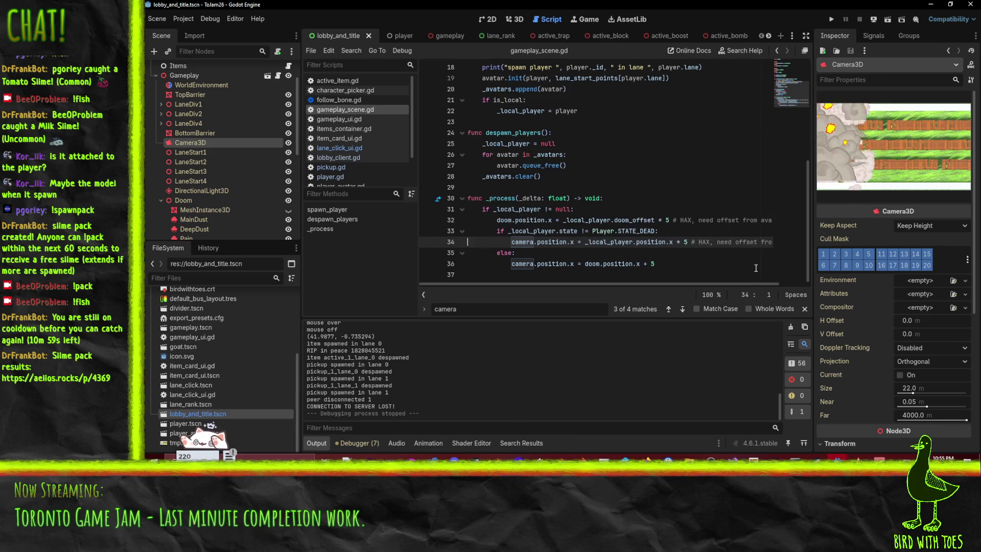
click(832, 21)
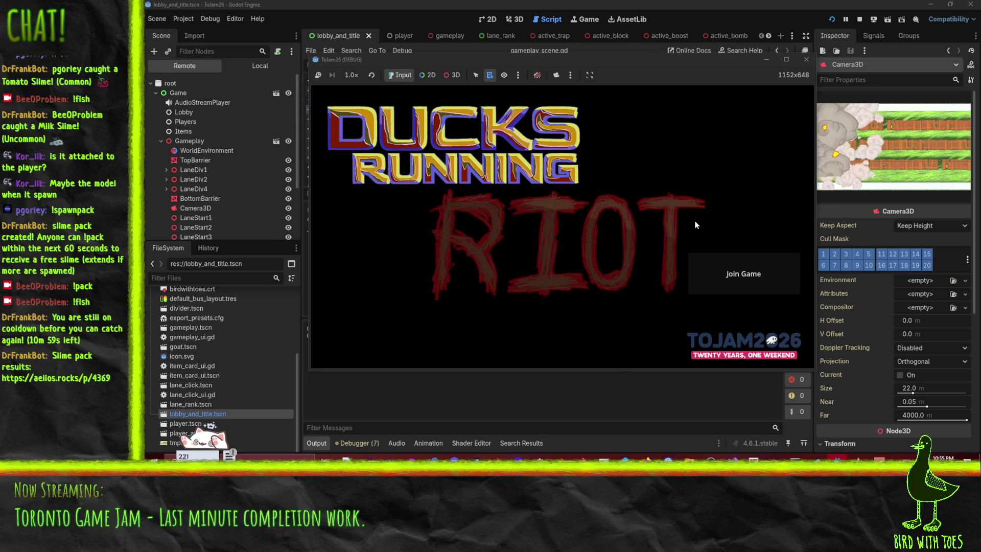
Run the server project and start it listening for players
mouse_move(837, 458)
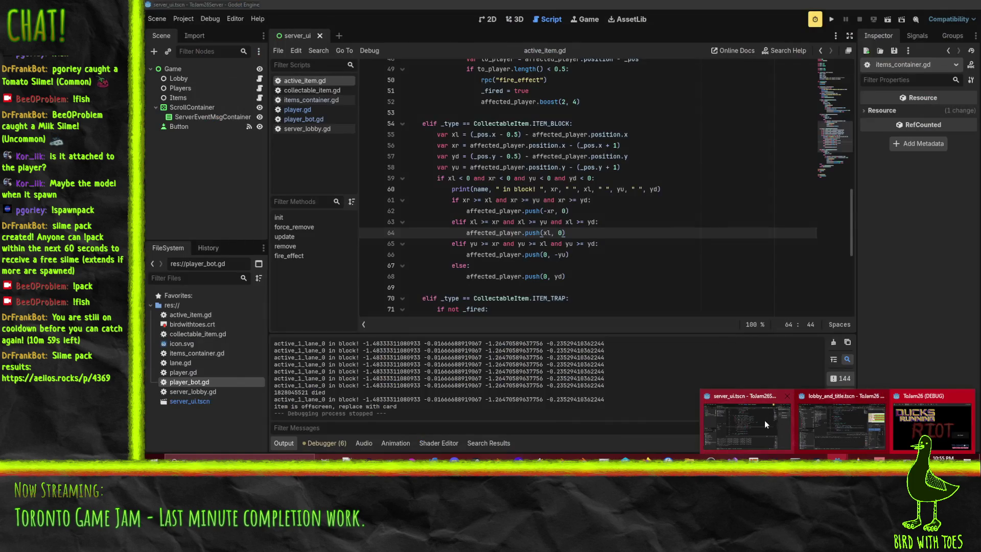
click(764, 420)
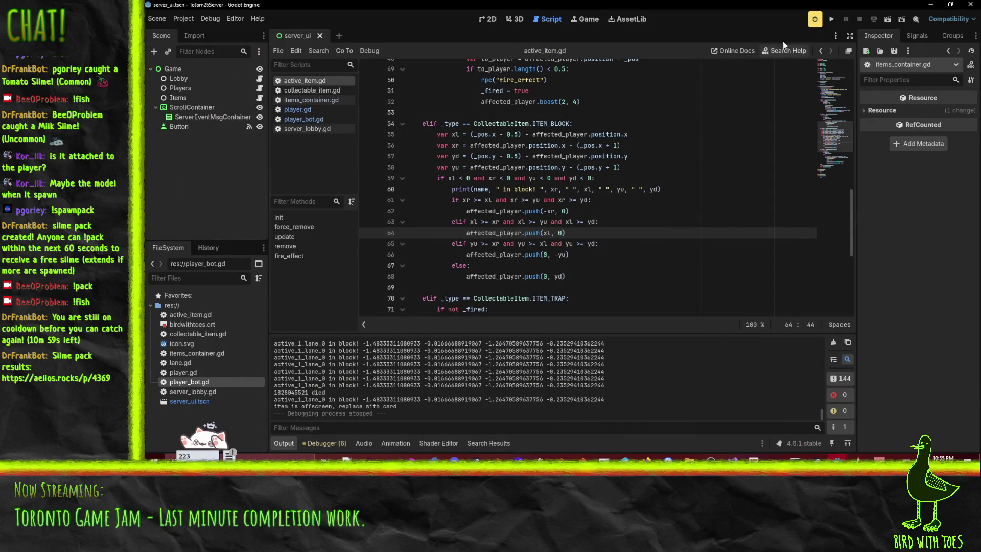
click(832, 19)
click(404, 77)
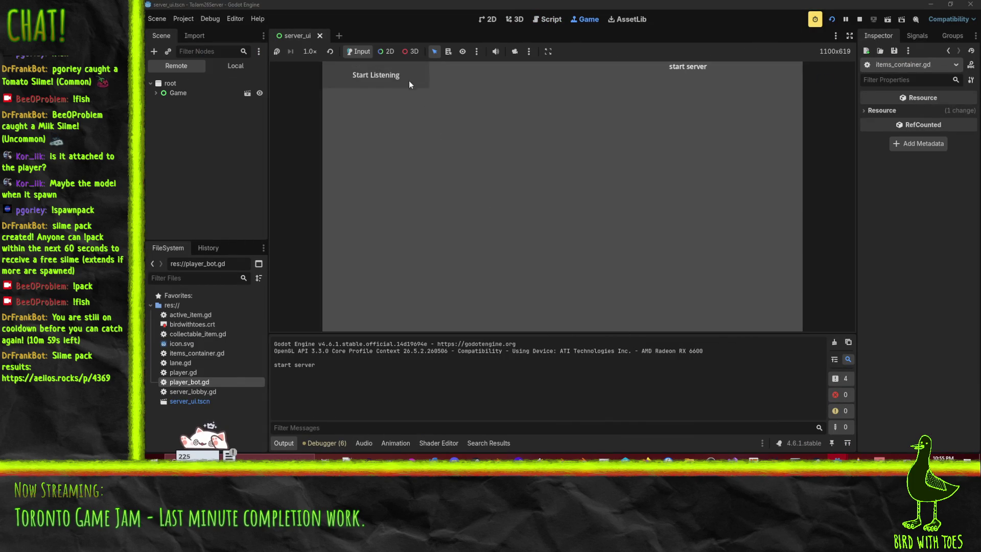
Back in the game window, mark the character ready to start the match
mouse_move(843, 476)
click(946, 427)
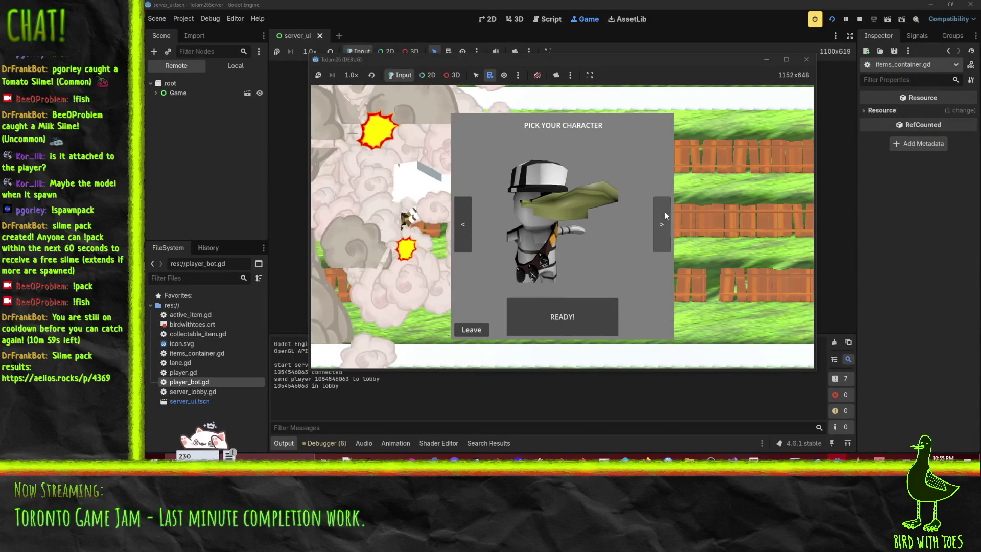
click(572, 317)
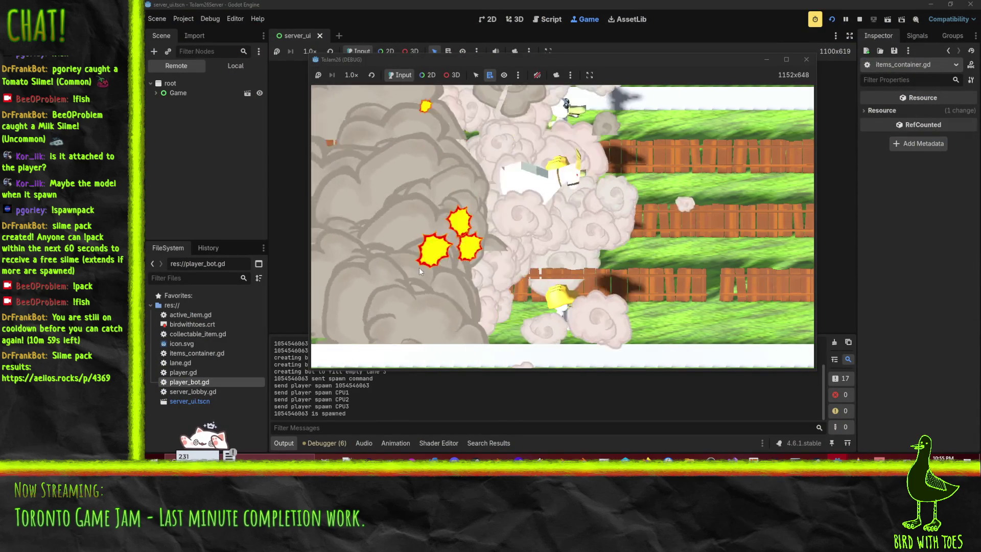
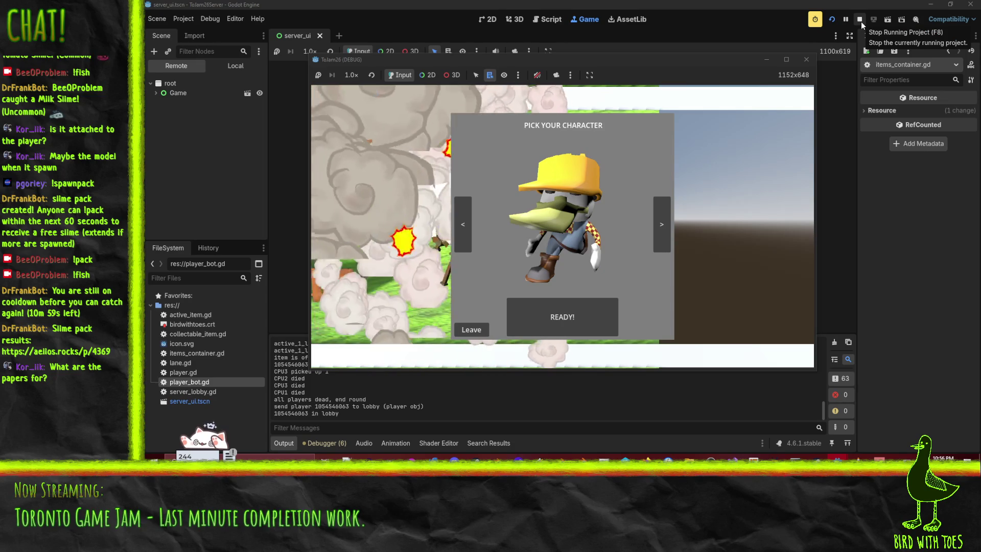
Stop the server, close the client game window, and run the server again
click(861, 22)
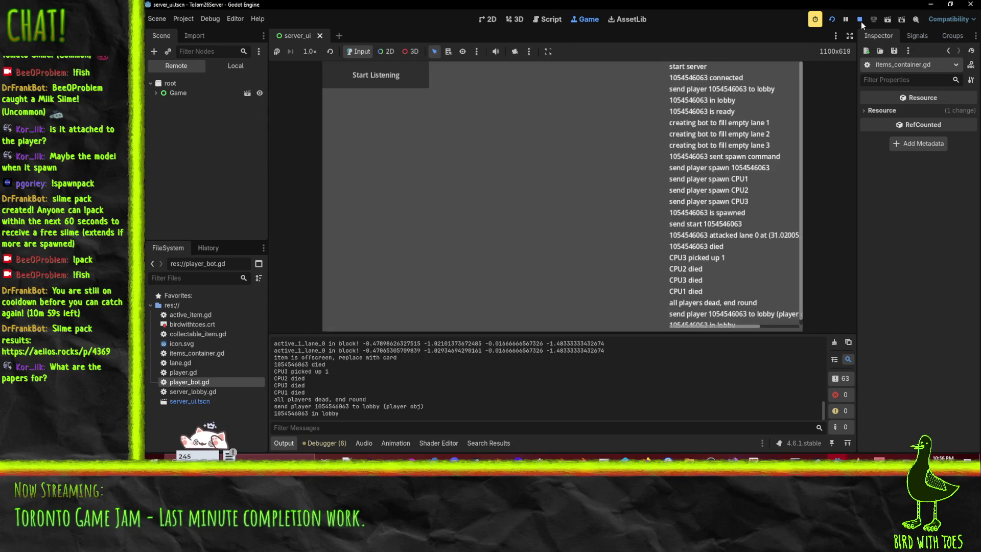
click(860, 21)
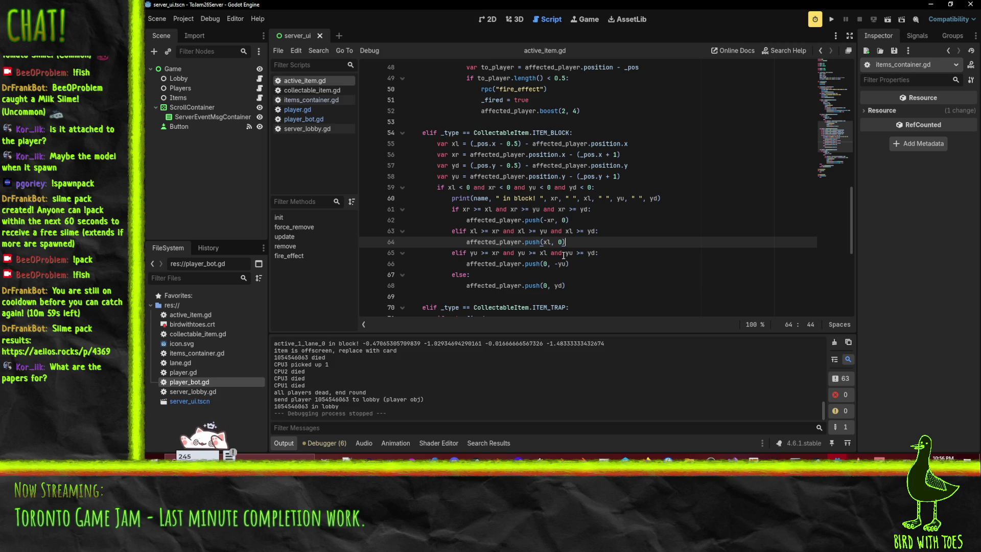
mouse_move(837, 457)
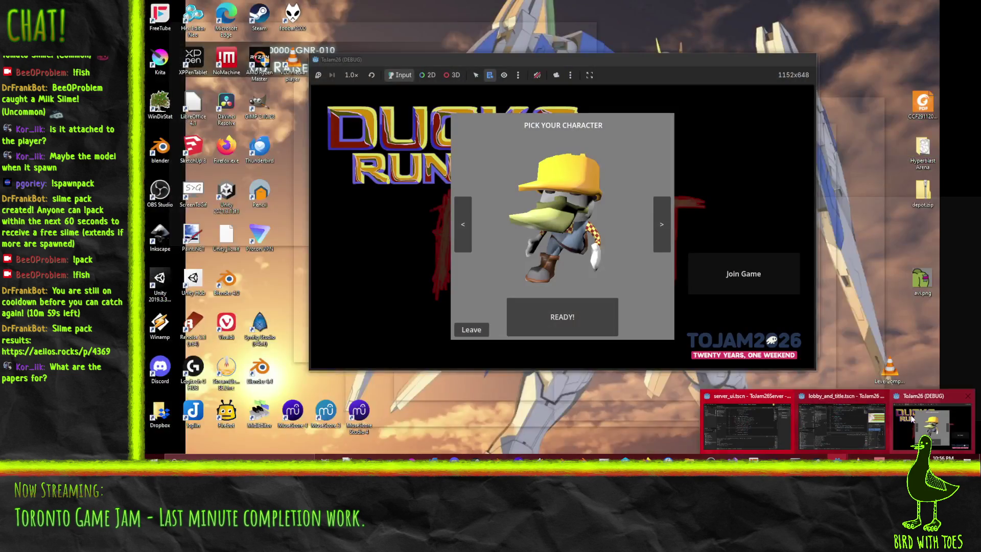
click(922, 424)
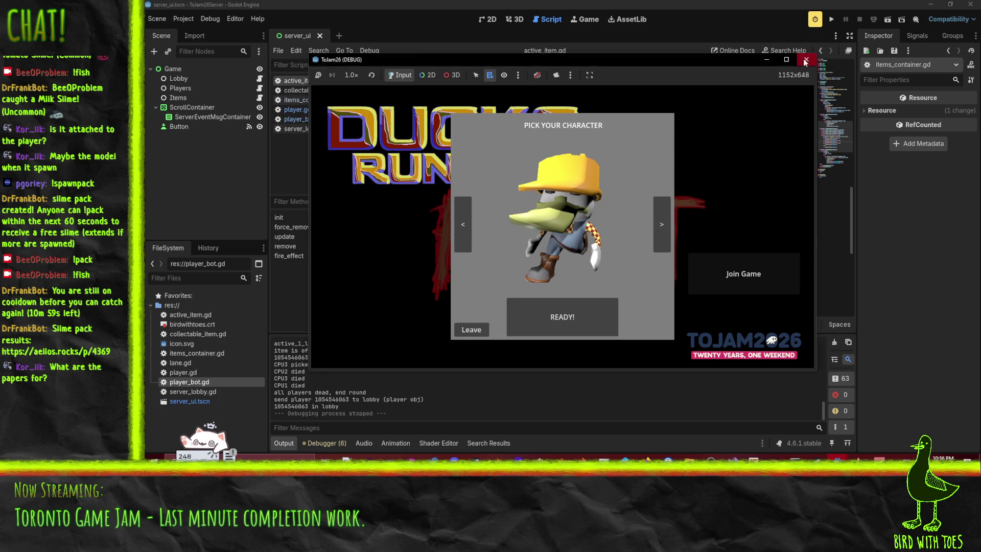
click(806, 60)
click(833, 22)
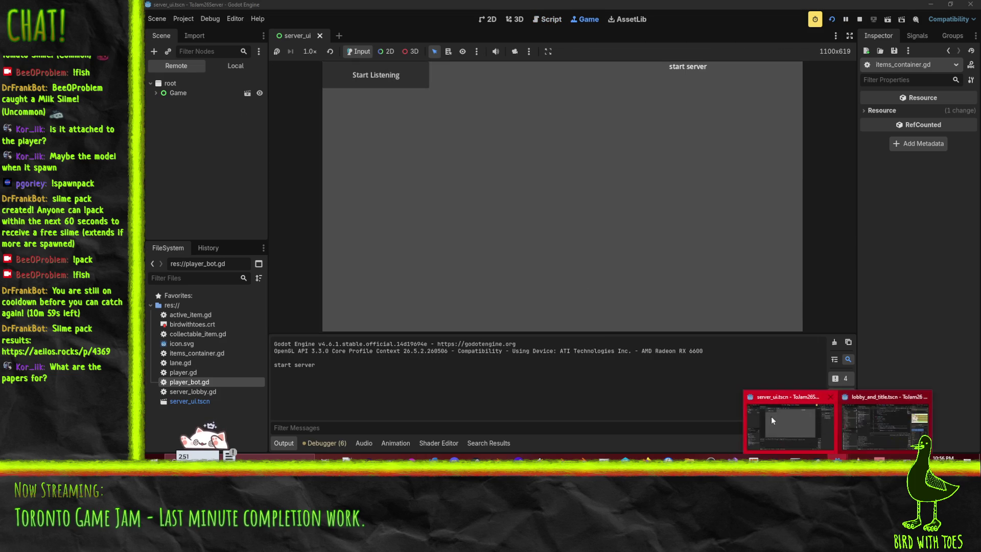
Launch the client, join the game, pick the red-bandana duck and ready up
click(915, 419)
key(F5)
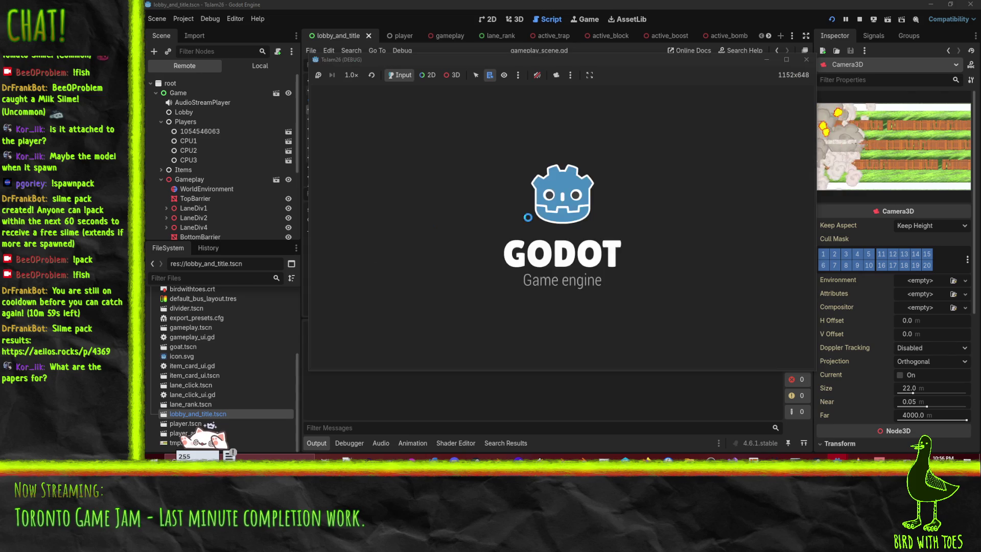
click(740, 274)
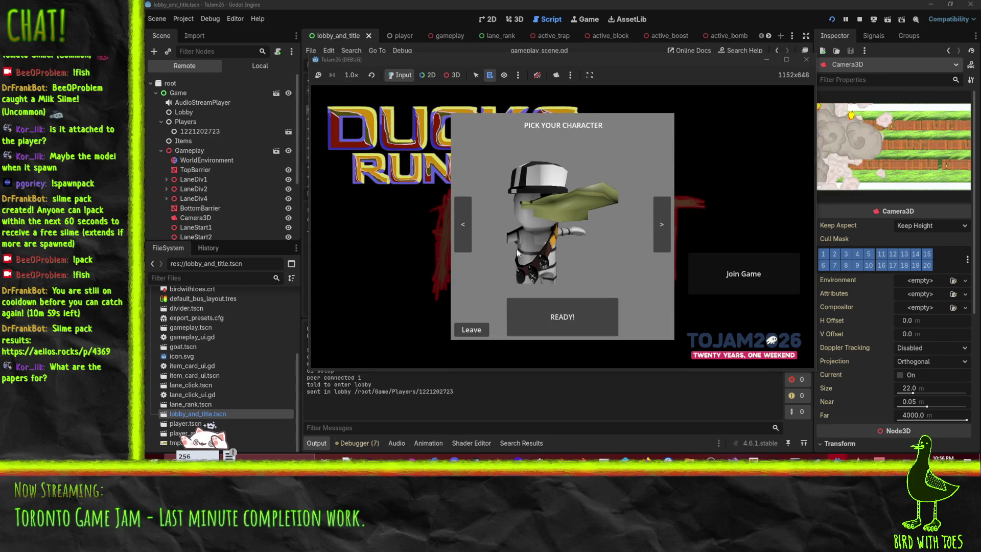
click(471, 235)
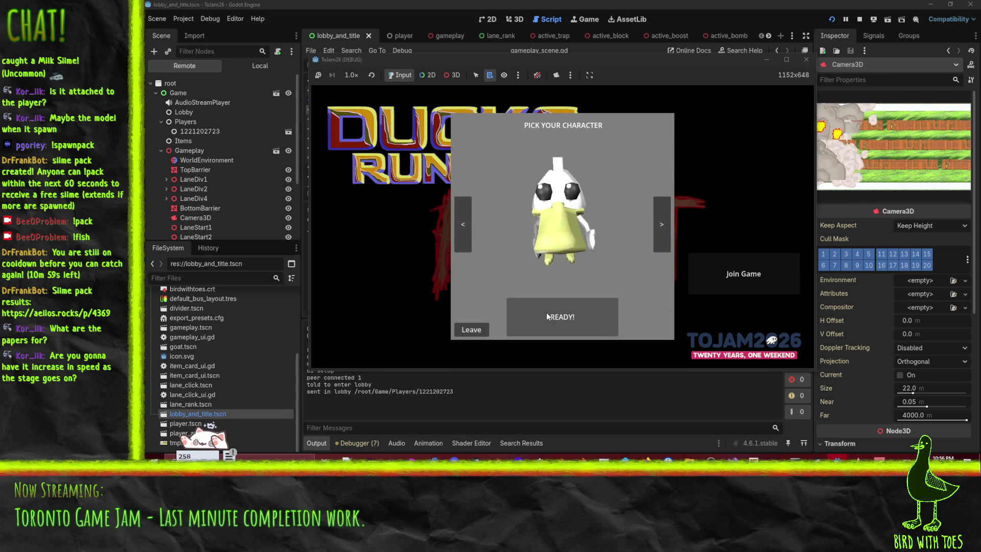
click(458, 232)
click(544, 333)
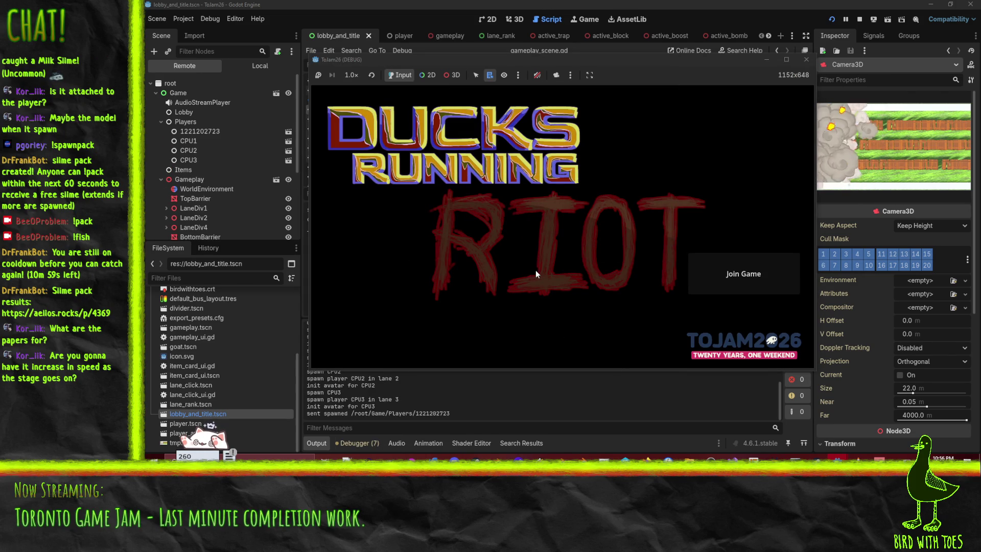
Restart the client so it disconnects, then return to the server editor's log
click(832, 19)
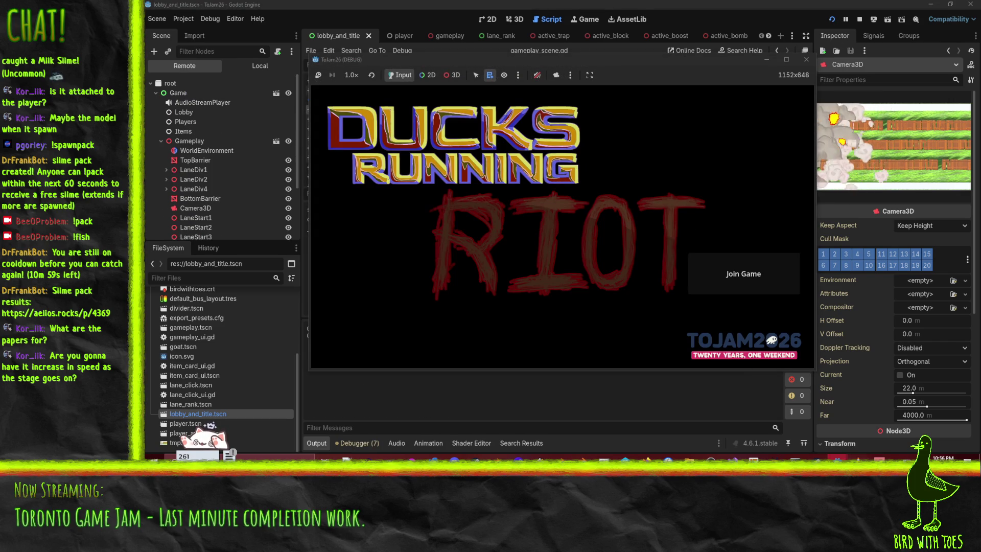
mouse_move(838, 456)
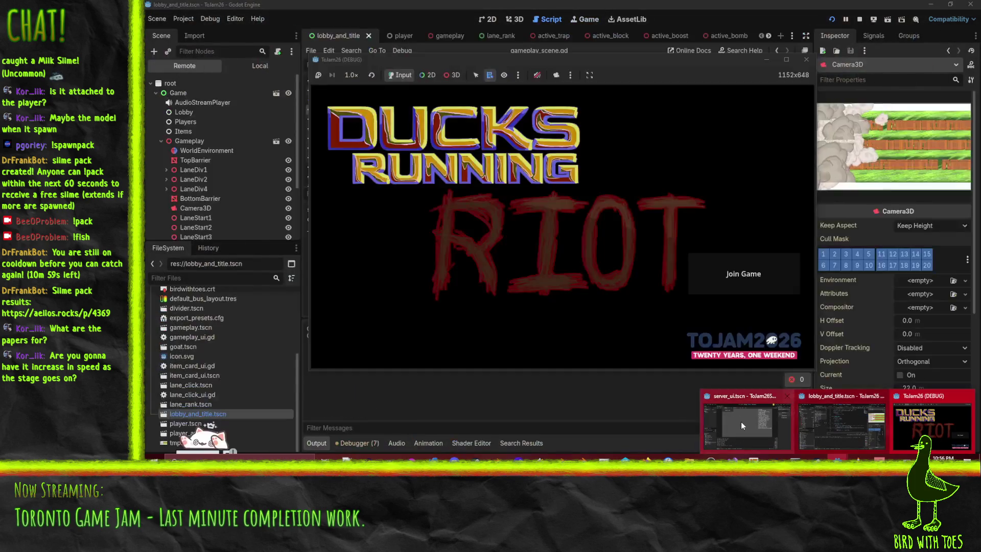
click(744, 422)
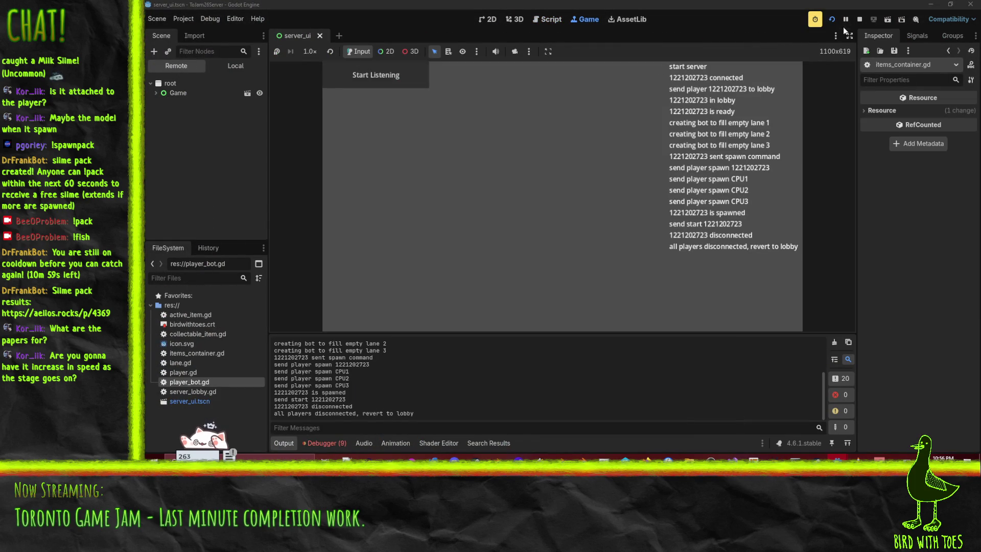
Restart the server, join as the red-bandana duck, ready up and attack lane 0
click(832, 19)
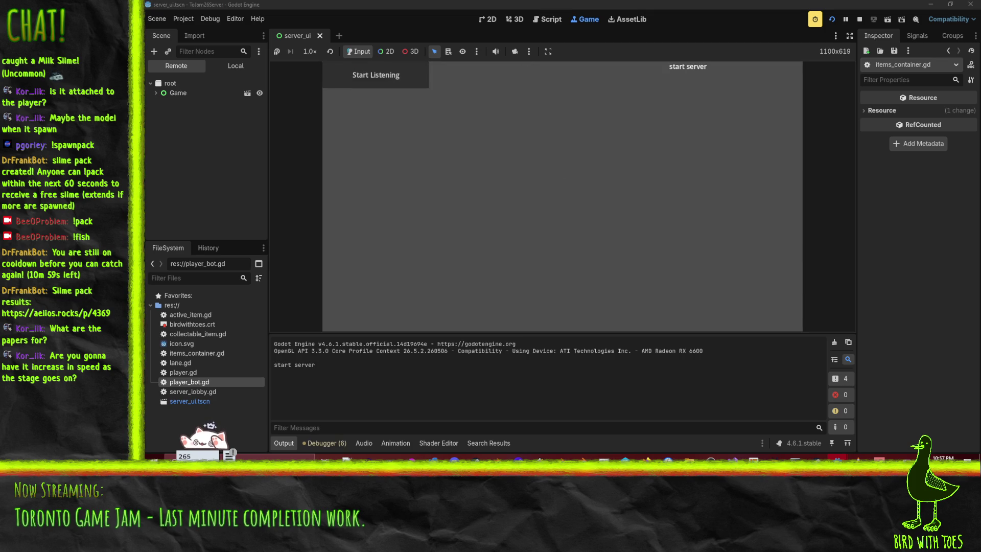
mouse_move(827, 457)
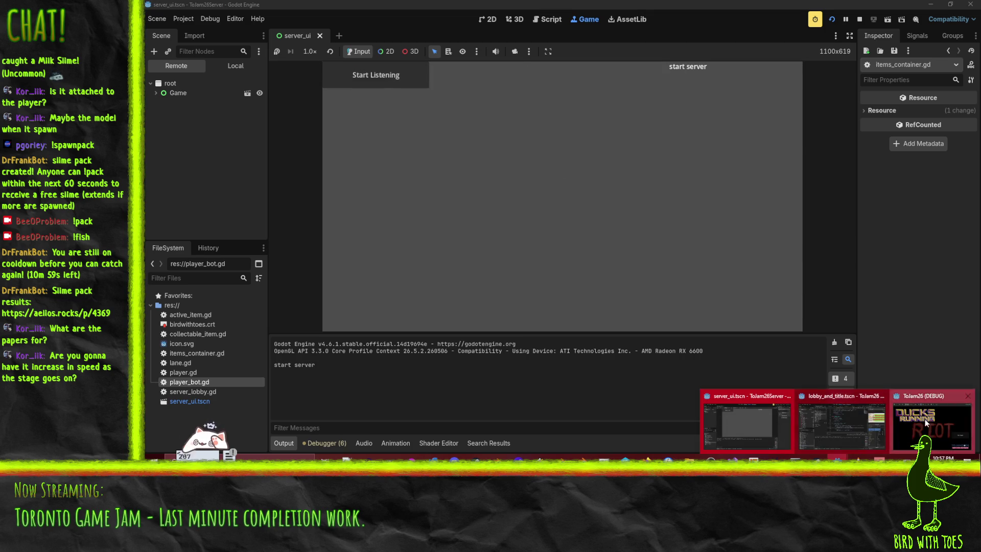
click(920, 421)
click(732, 280)
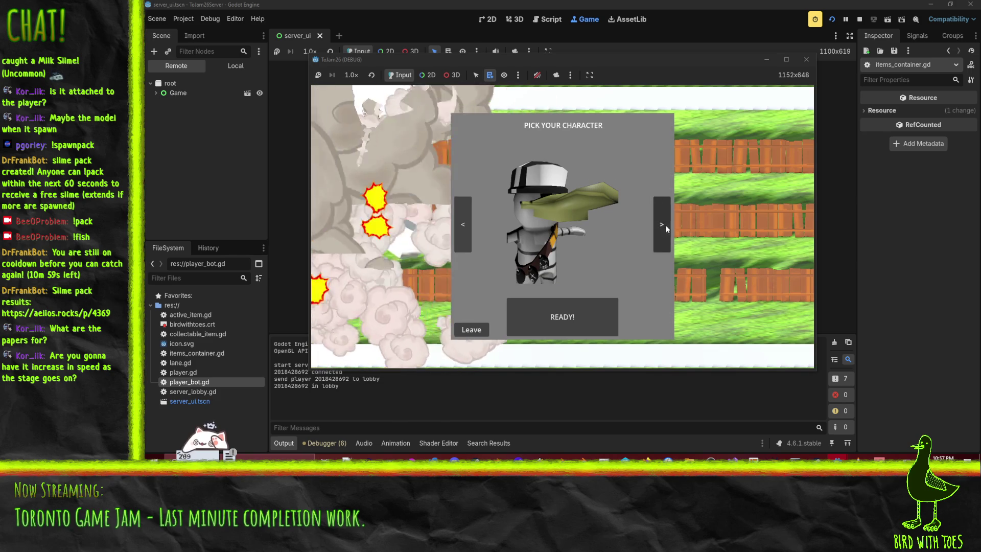
click(663, 225)
click(664, 219)
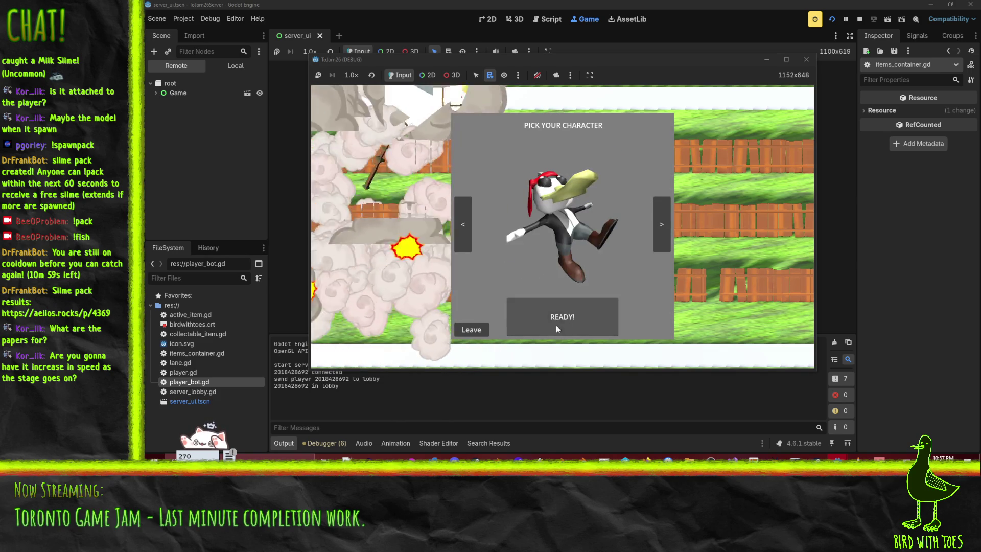
click(552, 324)
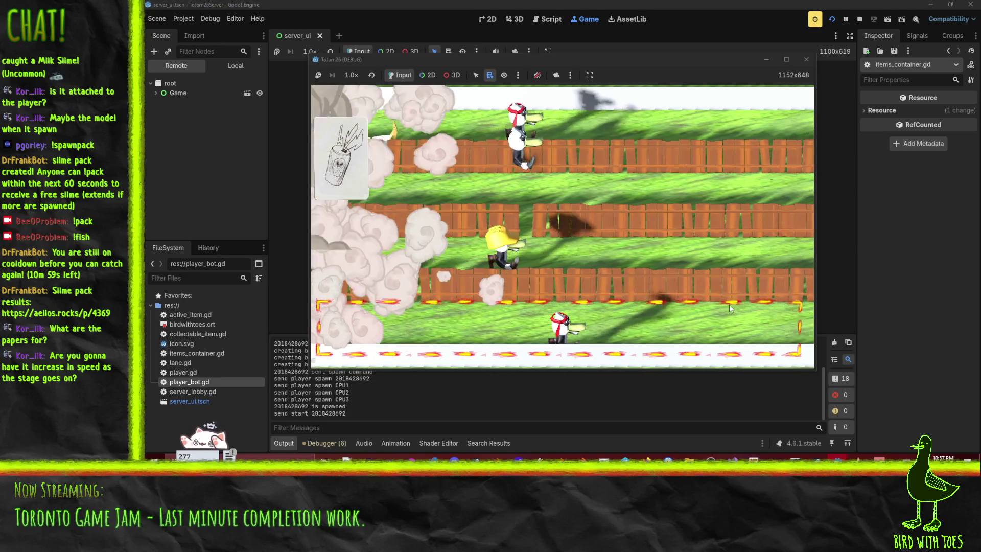
click(731, 305)
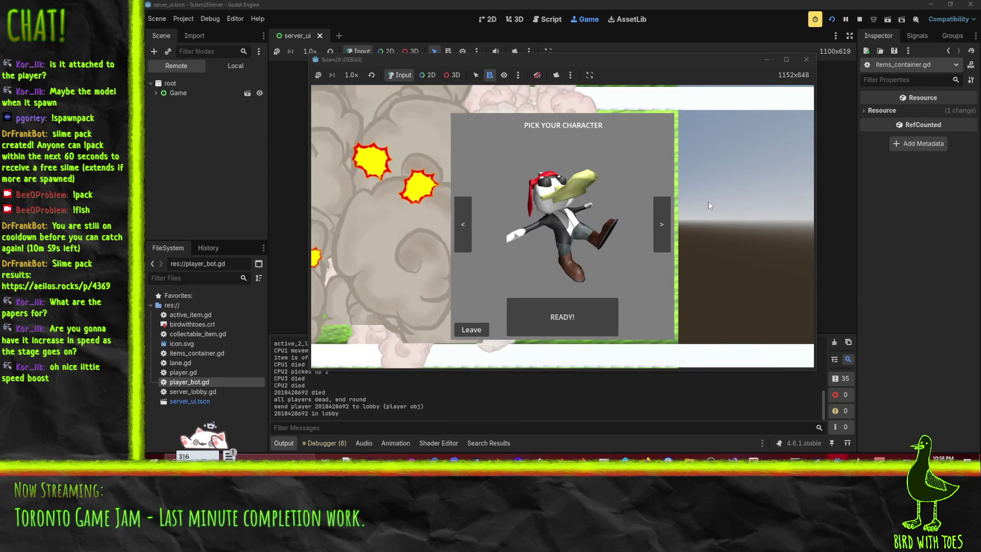
Stop the server and close the client's ToJam26 (DEBUG) game window
click(859, 20)
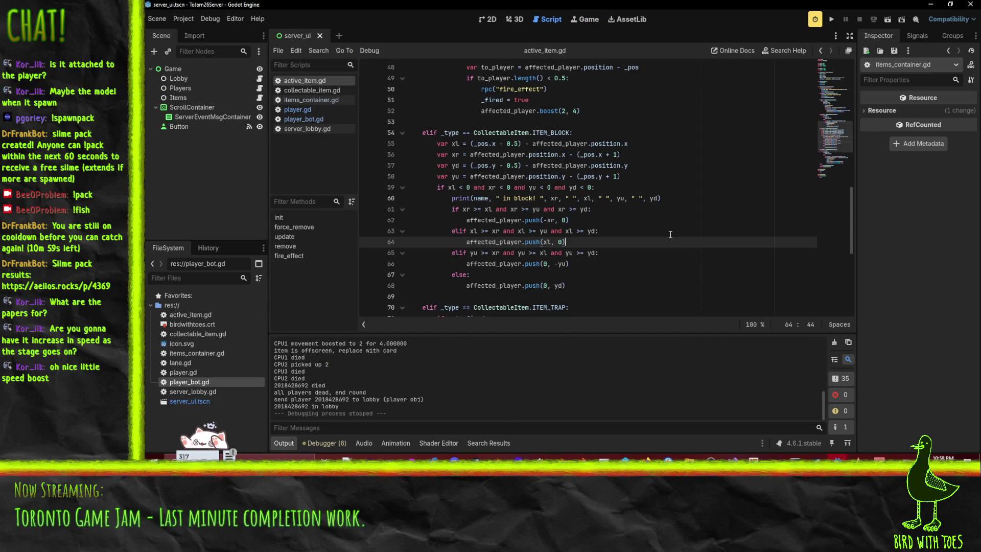
mouse_move(837, 460)
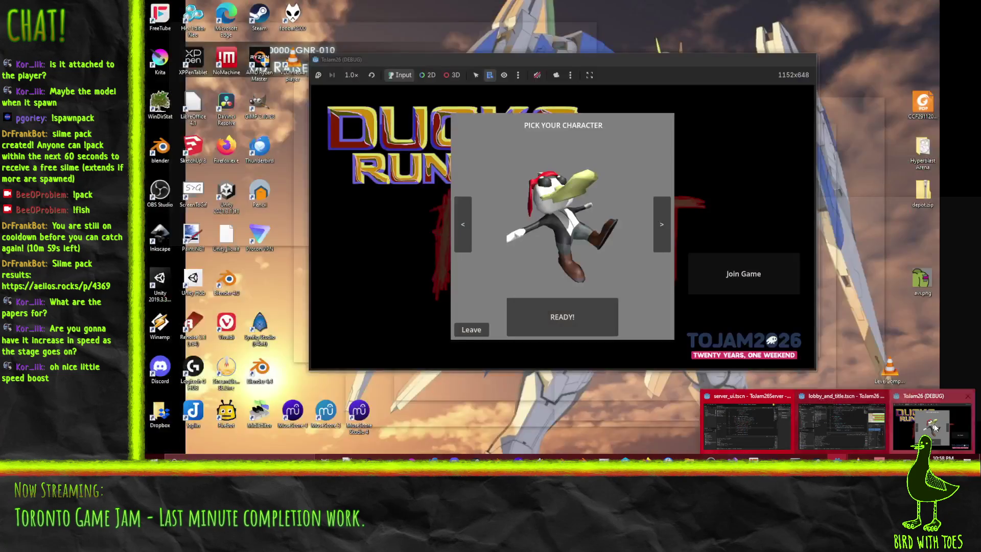
click(931, 424)
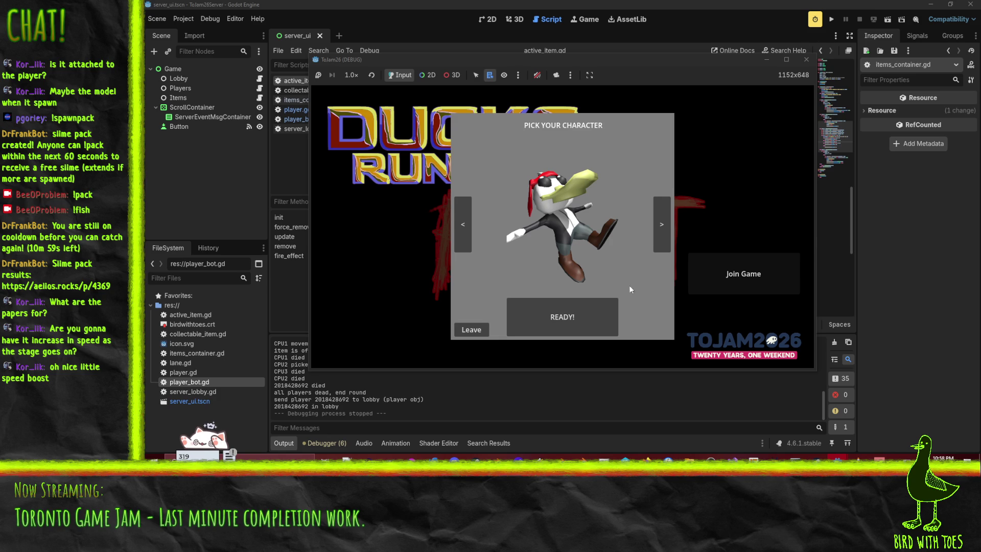
click(805, 59)
Review the ITEM_TRAP branch in active_item.gd in the server's script editor
mouse_move(837, 460)
click(756, 428)
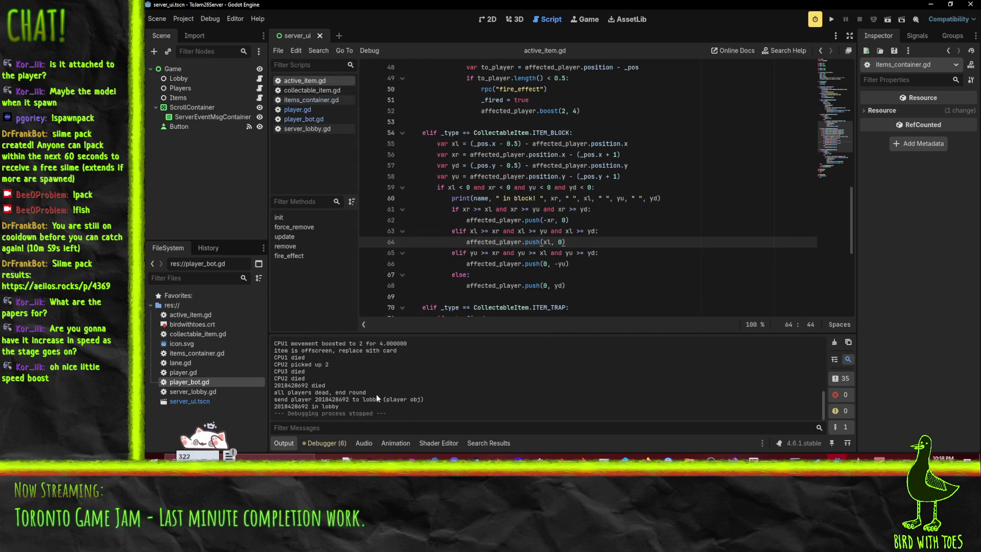
click(530, 173)
scroll(541, 172, down, 7)
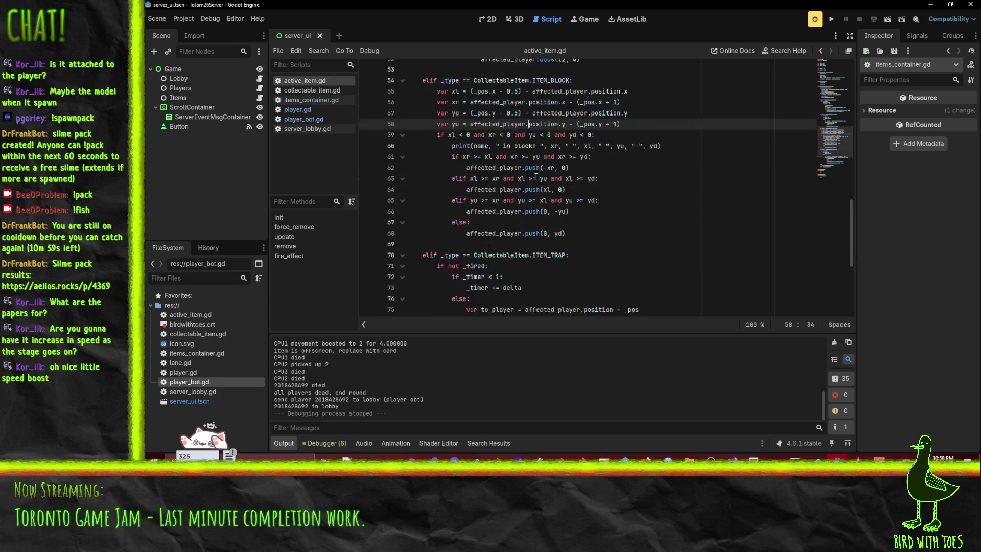
scroll(579, 206, up, 1)
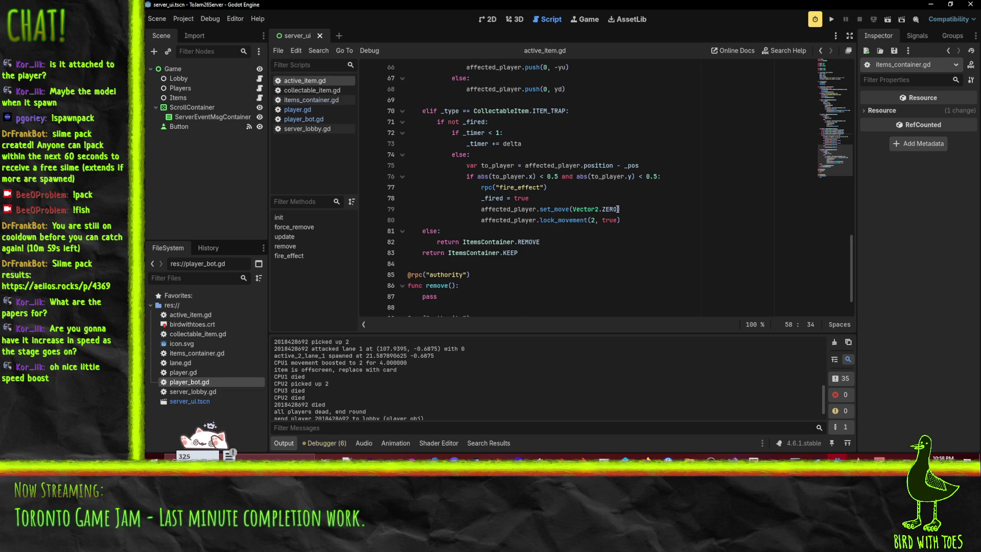
scroll(654, 199, up, 1)
click(668, 215)
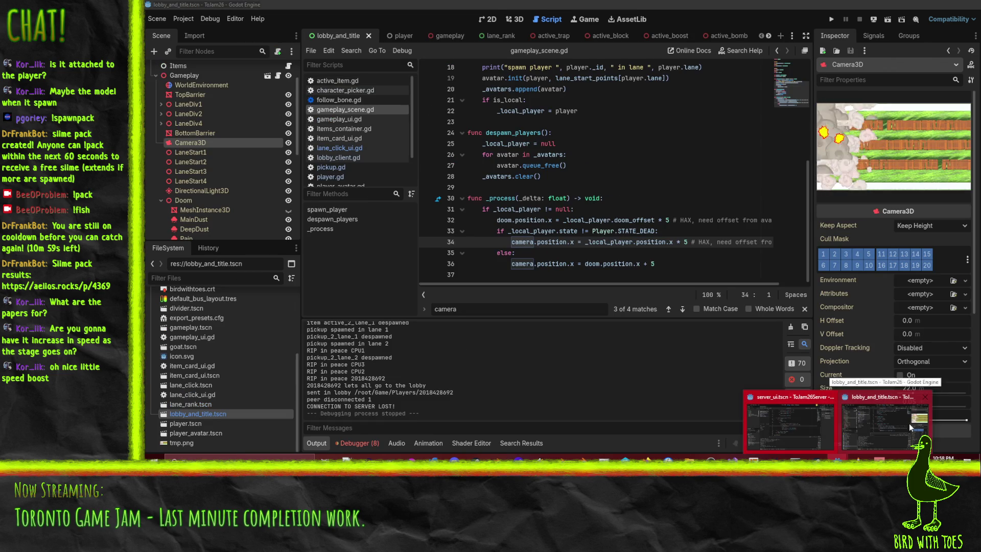
In the client editor, inspect the active_trap and active_block scenes in the 3D view
click(909, 423)
click(574, 209)
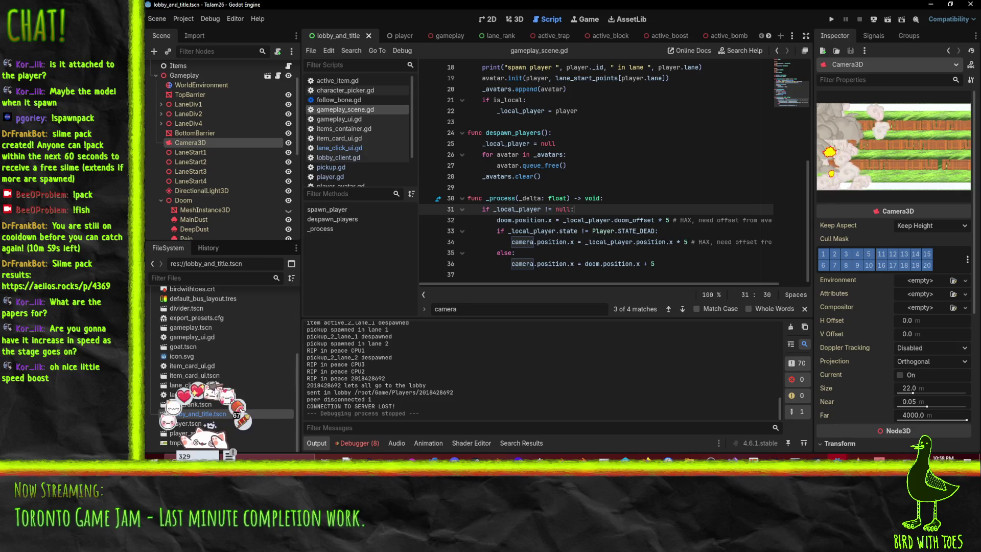
click(542, 36)
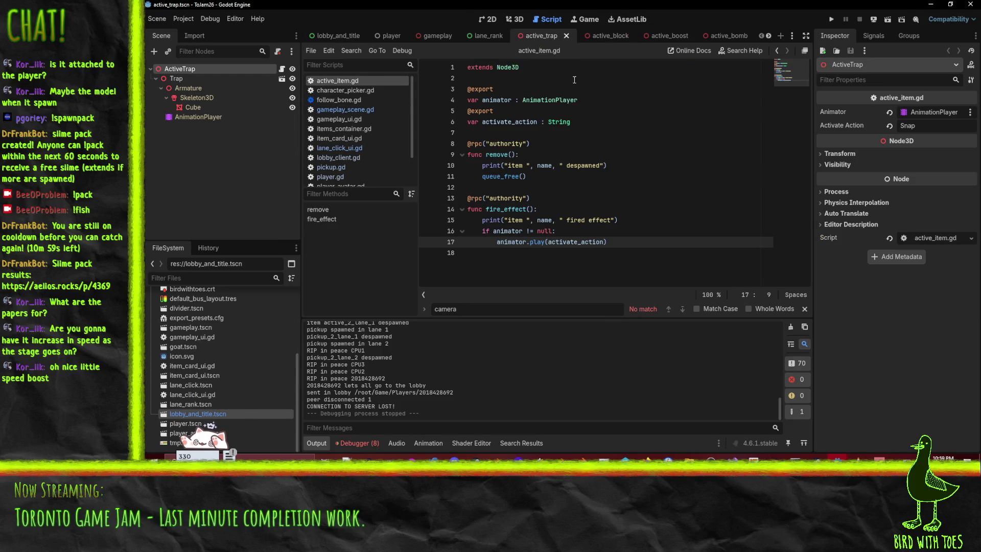
click(513, 19)
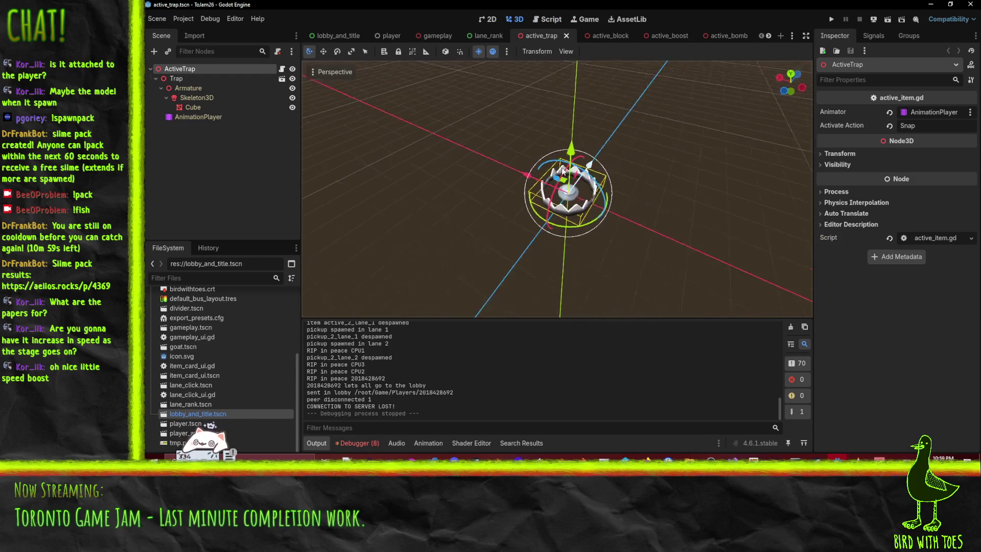
click(600, 36)
mouse_move(603, 92)
mouse_down()
mouse_move(600, 133)
mouse_move(508, 191)
mouse_move(682, 119)
mouse_move(578, 158)
mouse_move(697, 152)
mouse_move(596, 131)
mouse_move(629, 82)
mouse_up()
scroll(578, 158, up, 2)
Orbit around the active_boost and active_bomb scenes, then show the debugger's Errors list
click(662, 34)
mouse_move(710, 202)
mouse_down()
mouse_move(665, 195)
mouse_move(715, 128)
mouse_move(577, 135)
mouse_move(486, 127)
mouse_move(712, 148)
mouse_up()
click(720, 35)
scroll(679, 148, down, 3)
scroll(679, 152, up, 3)
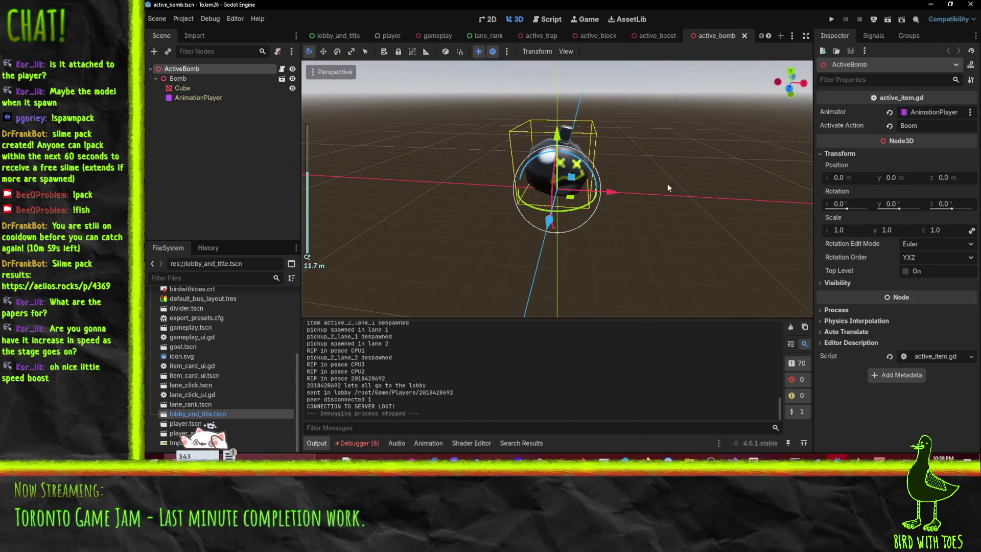
drag(660, 186, 638, 194)
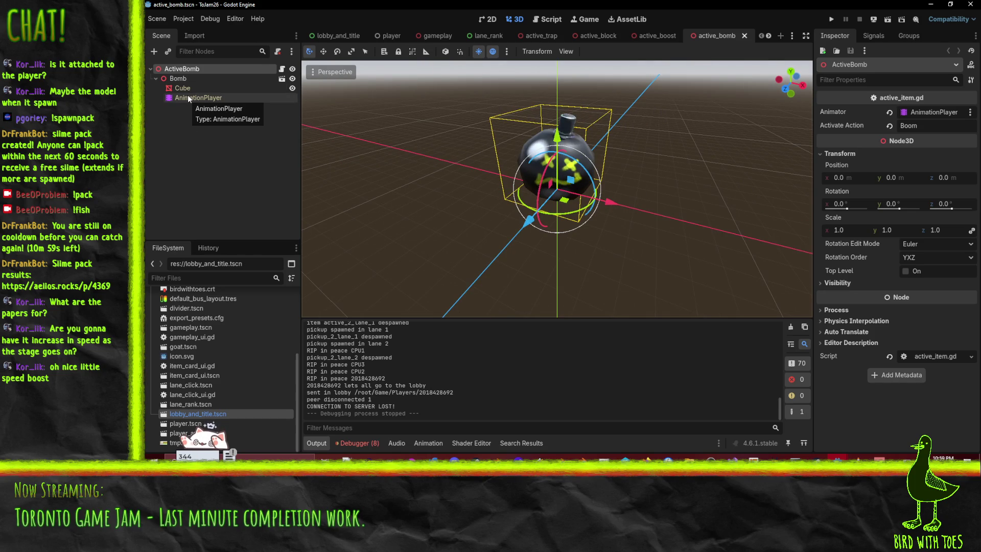
click(370, 441)
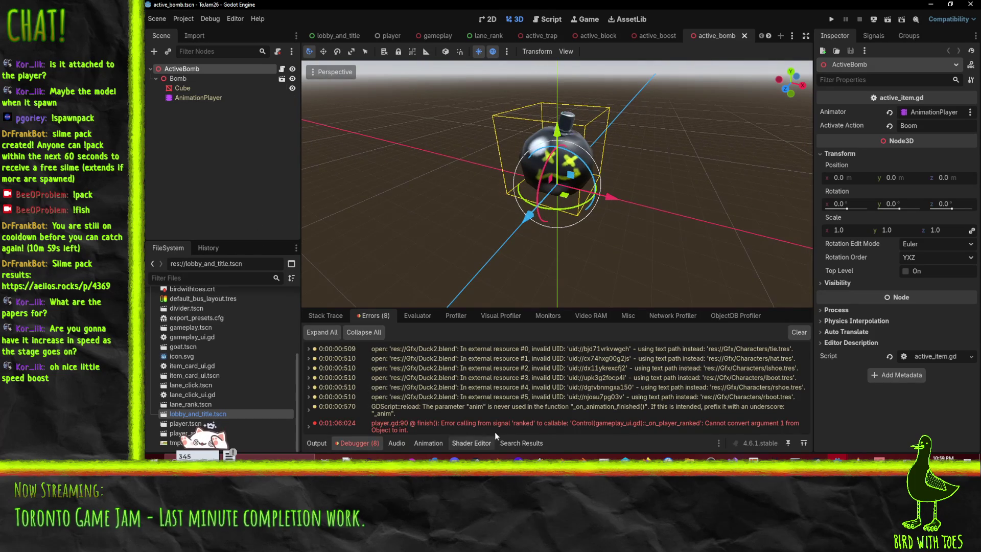
Jump to the player.gd:90 error, add print(rank) inside finish(), and save
click(641, 420)
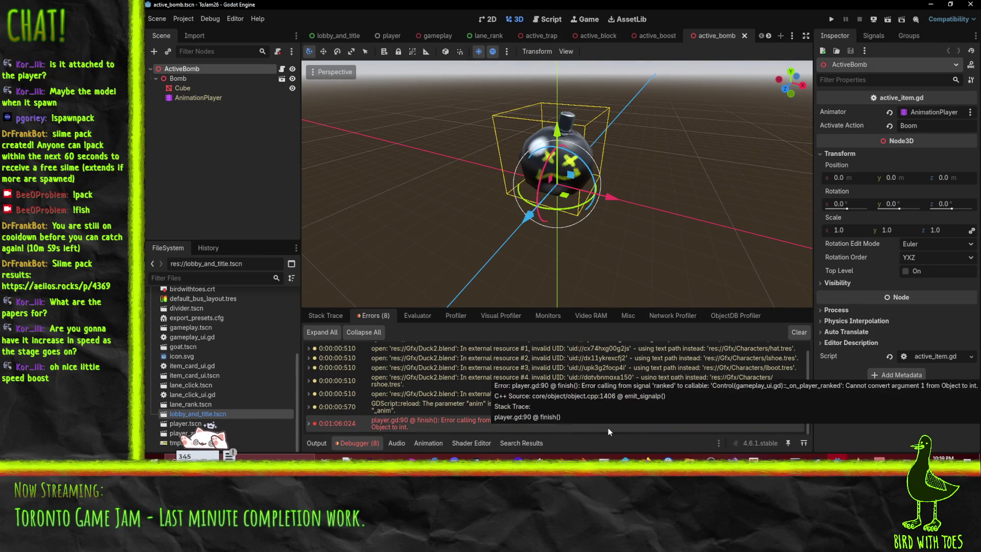
double_click(608, 428)
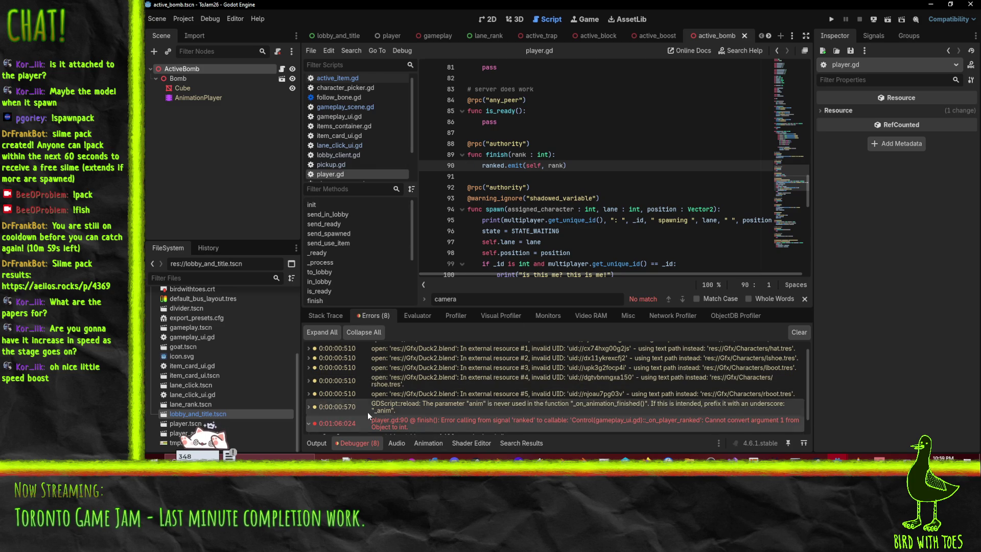
click(593, 154)
key(Return)
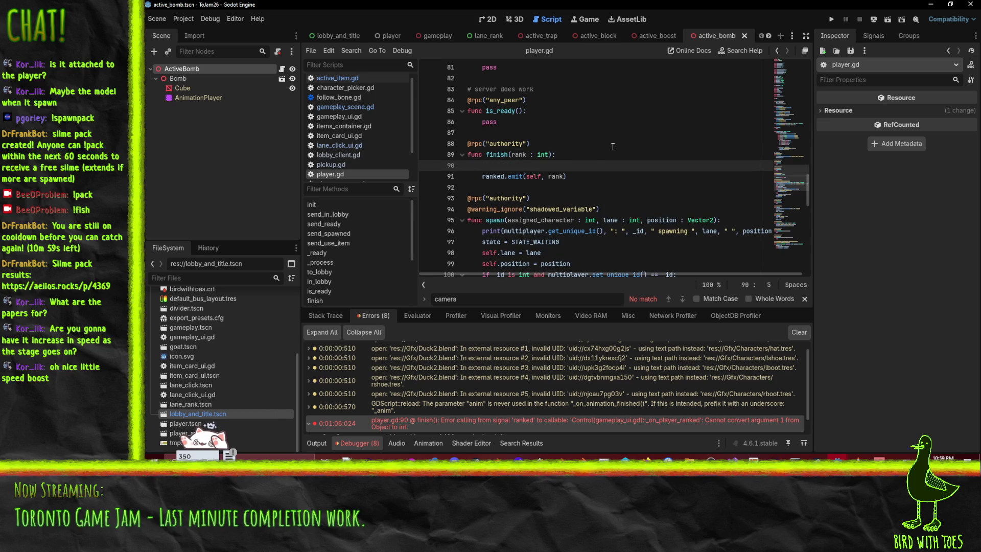
text(par)
key(BackSpace)
key(BackSpace)
text(rint(r)
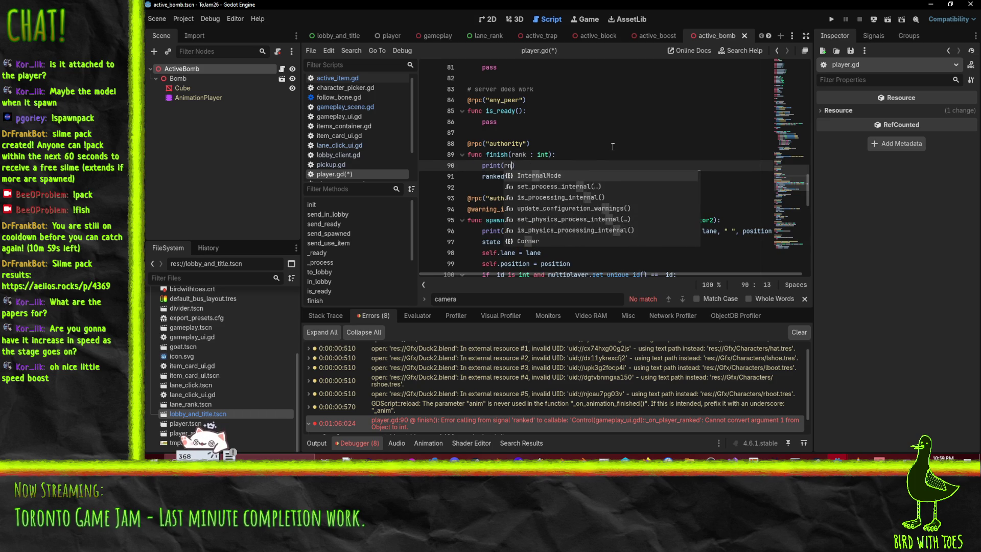
key(ctrl+x)
key(ctrl+z)
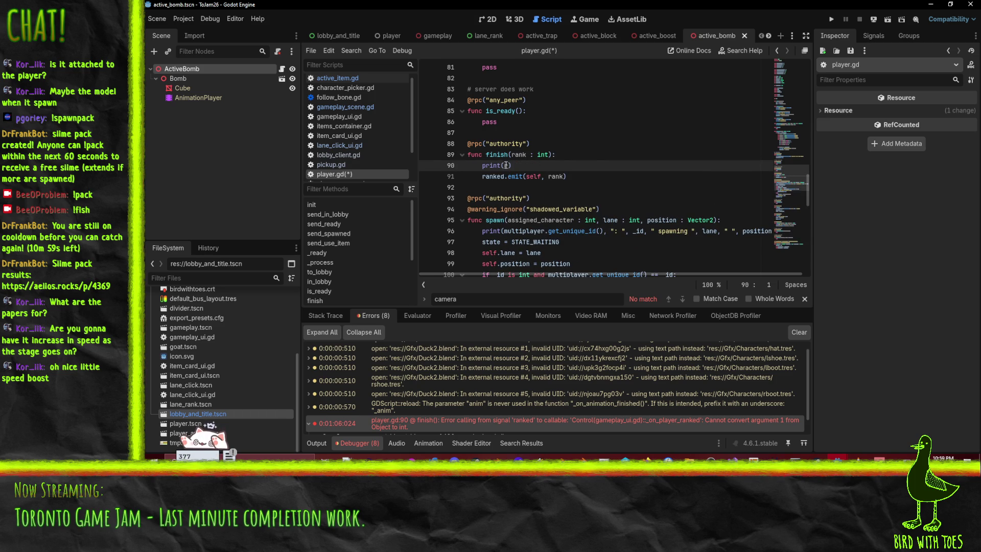
text(rank)
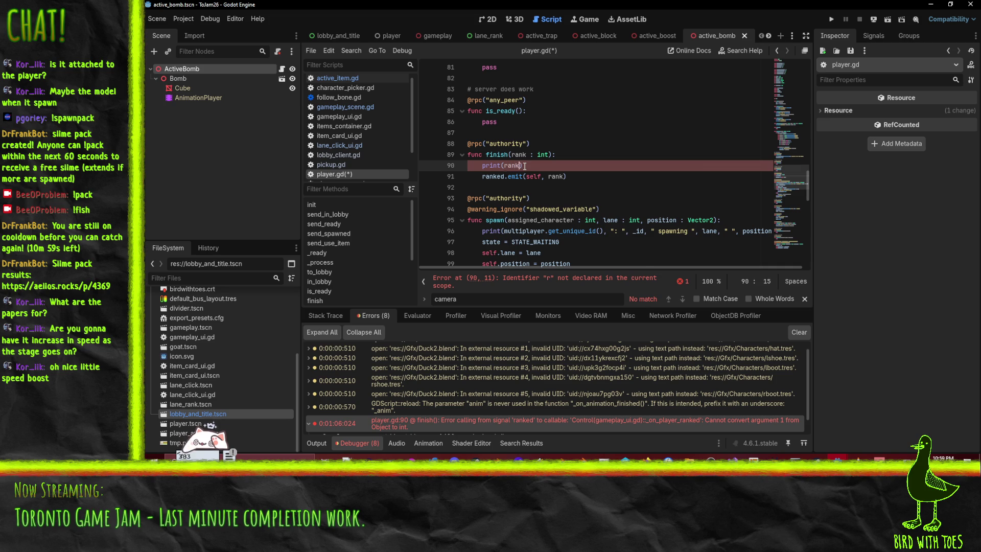
click(489, 165)
key(ctrl+s)
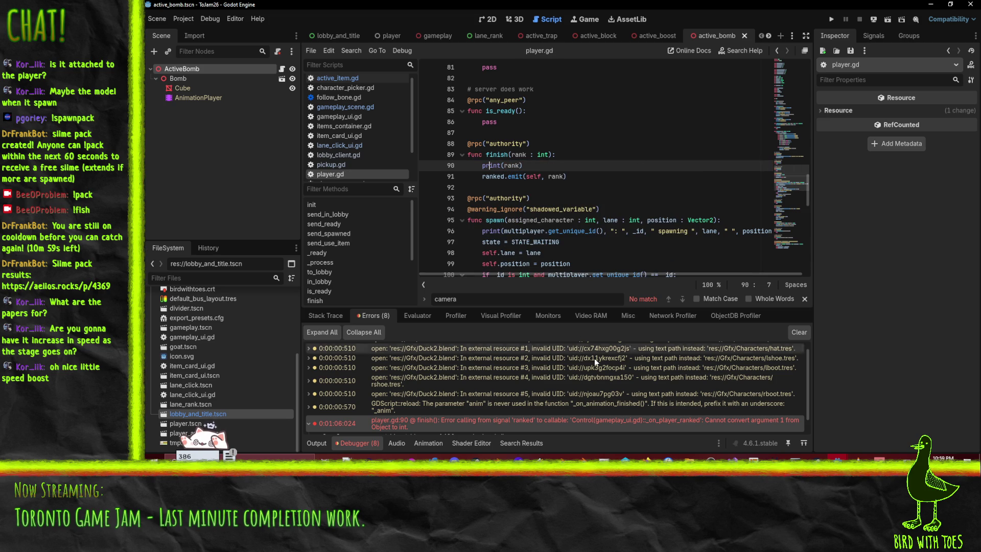
In the server project, search 'finish' to find send_finish in player.gd
mouse_move(838, 456)
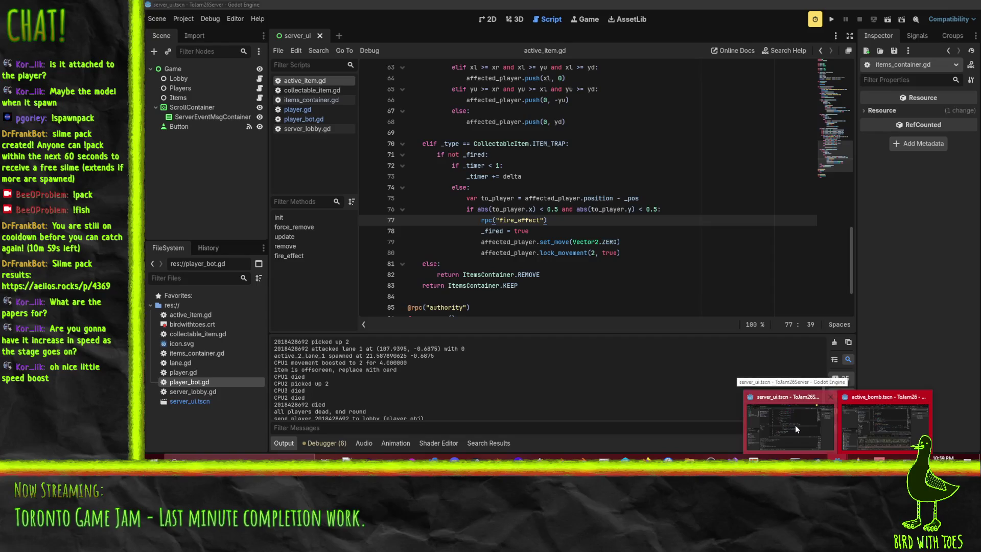
click(795, 425)
key(ctrl+f)
text(finish)
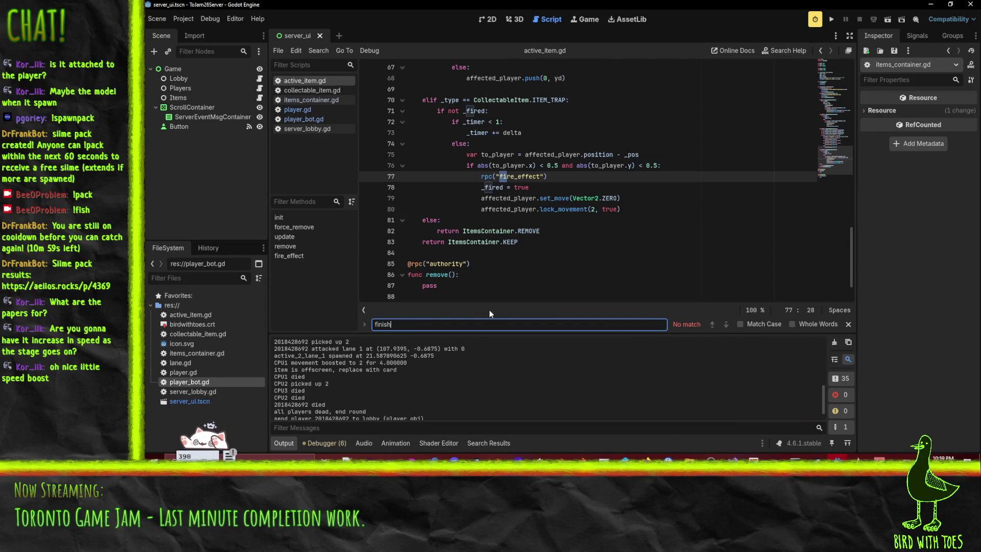
click(308, 108)
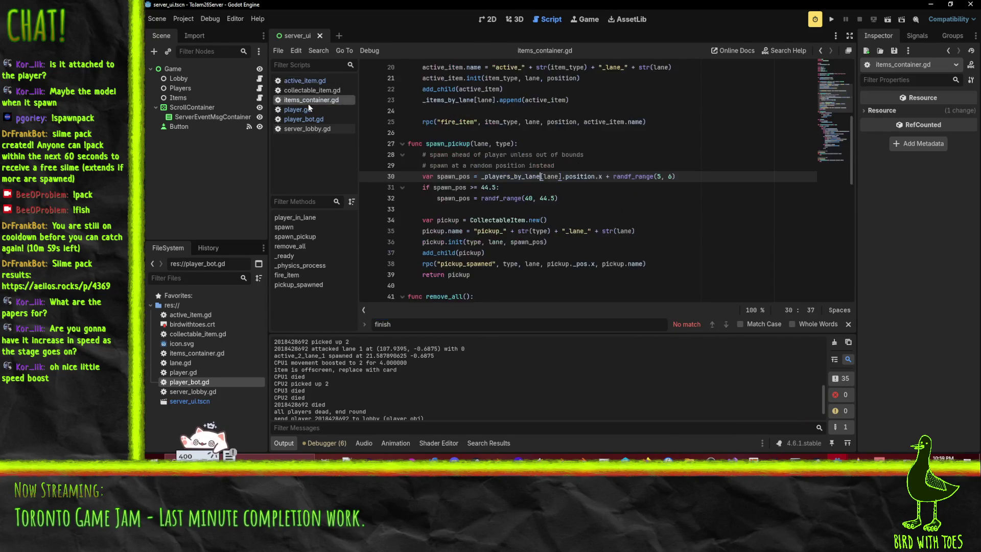
key(ctrl+f)
text(fis)
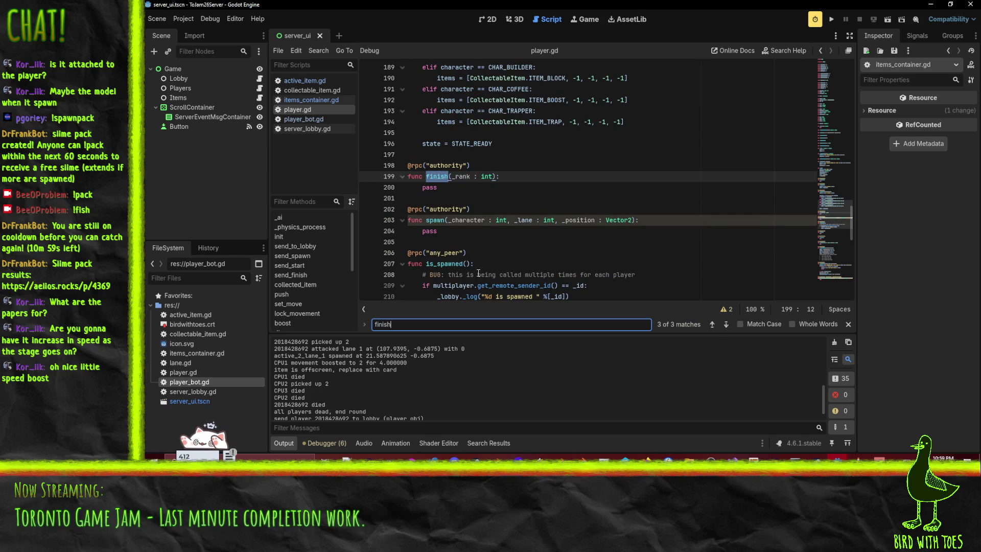
key(Return)
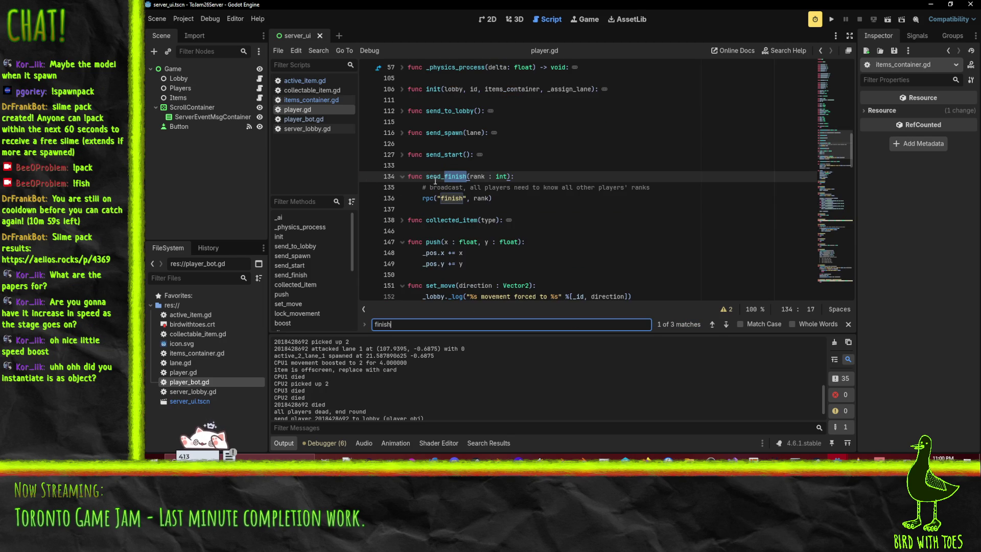
Browse player_bot.gd and server_lobby.gd, then return to the server's player.gd
click(483, 198)
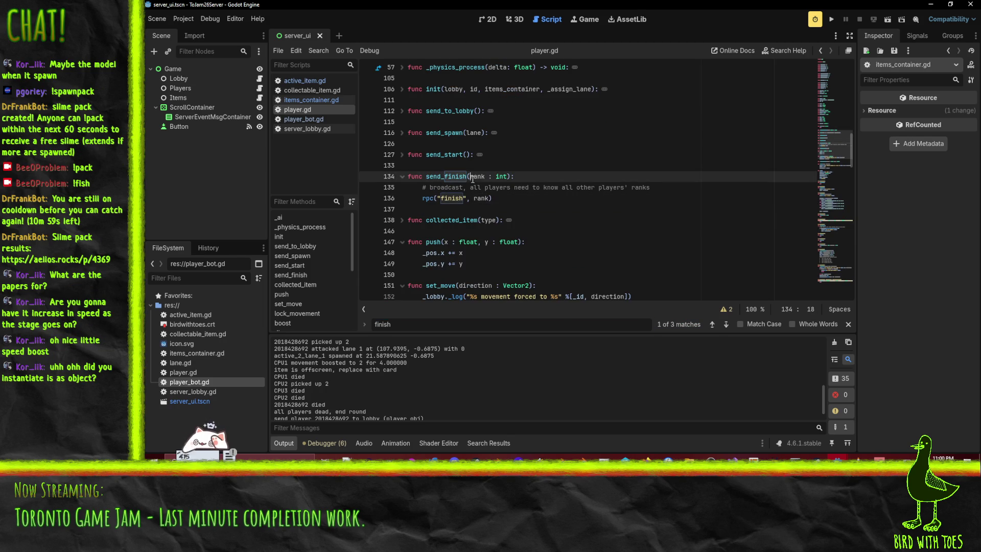
click(304, 118)
text(f)
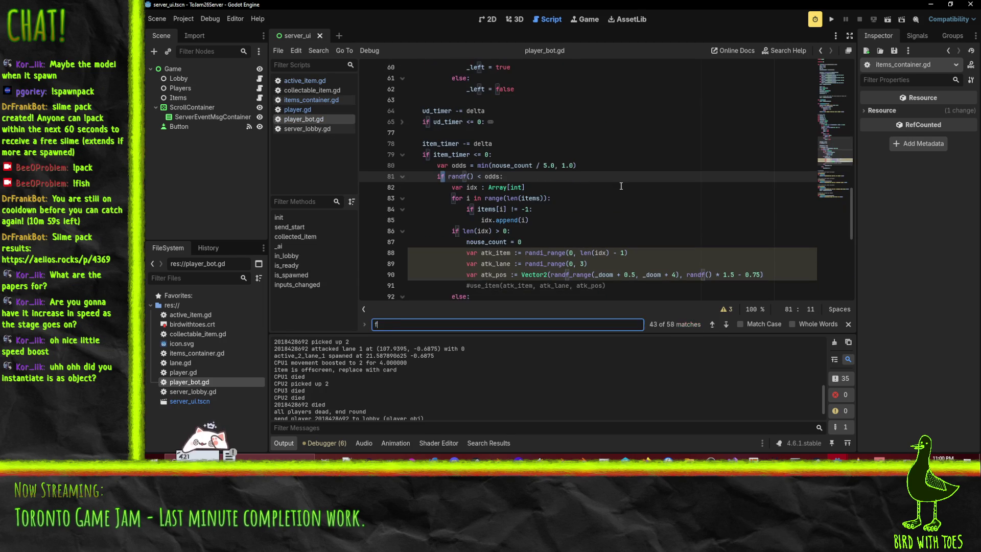
scroll(620, 186, down, 2)
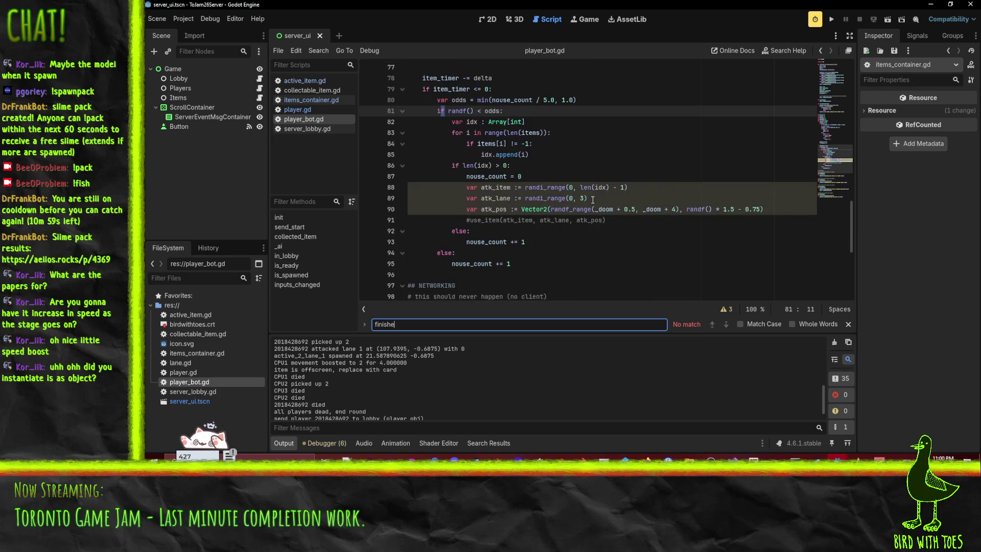
scroll(593, 199, up, 5)
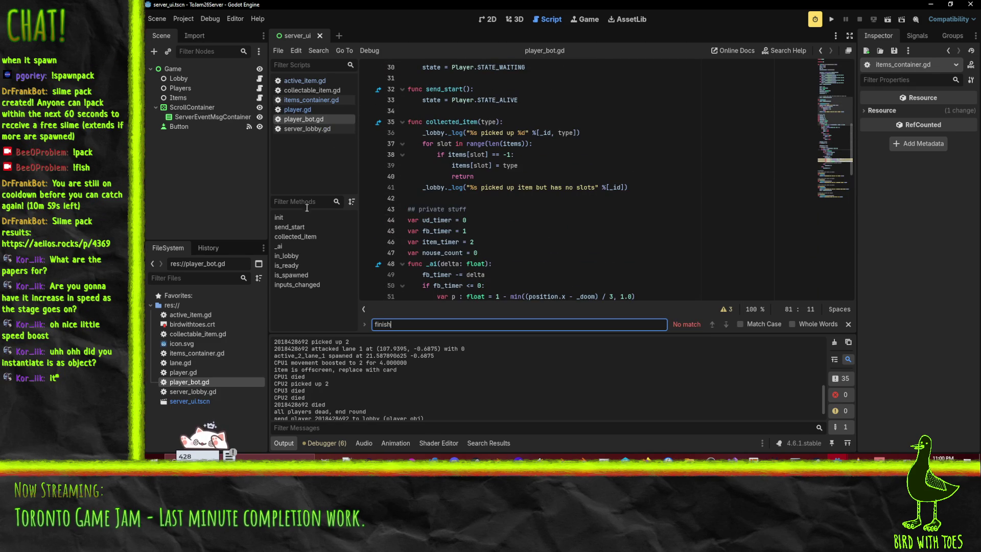
click(304, 127)
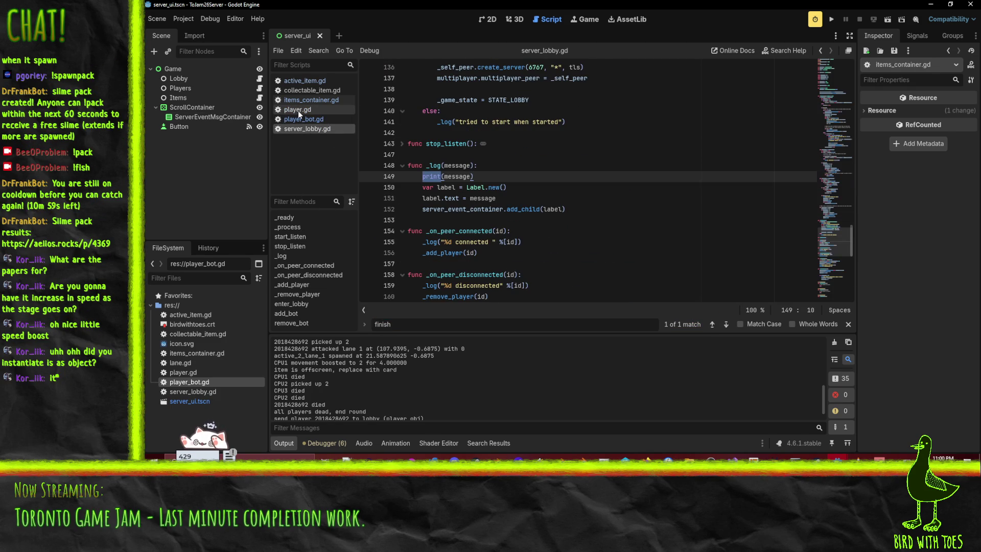
click(299, 110)
Select the rpc finish broadcast line in send_finish, then switch to the client window
click(489, 187)
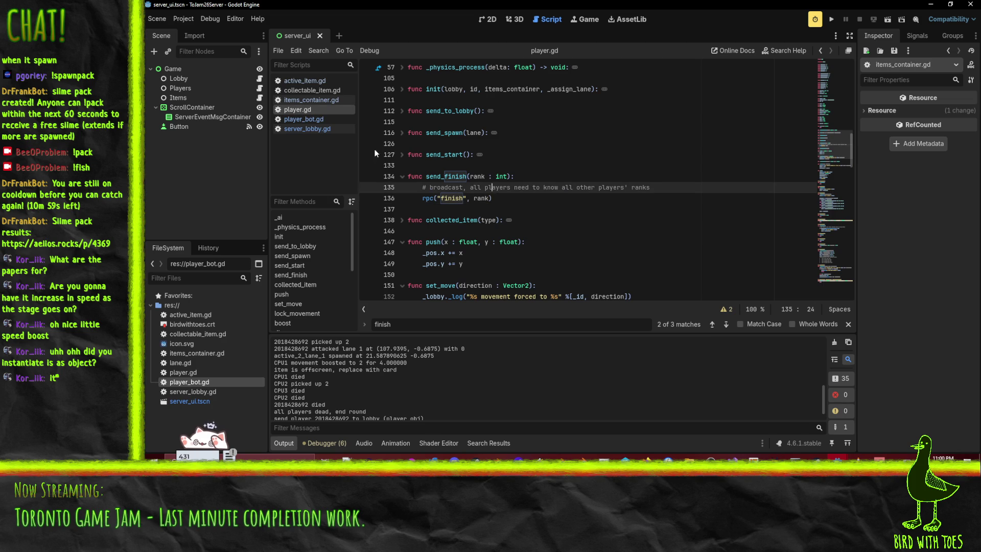
drag(421, 200, 508, 200)
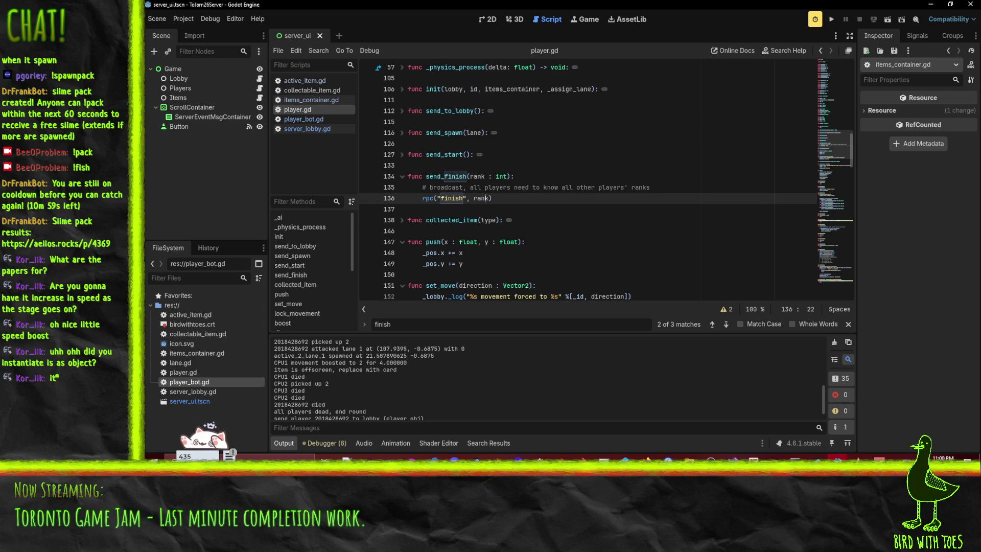
mouse_move(840, 456)
click(886, 428)
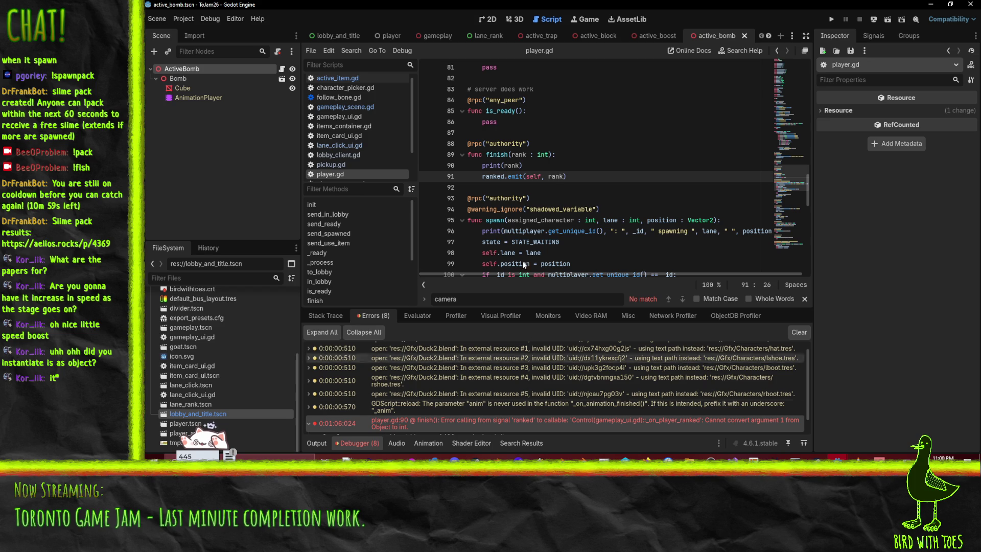
Delete the print(rank) line and search all project files for 'ranked.connect'
key(ctrl+shift+k)
click(588, 175)
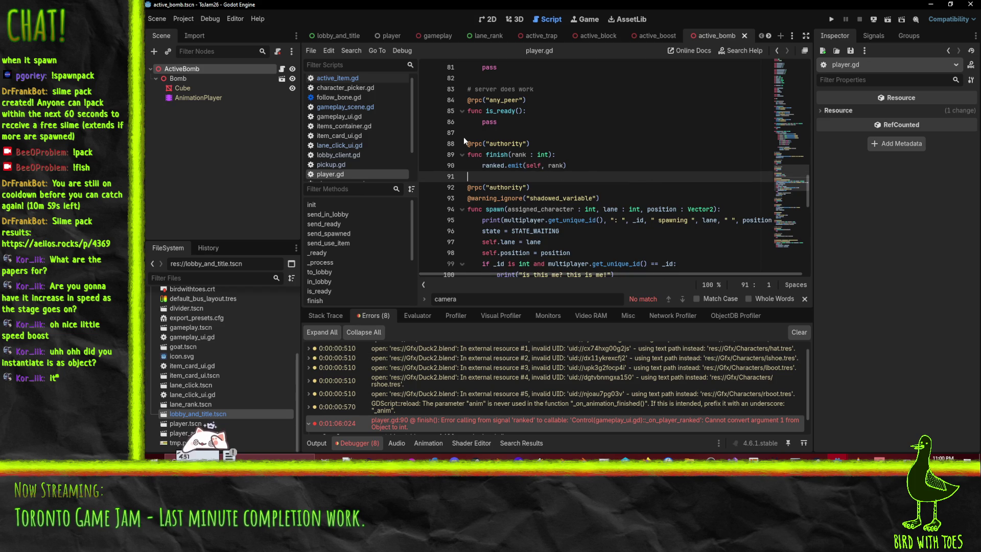
double_click(492, 166)
key(ctrl+shift+f)
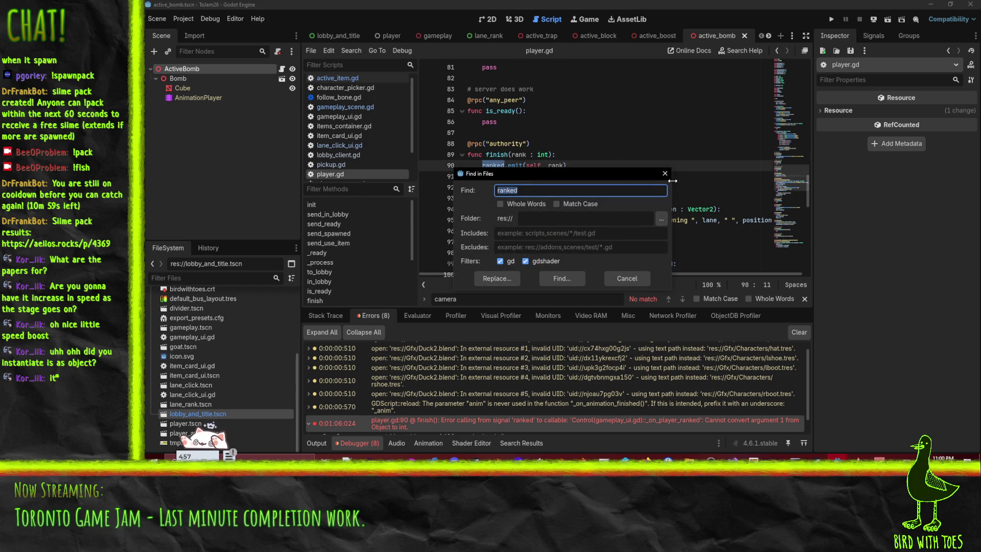
text(t)
key(Return)
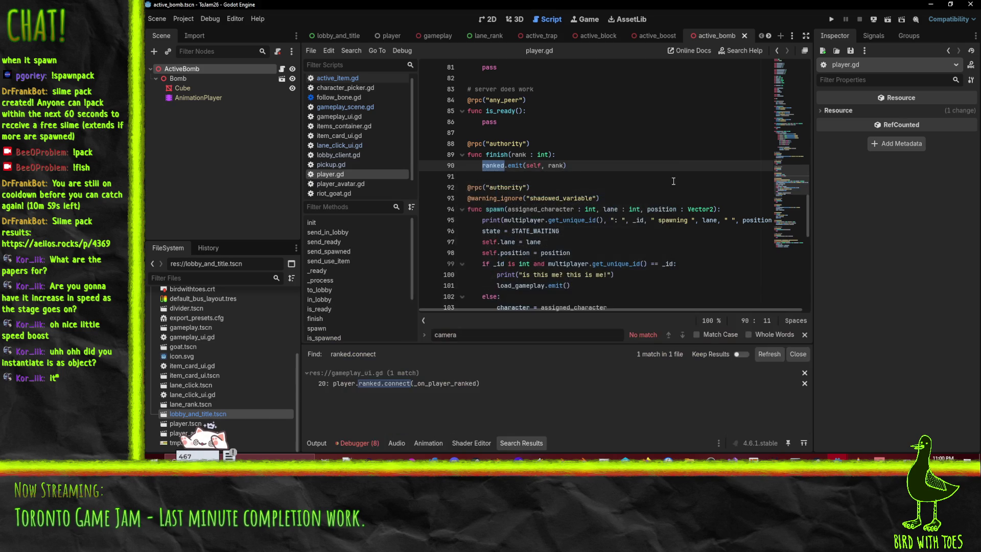
Add 'player : Player,' before rank in gameplay_ui.gd's _on_player_ranked and save
click(436, 383)
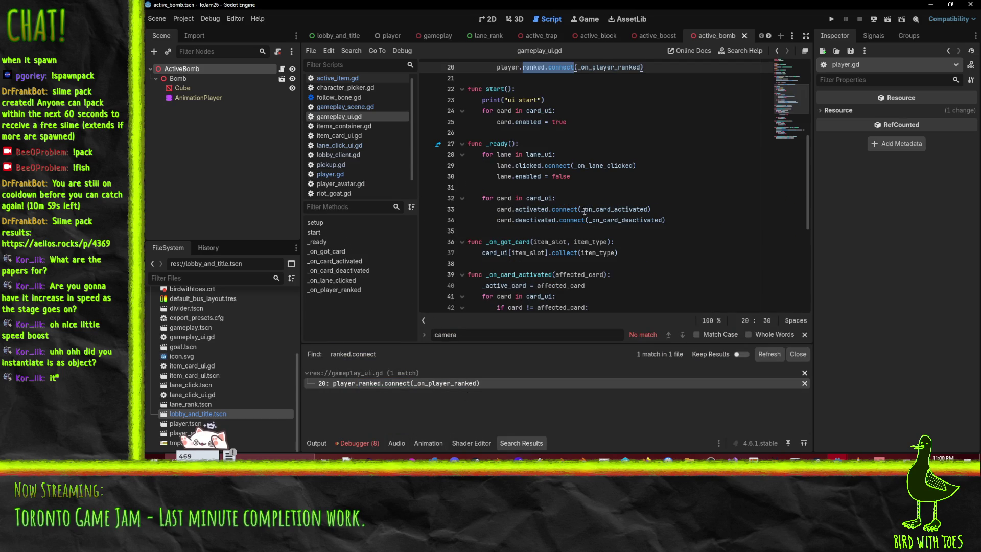
scroll(602, 196, up, 2)
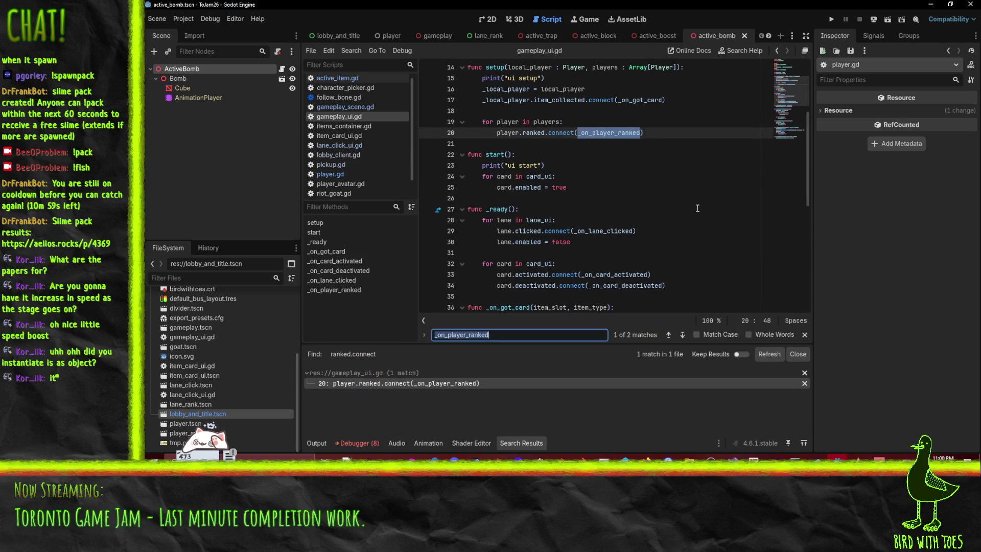
key(Return)
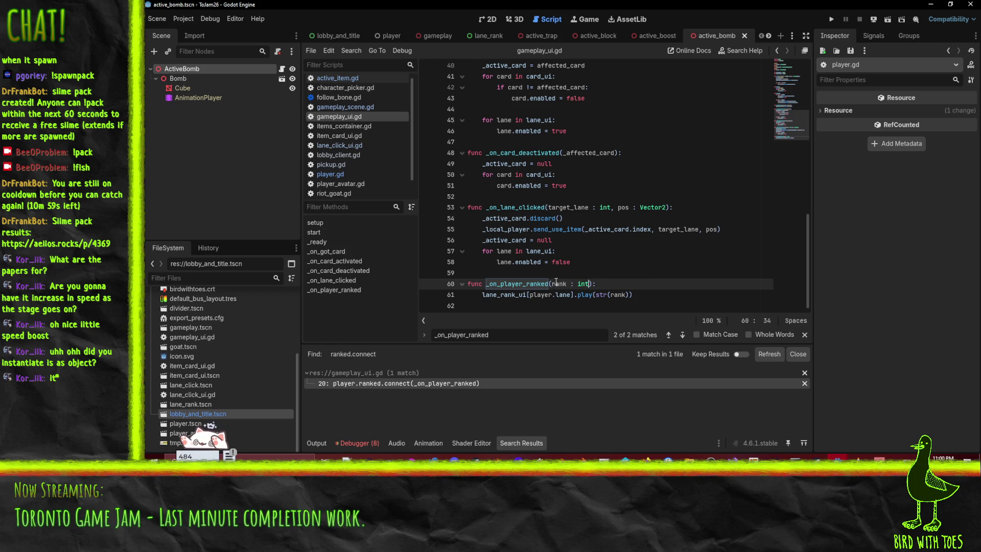
click(556, 283)
text(player : Player,)
key(ctrl+s)
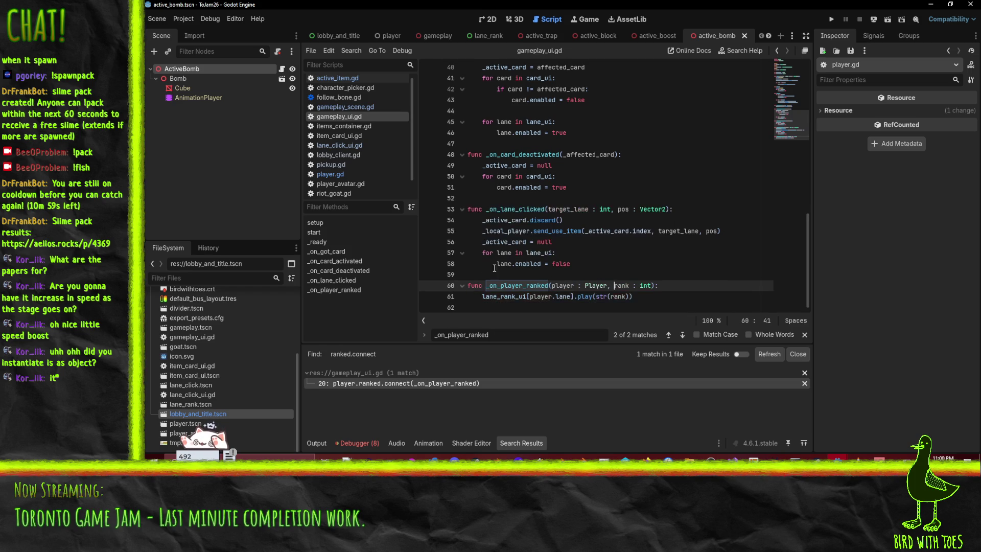
click(650, 297)
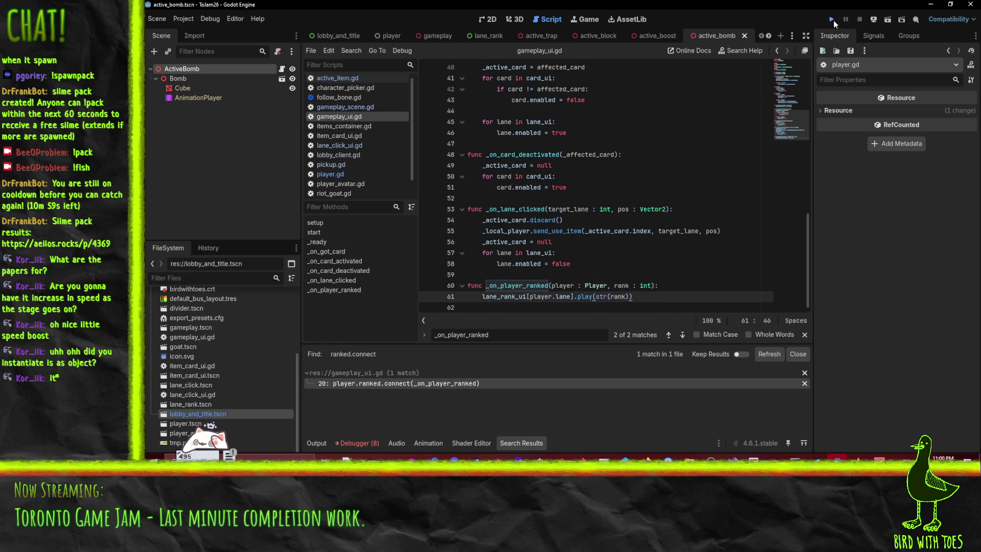
Launch the client and rerun the server, bringing the game debug window forward
click(832, 20)
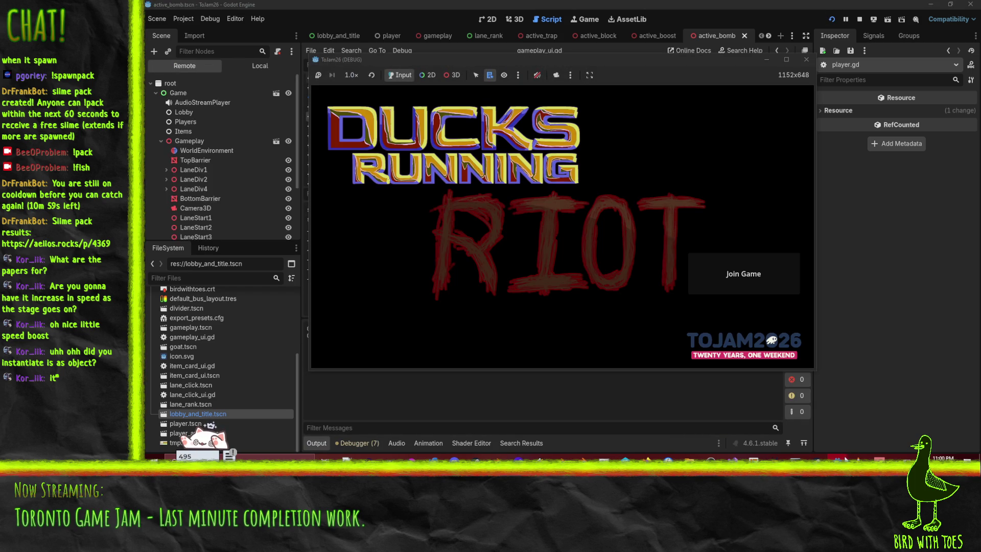
mouse_move(843, 455)
click(748, 430)
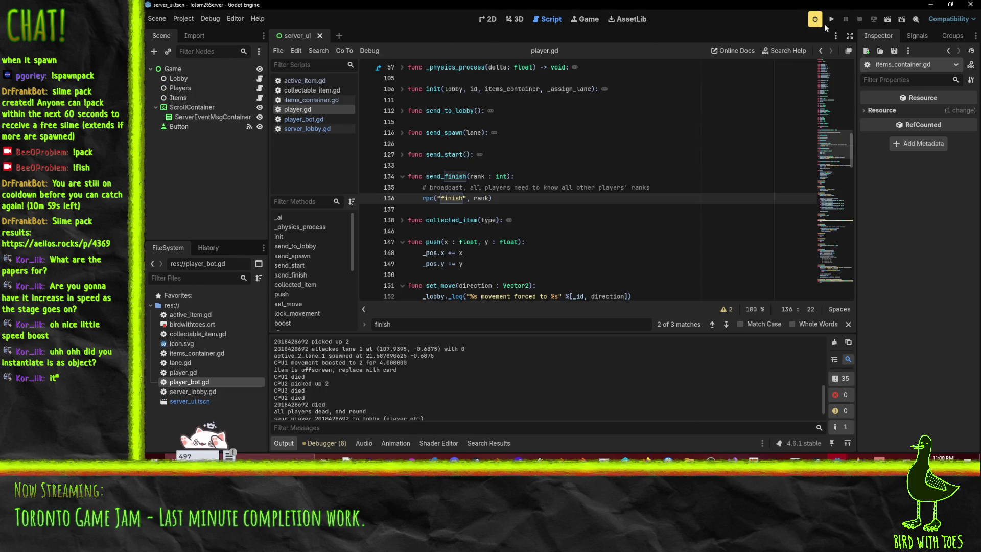
click(831, 19)
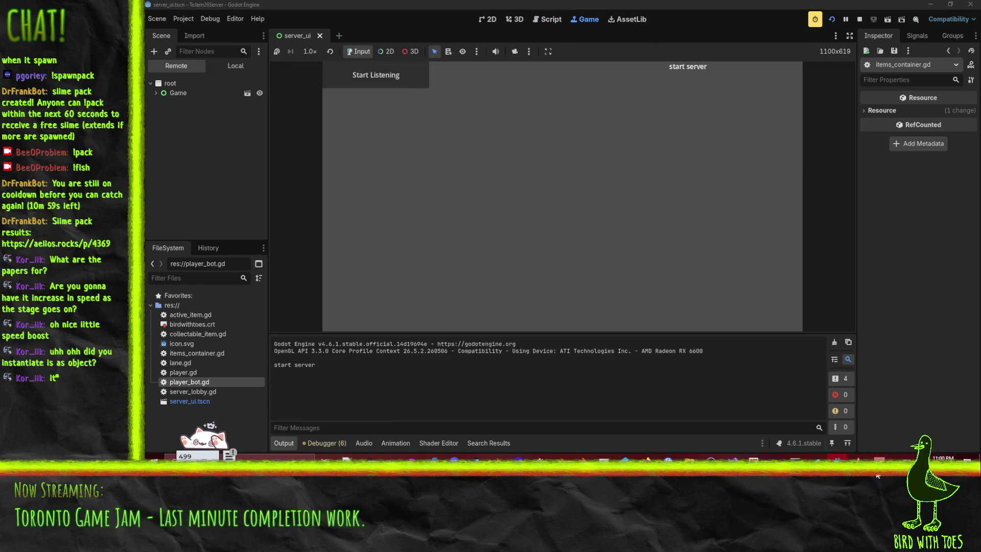
mouse_move(843, 456)
click(842, 427)
Join, start the round, bomb lane 2, and bring the server log forward afterwards
click(706, 275)
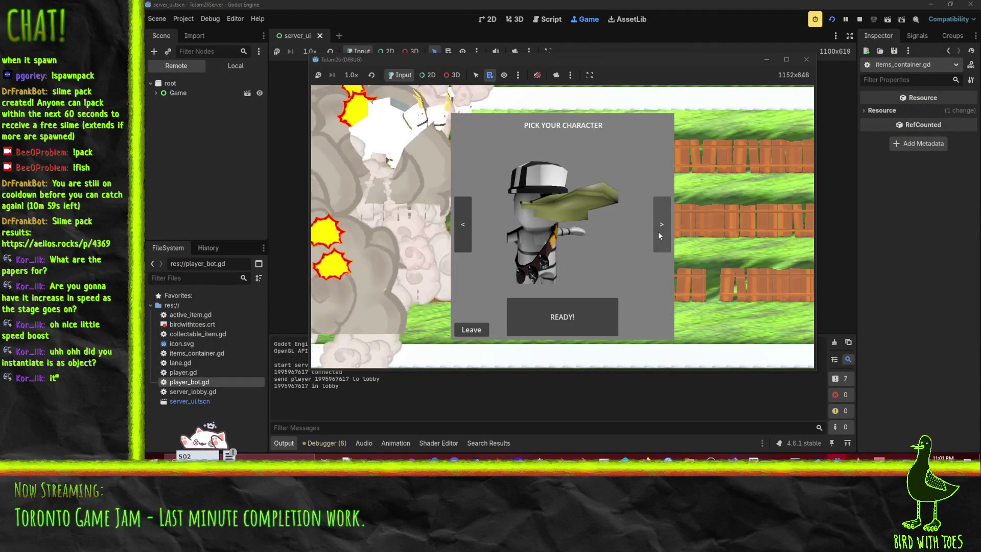
click(590, 314)
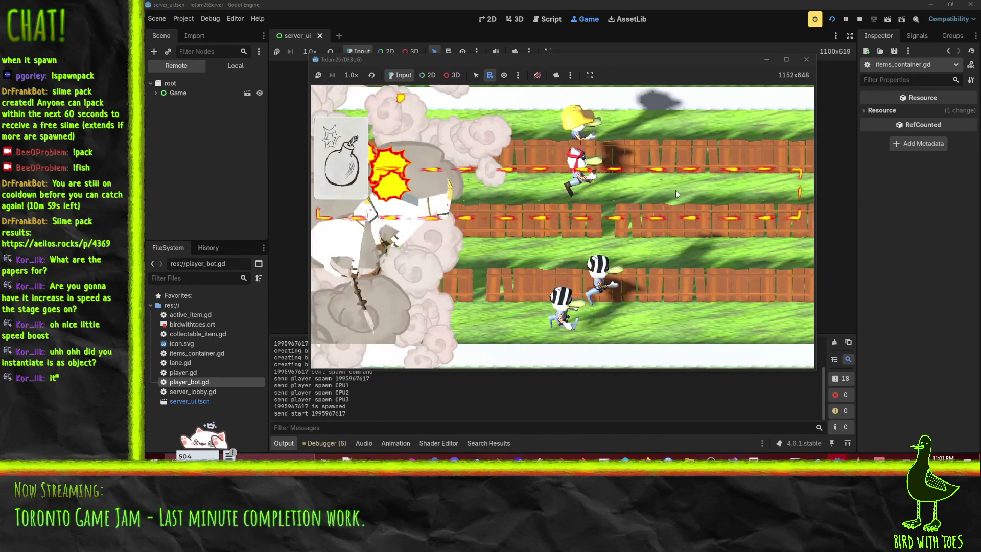
click(676, 187)
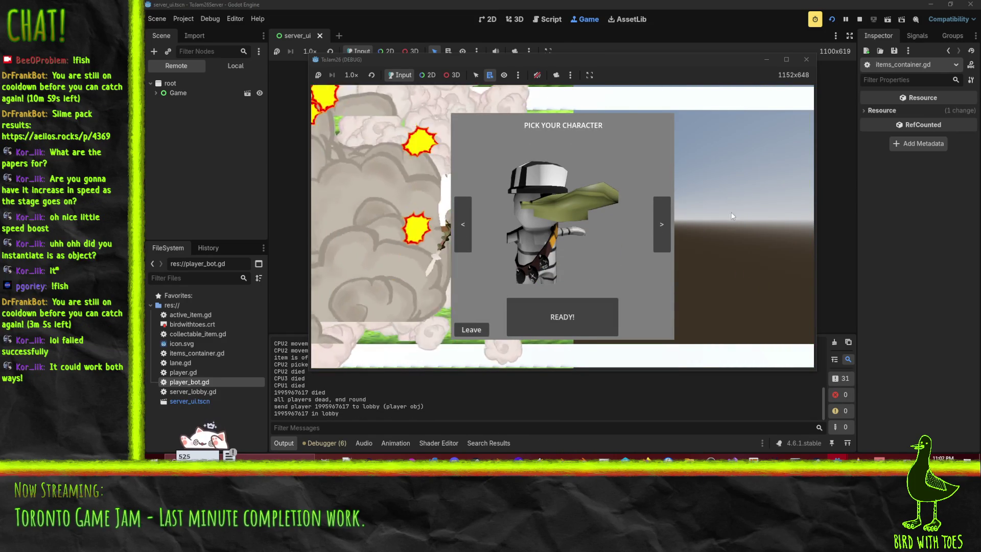
click(364, 408)
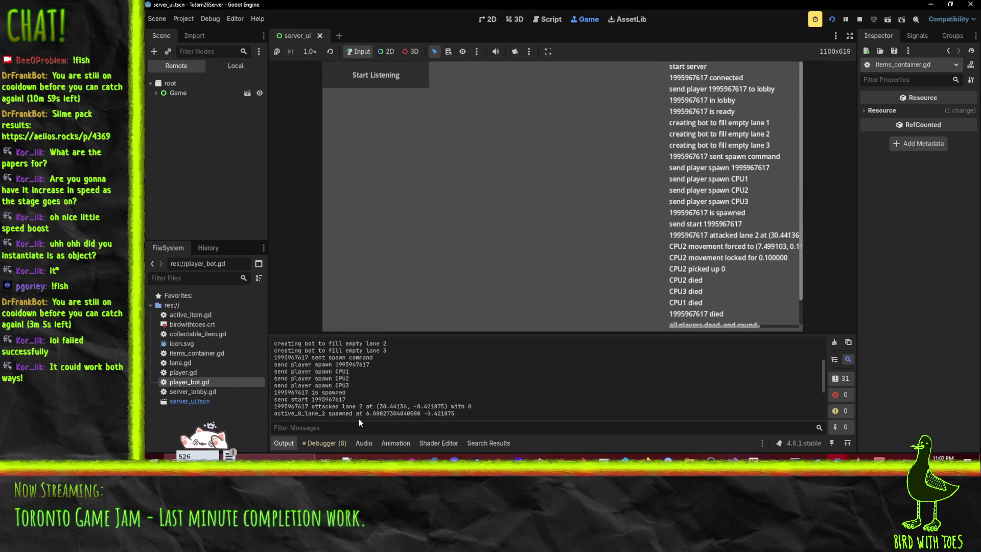
Jump to the 'Animation not found' error, change line 61 to str(rank + 1), and relaunch
mouse_move(858, 457)
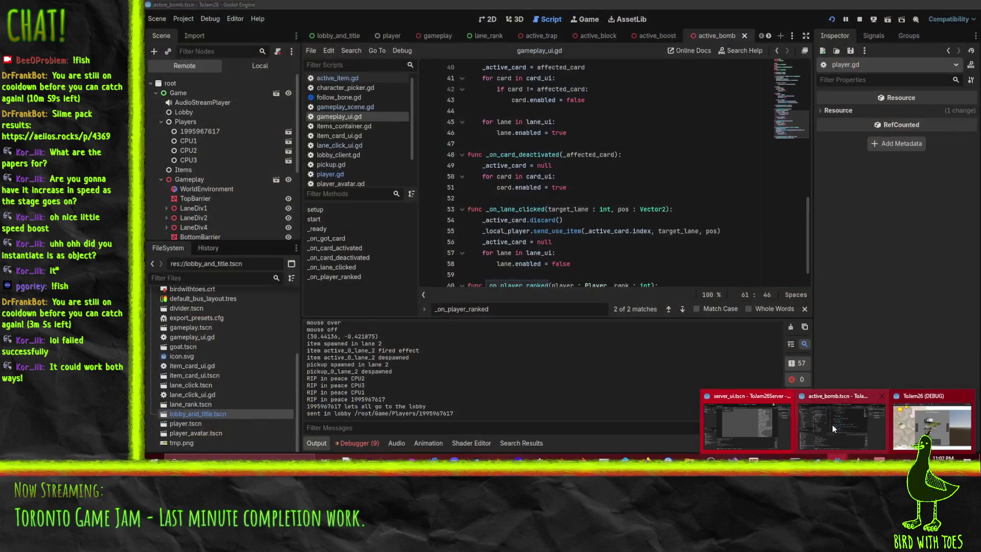
click(833, 425)
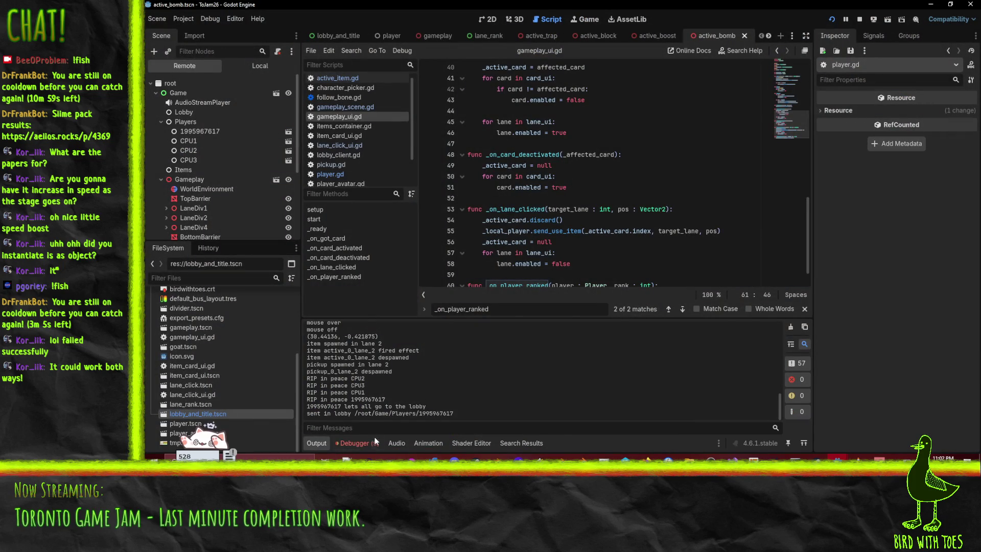
click(361, 443)
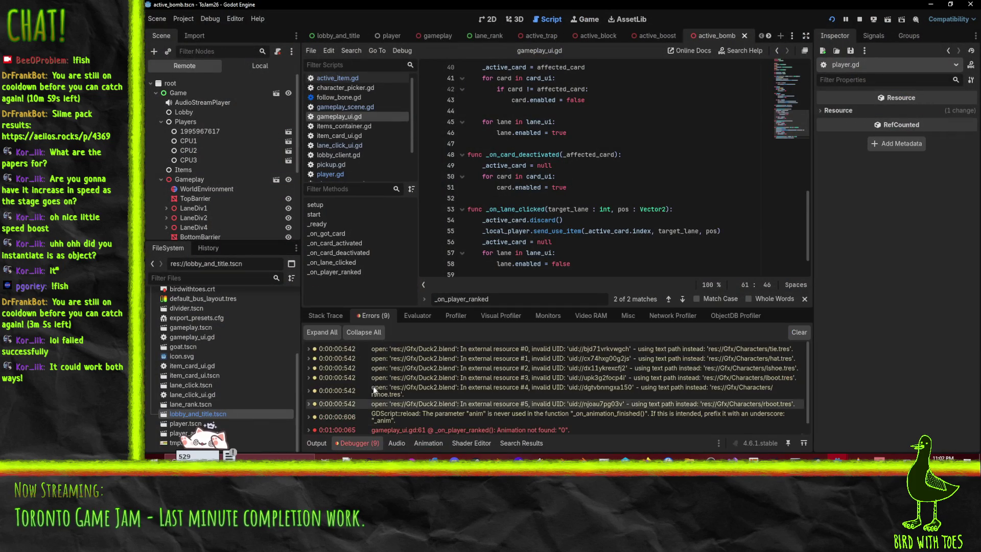
double_click(506, 416)
click(602, 207)
click(629, 259)
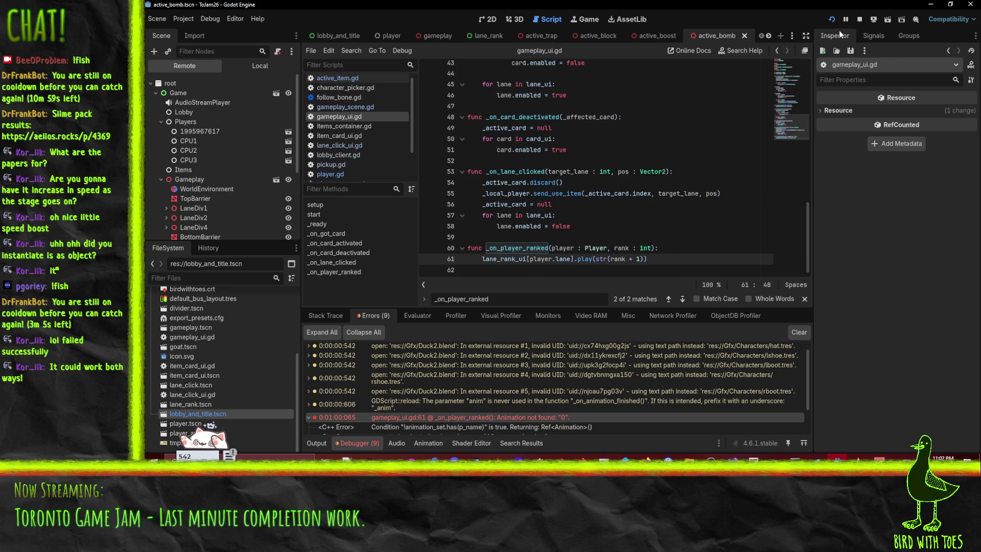
click(830, 20)
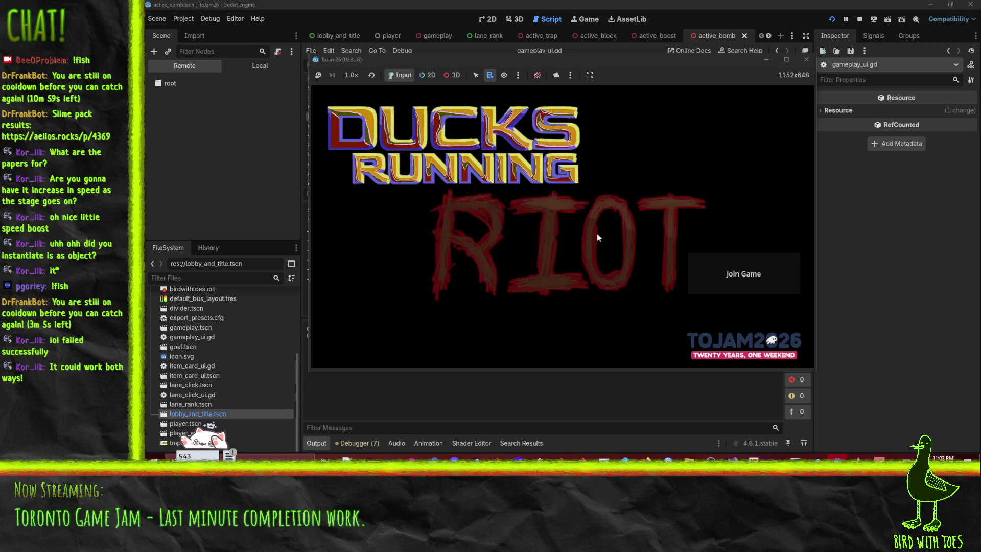
Join the game, ready up, then stop the client game
click(730, 271)
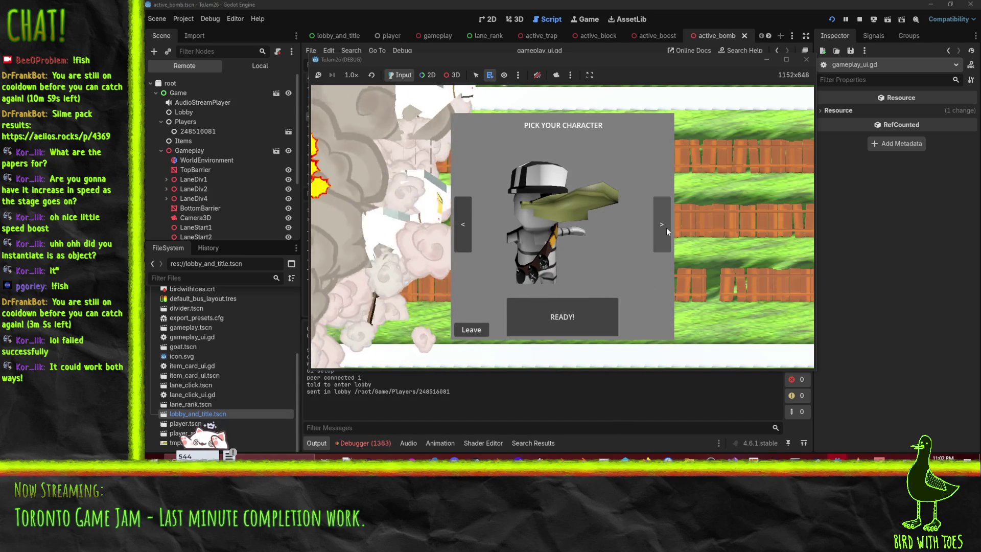
click(562, 317)
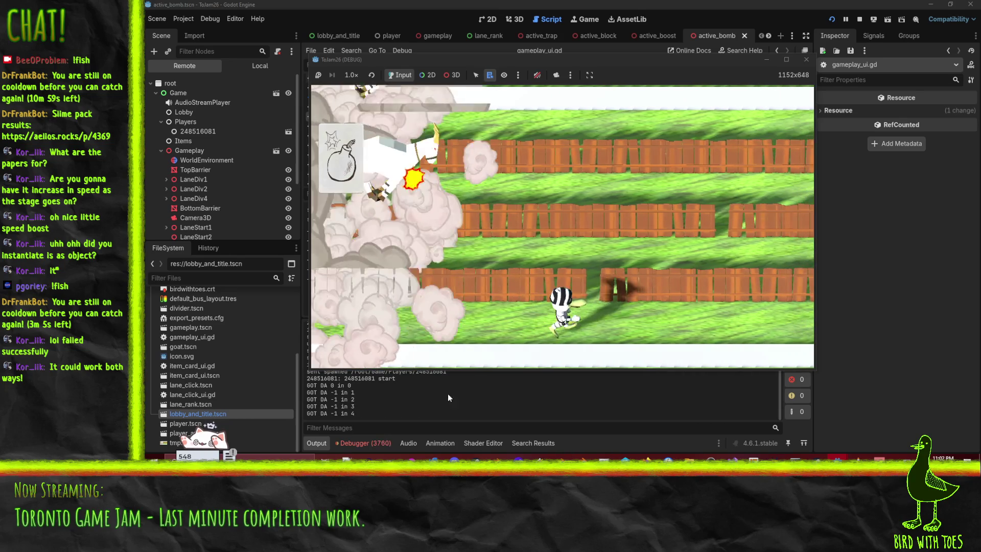
click(860, 19)
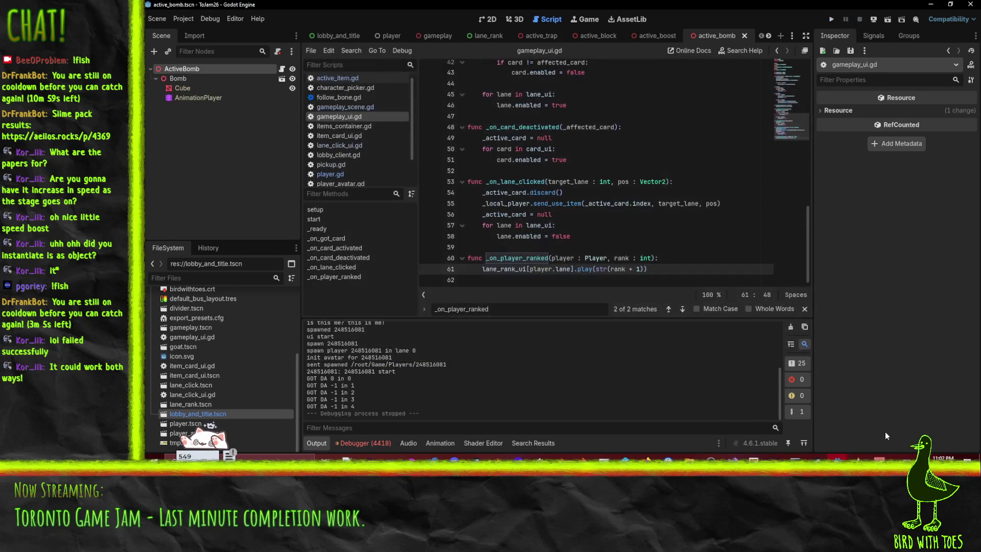
mouse_move(838, 459)
click(885, 427)
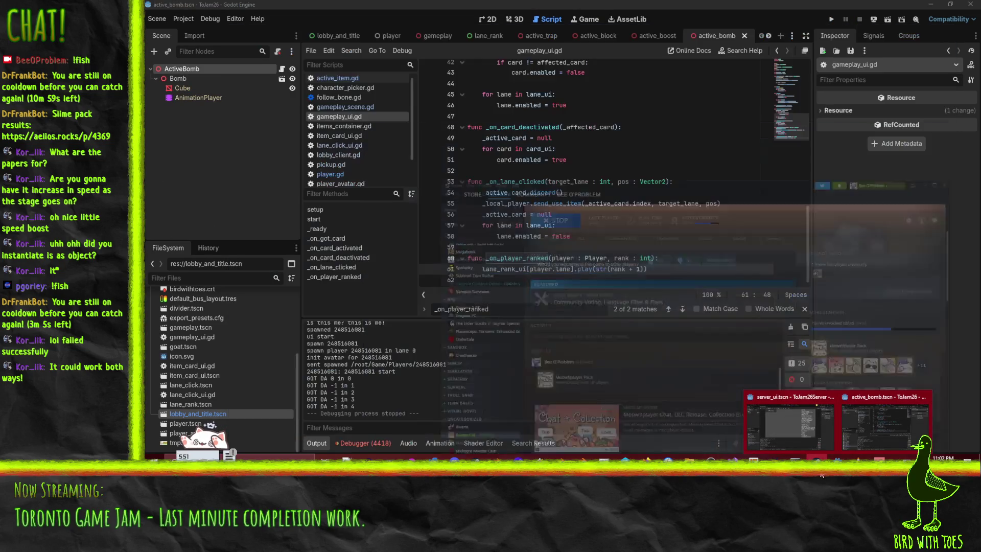
Stop and rerun the server, then run the client game again
click(806, 429)
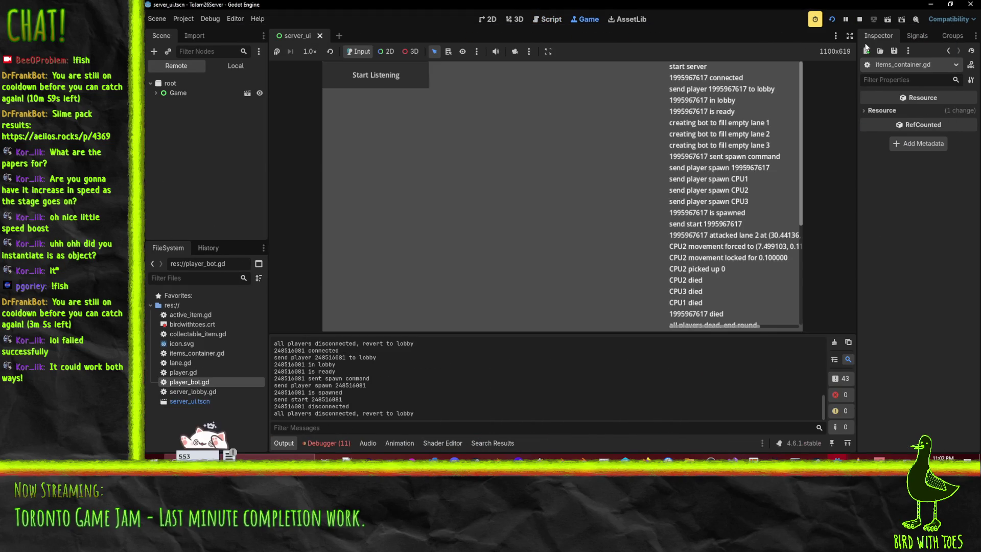
click(856, 22)
click(828, 20)
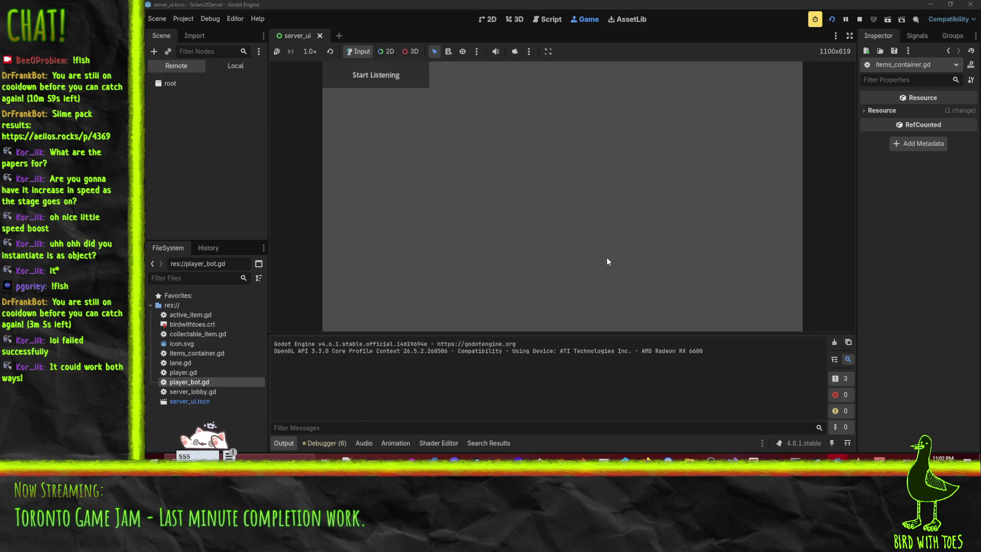
mouse_move(838, 457)
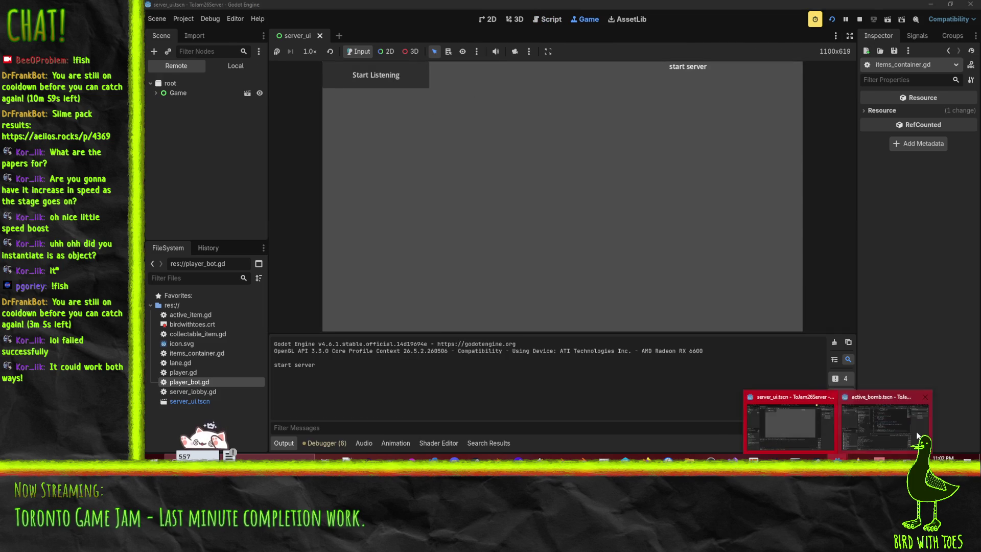
click(912, 422)
click(833, 20)
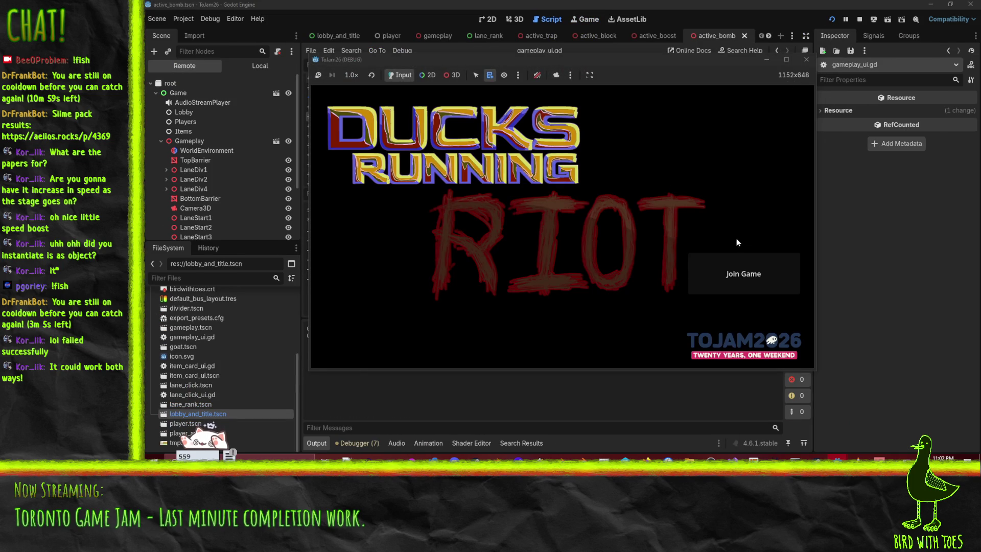
Join the game, drop a bomb on a lane, then stop the client once the 1ST rank appears
click(732, 275)
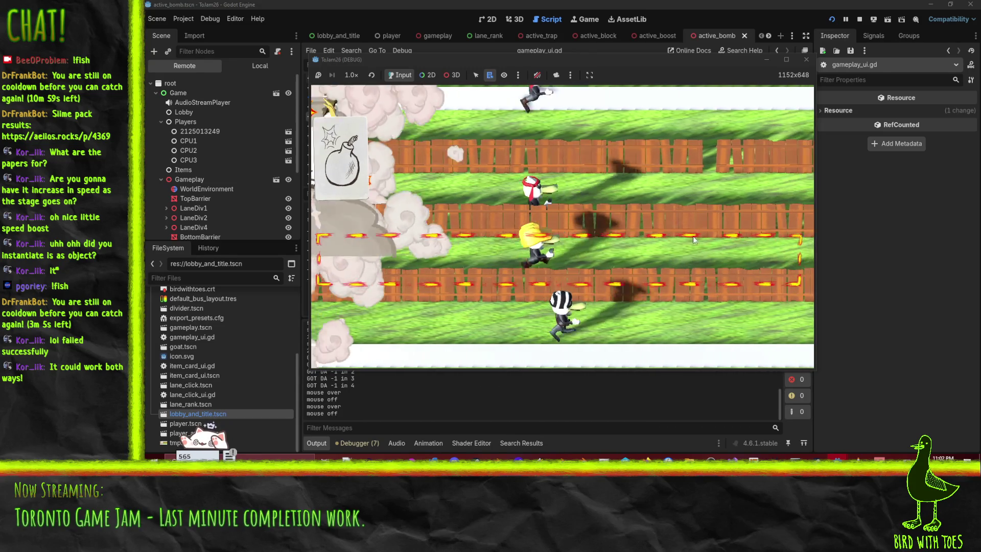
click(687, 108)
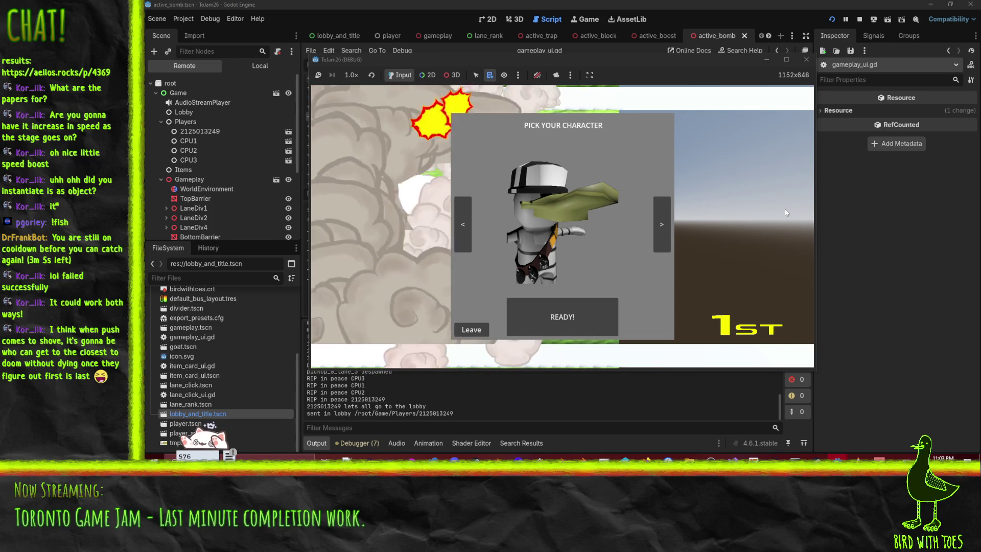
click(859, 21)
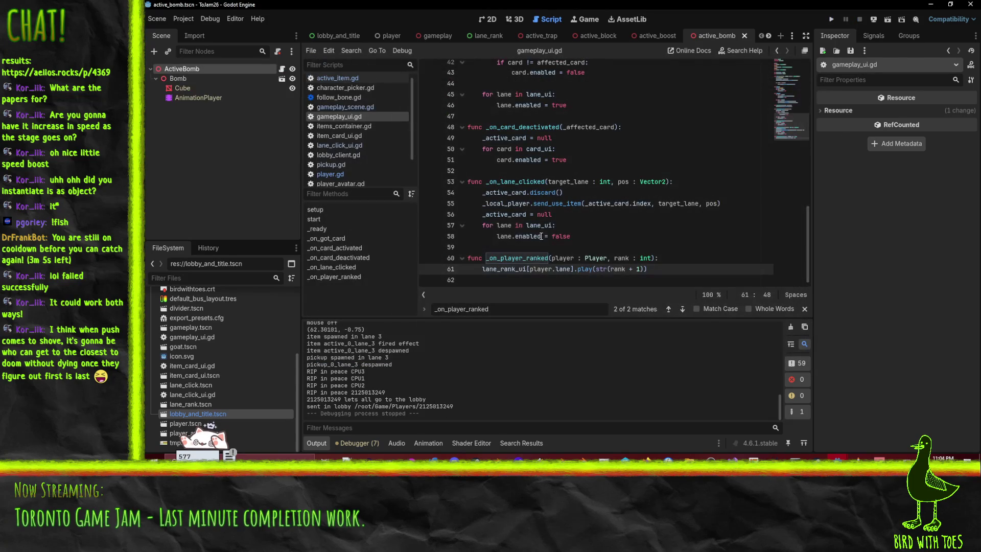
Check _on_player_ranked and the send_use_item call in gameplay_ui.gd, then bring the server_ui editor forward
click(674, 253)
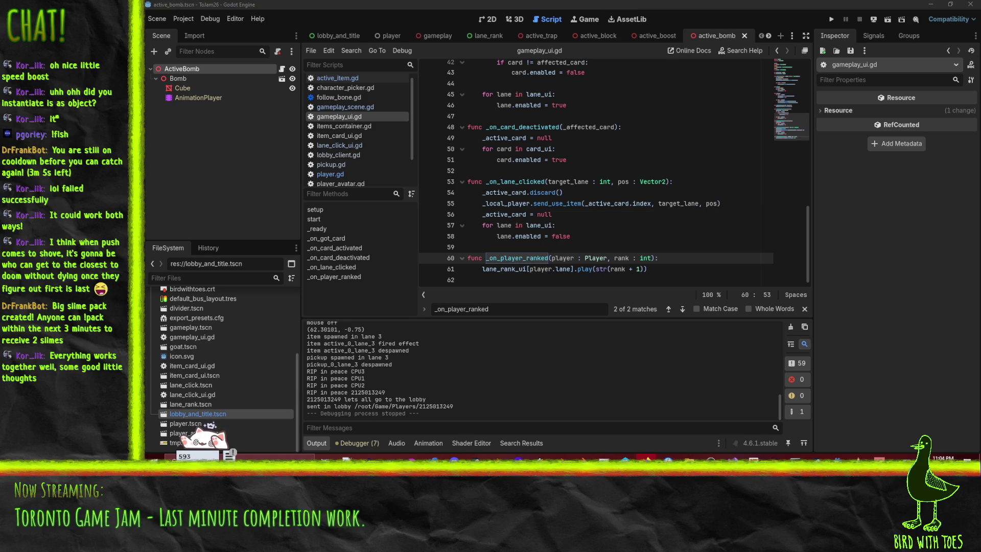
click(628, 203)
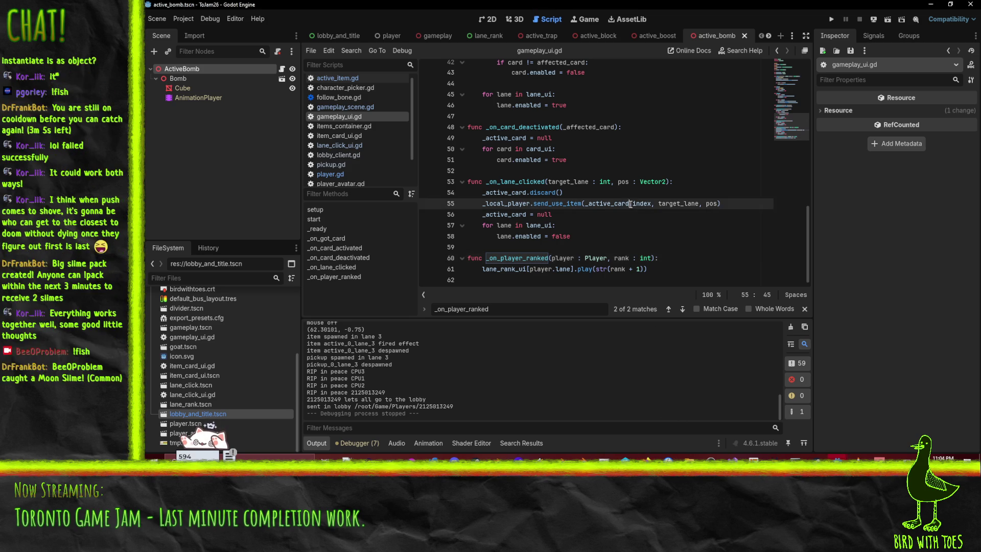
mouse_move(837, 457)
click(799, 414)
click(799, 414)
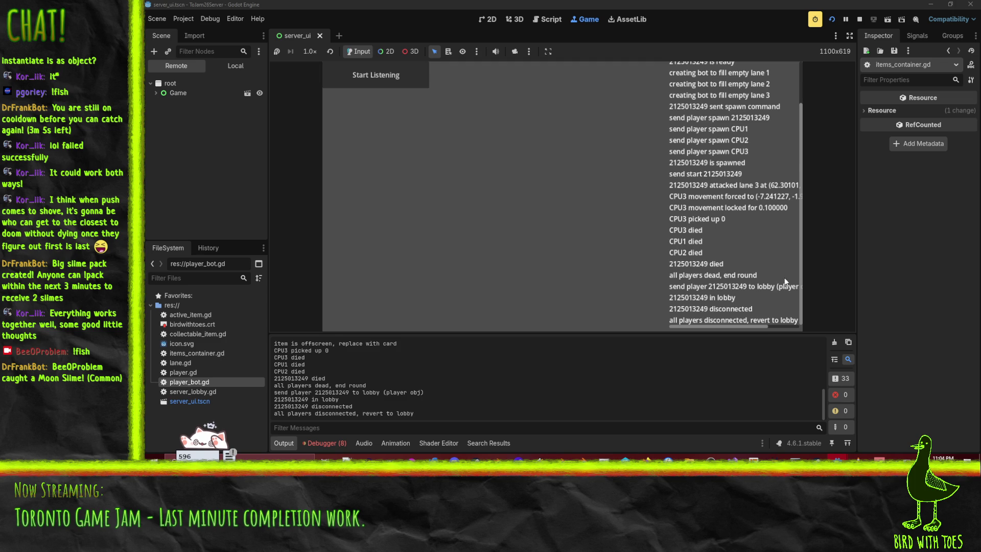
Stop the server game and run a project-wide Search in Files for send_finish
click(860, 21)
click(483, 250)
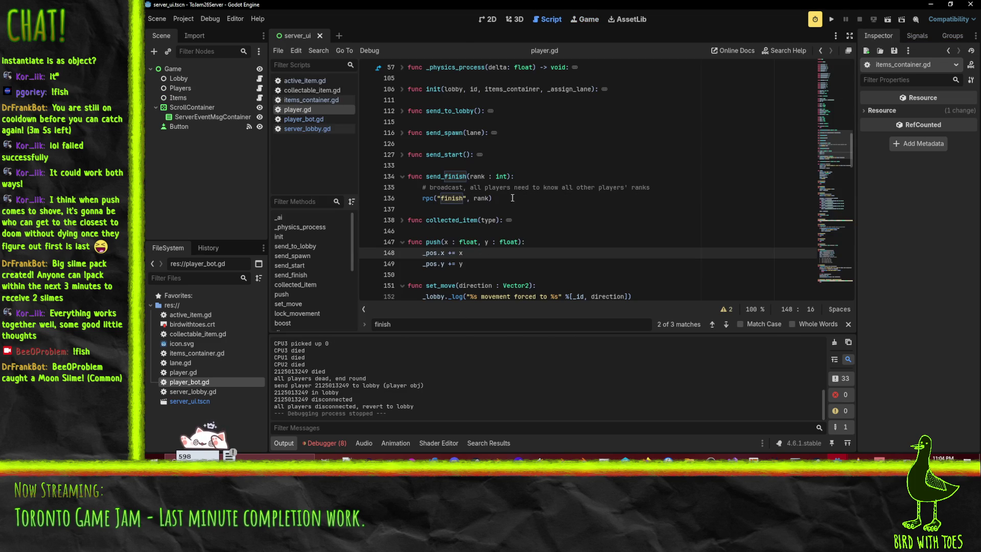
click(492, 199)
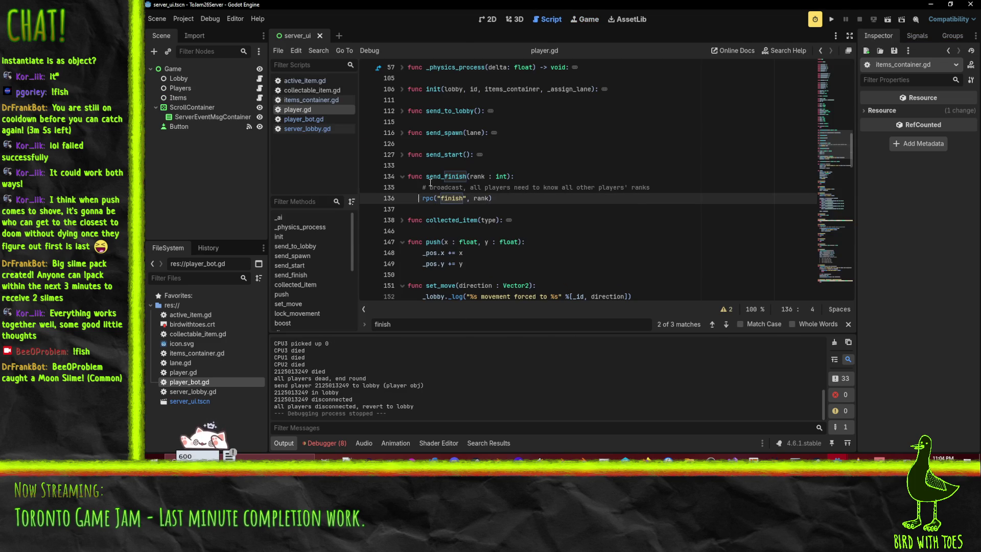
double_click(446, 177)
key(ctrl+f)
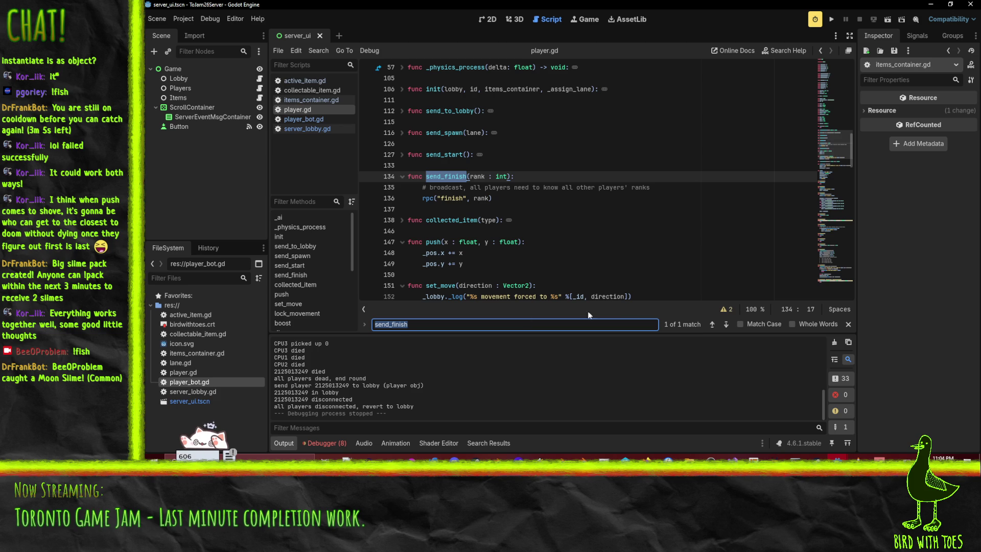
key(ctrl+shift+f)
click(520, 284)
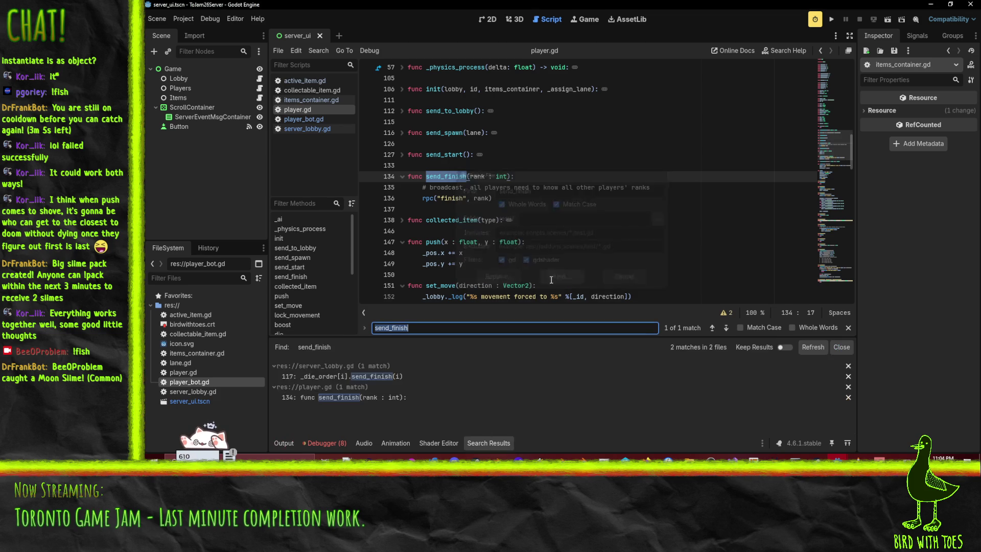
Open the server_lobby.gd match and trace _die_order uses down to the range(4) rank loop
click(370, 376)
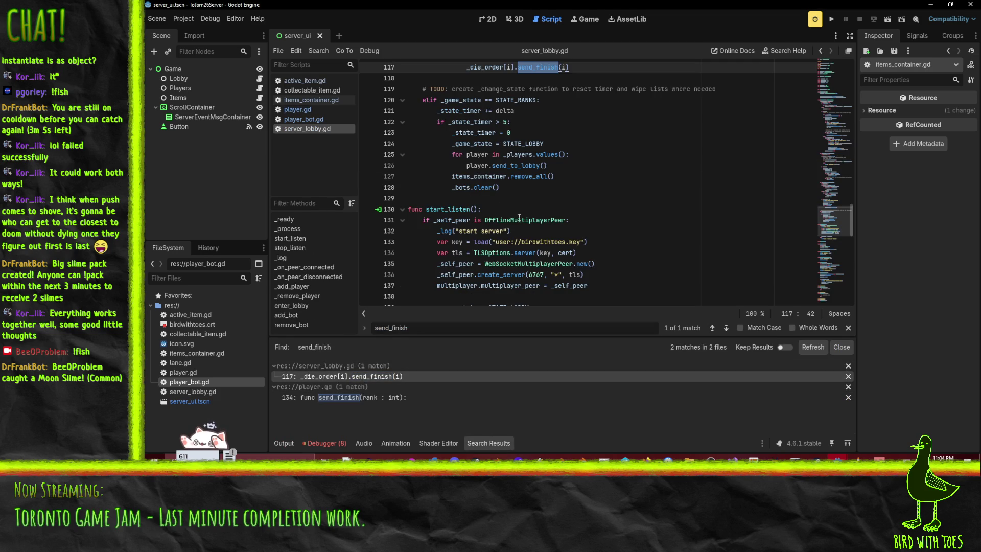
scroll(505, 212, down, 2)
scroll(536, 225, up, 7)
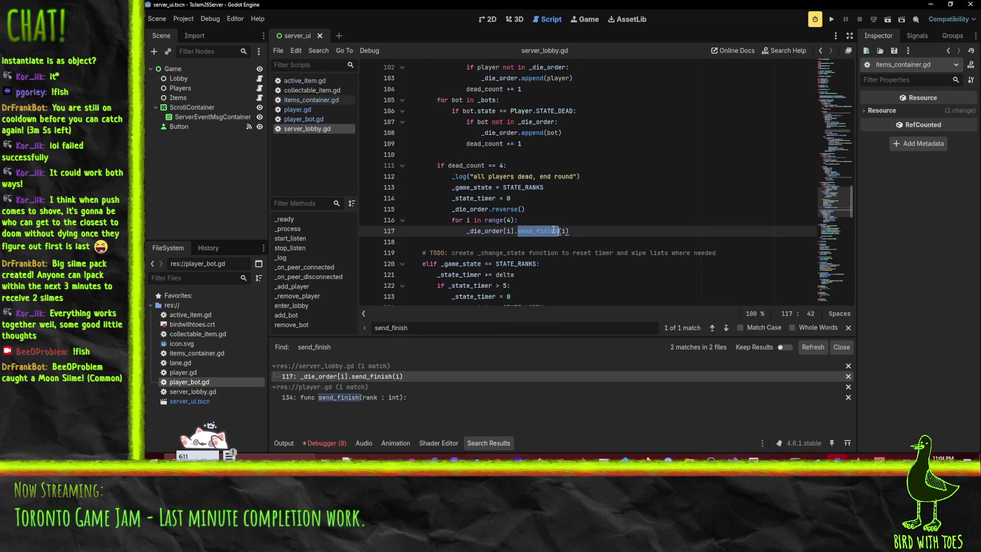
double_click(485, 231)
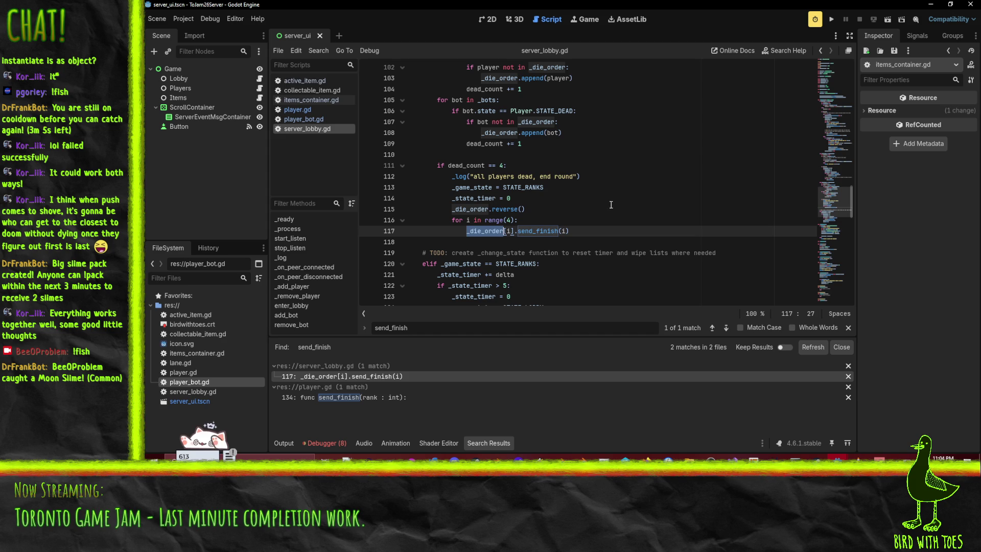
scroll(590, 148, up, 2)
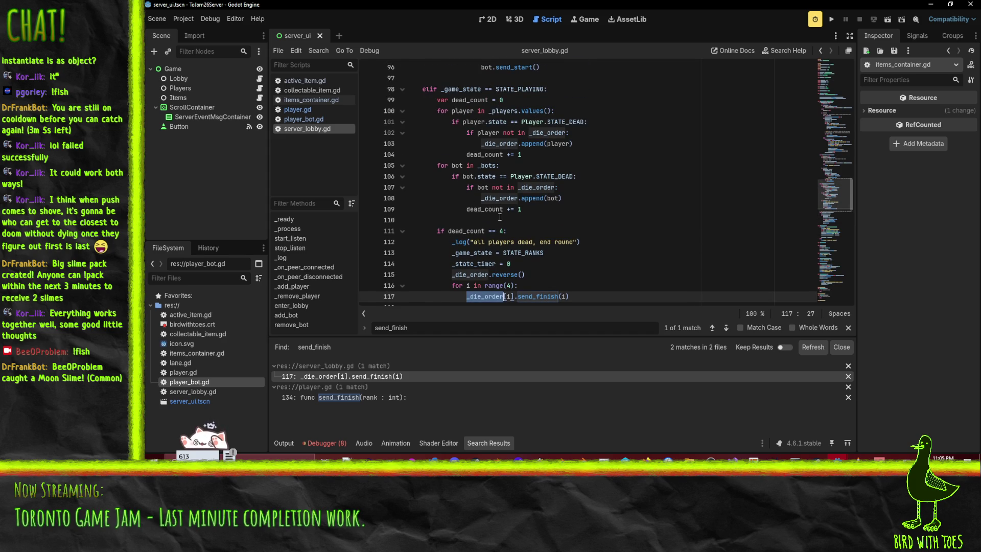
double_click(500, 199)
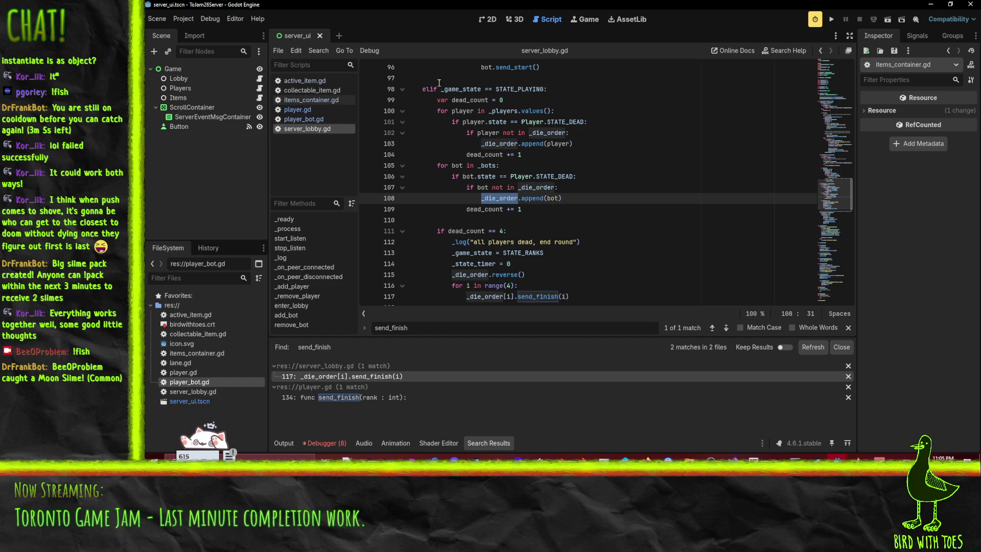
scroll(516, 238, down, 1)
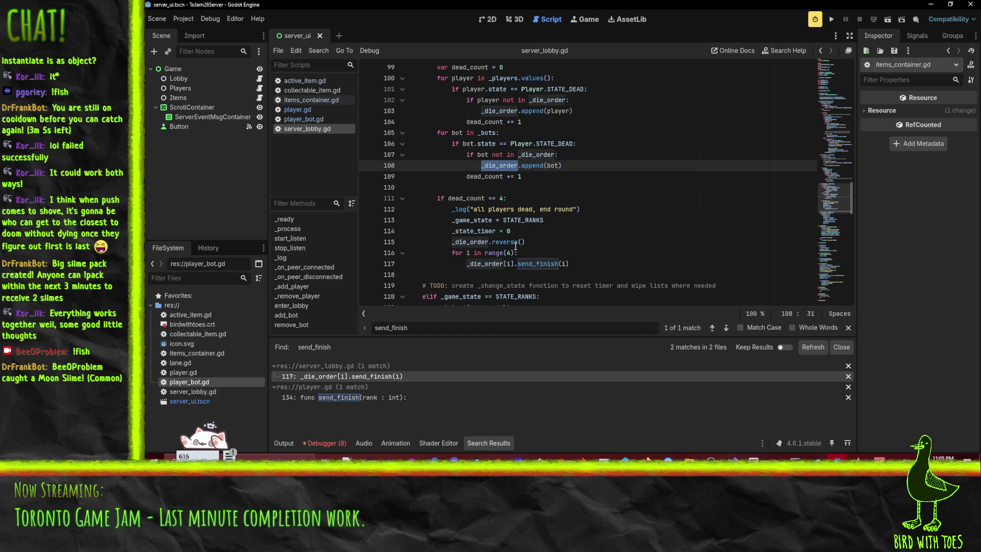
click(558, 251)
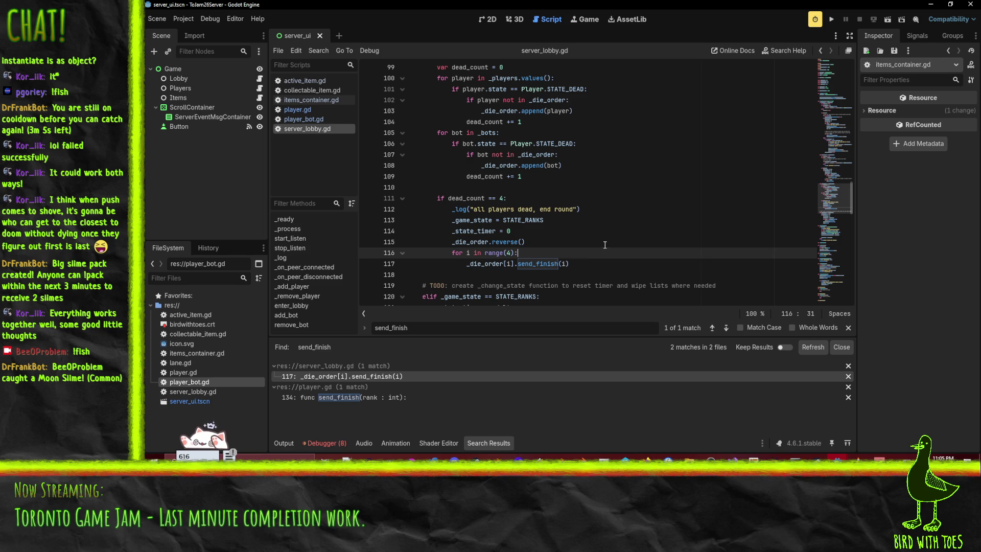
Insert _log("%s died in rank %d" % [_die_order[i]._id, i + 1]) before send_finish and save server_lobby.gd
key(Return)
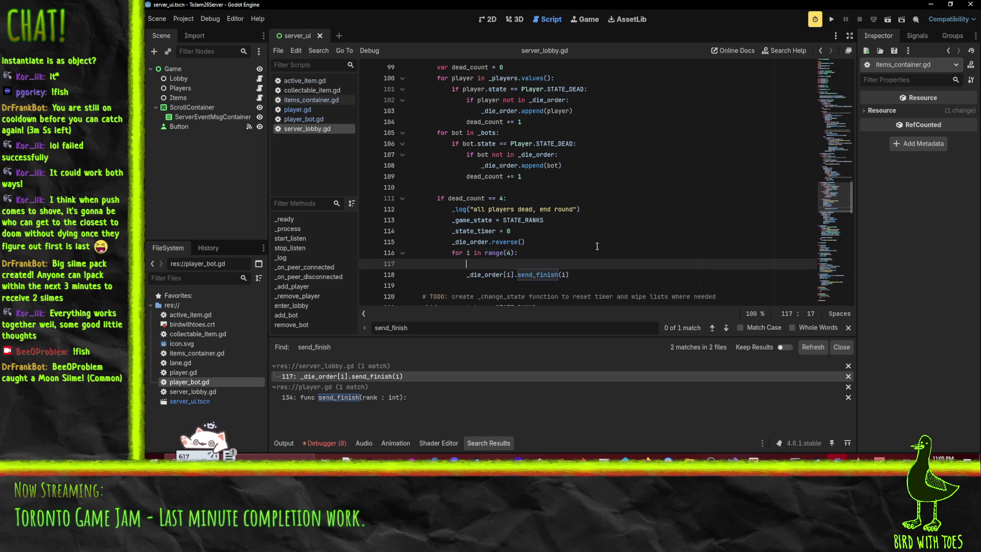
text(_)
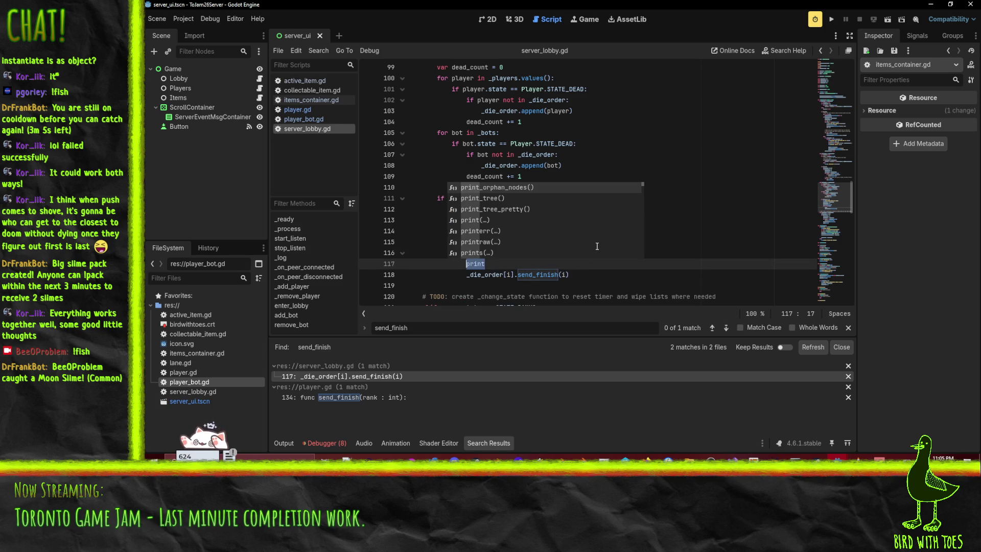
text(log)
key(Return)
text(" )
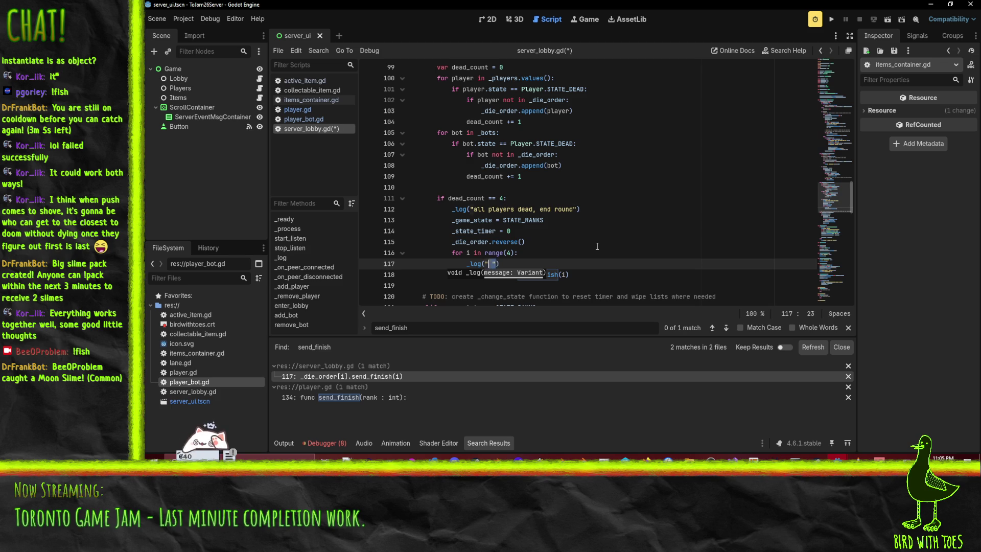
text(%s died)
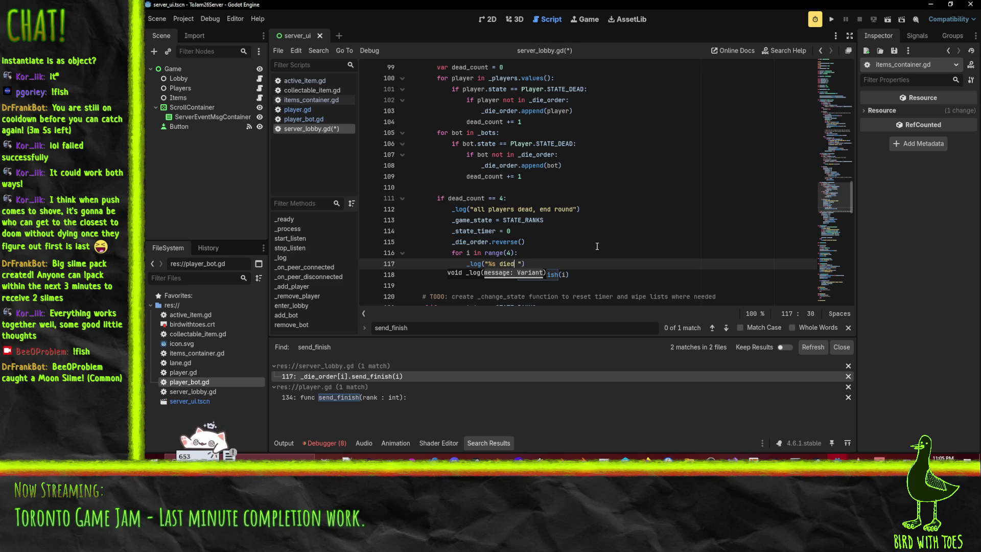
text( in rank)
text(%d)
text( %[_)
text(die_)
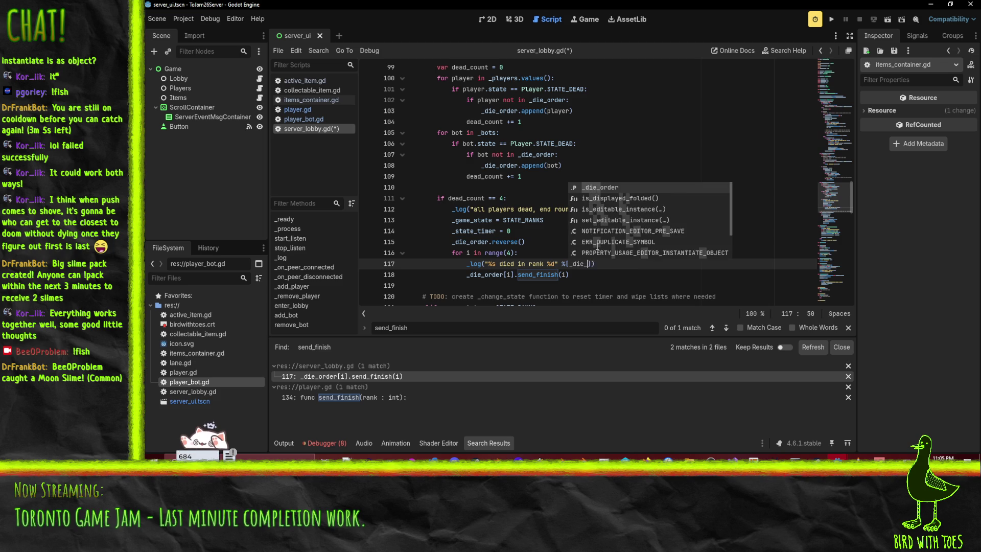
key(Return)
text([i].)
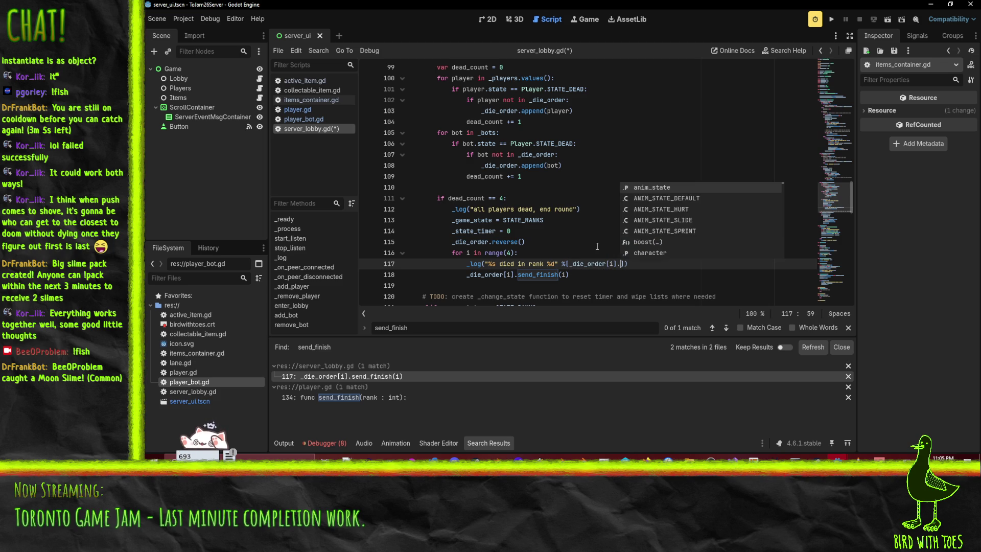
text(_di)
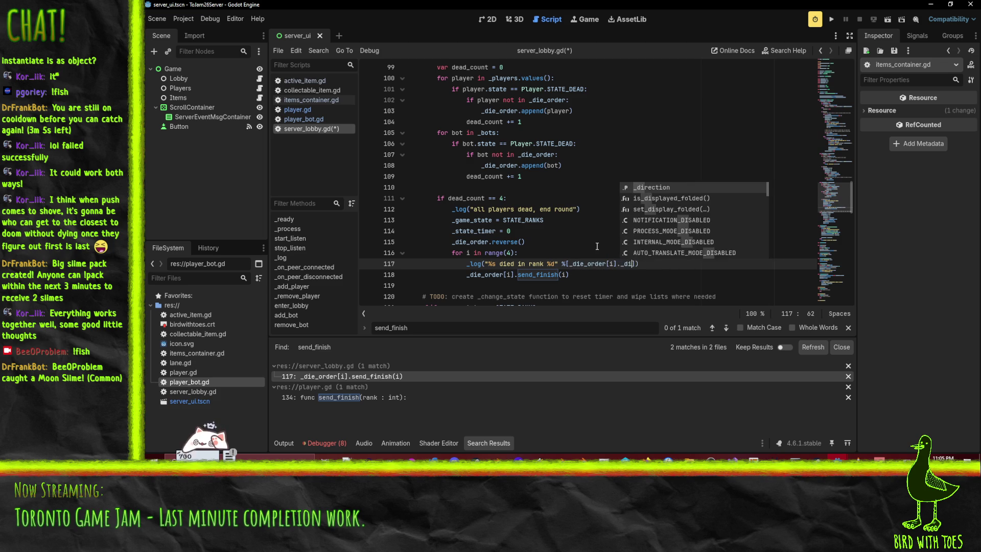
key(BackSpace)
key(BackSpace)
text(id, i )
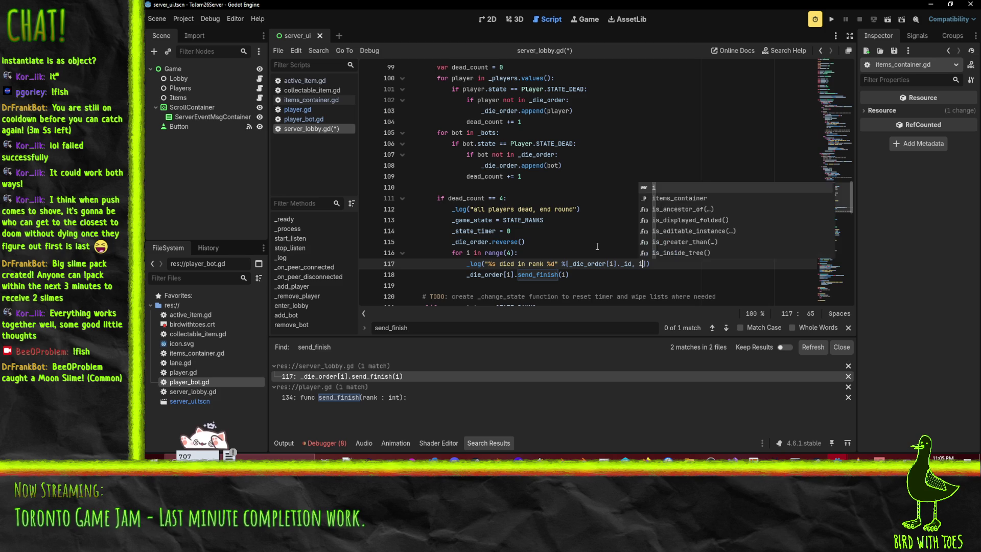
text(+ 1)
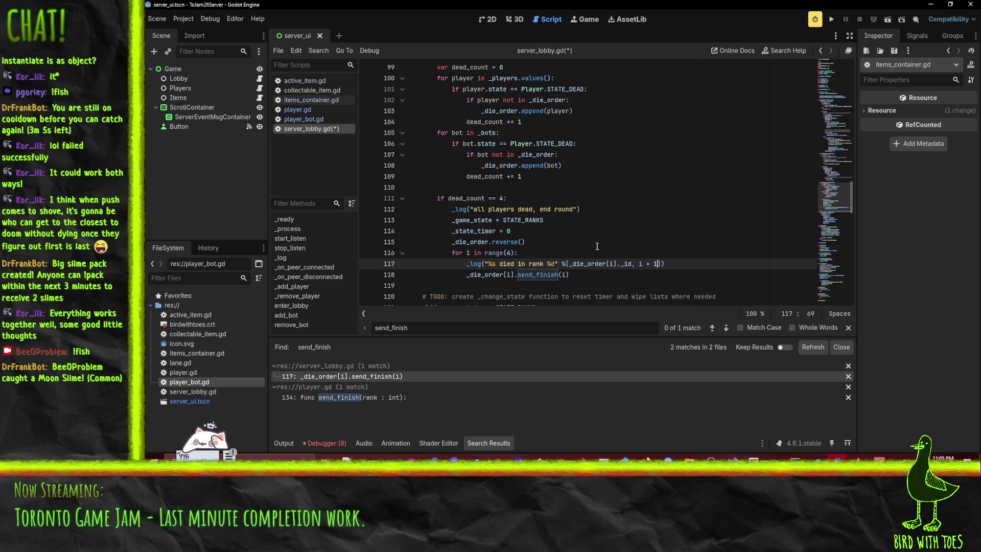
key(ctrl+s)
click(527, 275)
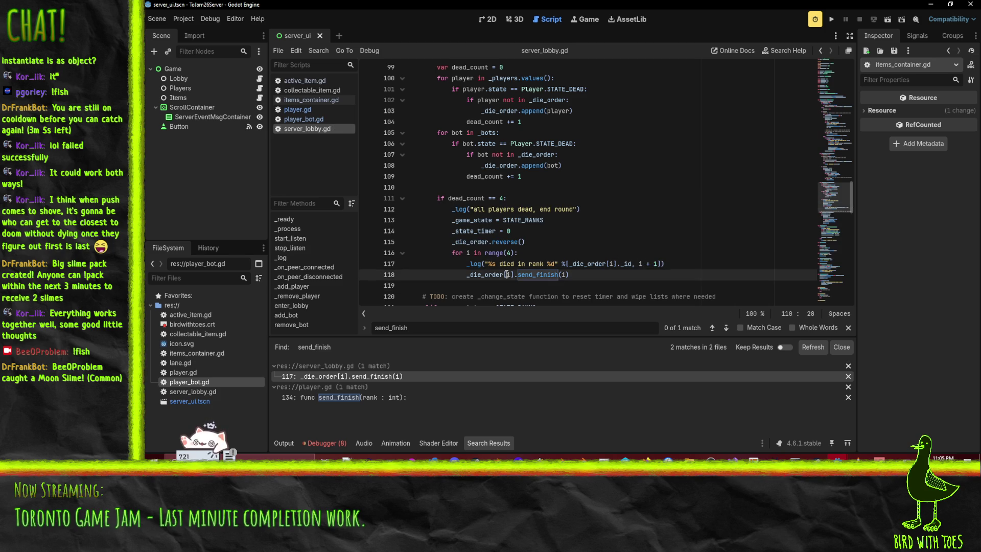
double_click(527, 275)
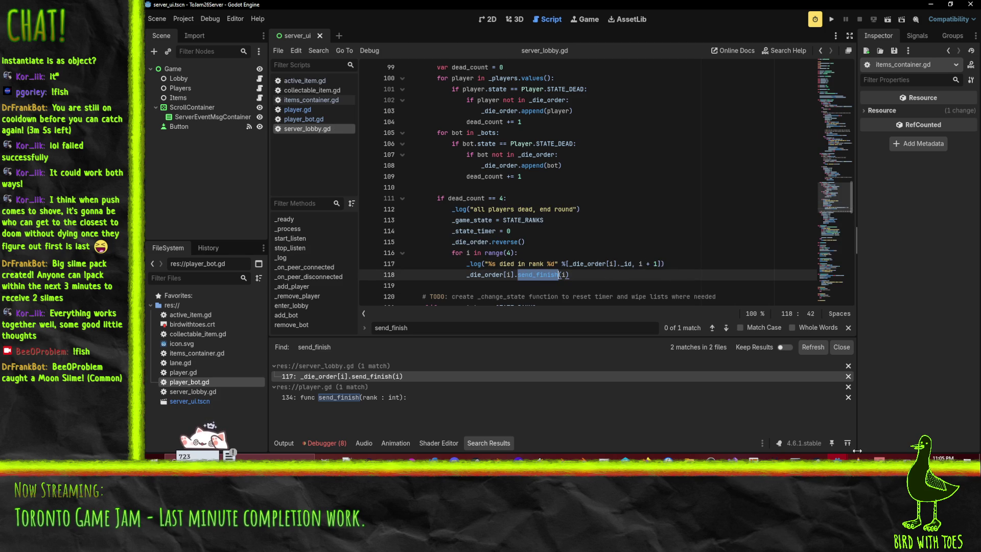
Switch to the client editor and search gameplay_ui.gd for .connect
mouse_move(838, 460)
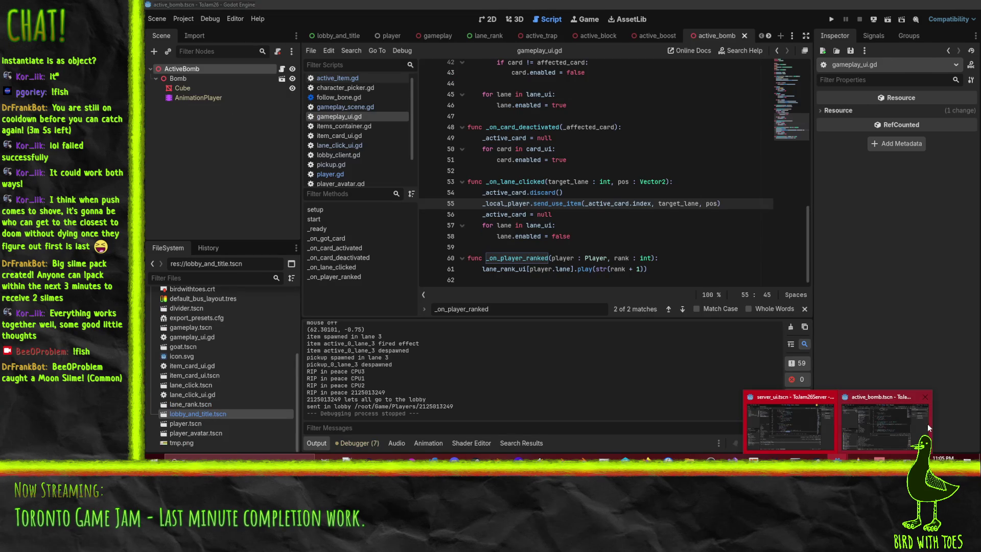
click(929, 428)
click(690, 215)
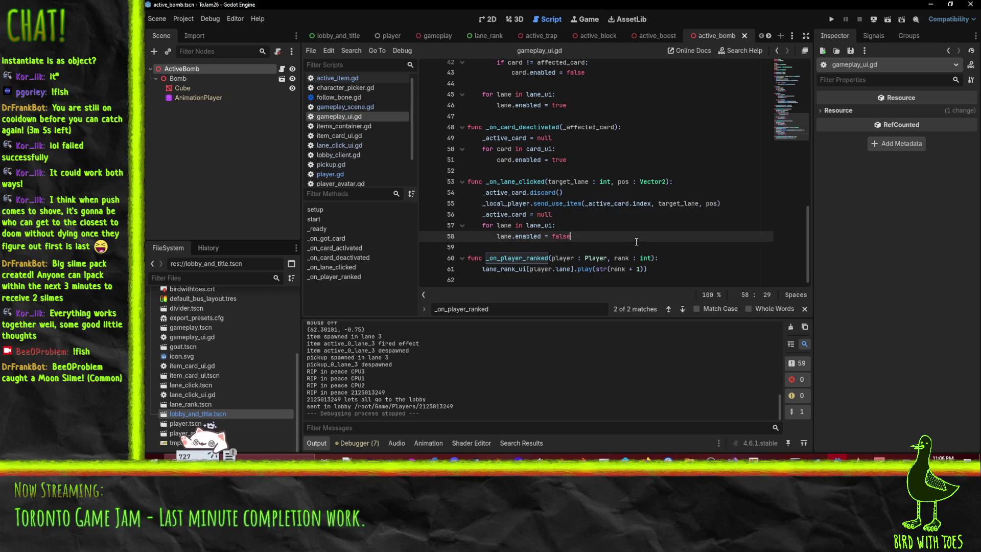
scroll(613, 179, up, 4)
click(712, 159)
scroll(710, 160, up, 1)
key(ctrl+f)
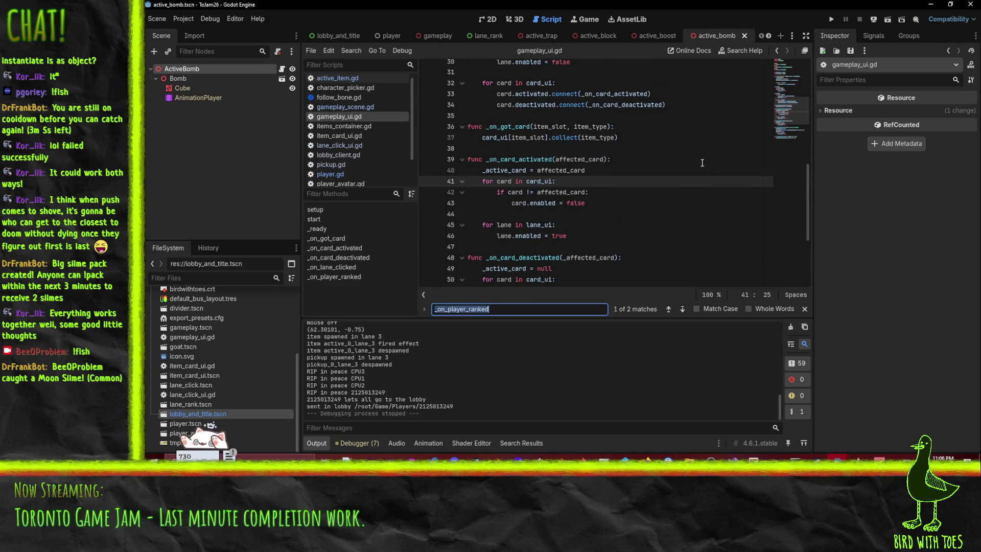
key(shift+Return)
text(.connect)
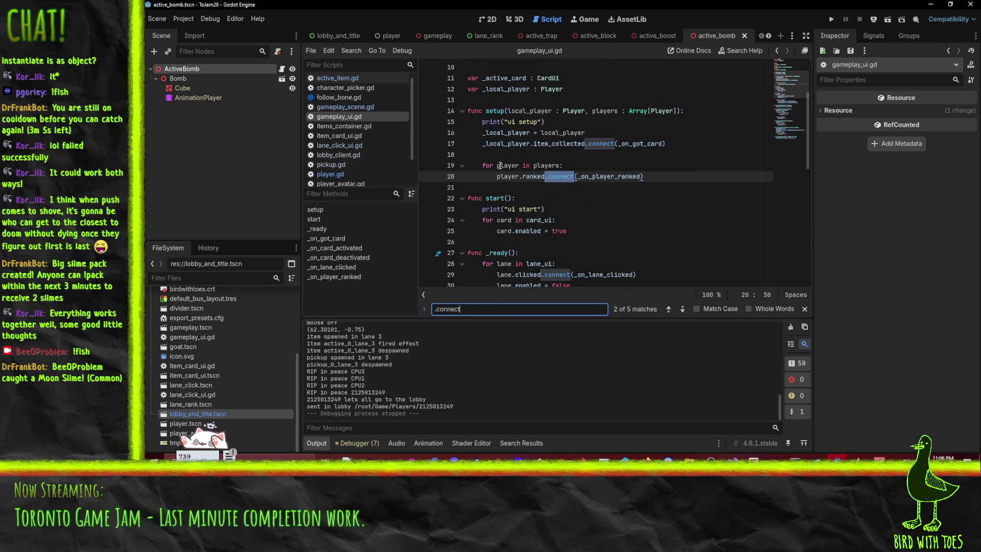
Add print(player.name, " connect rank") at the top of the players loop and save gameplay_ui.gd
click(587, 166)
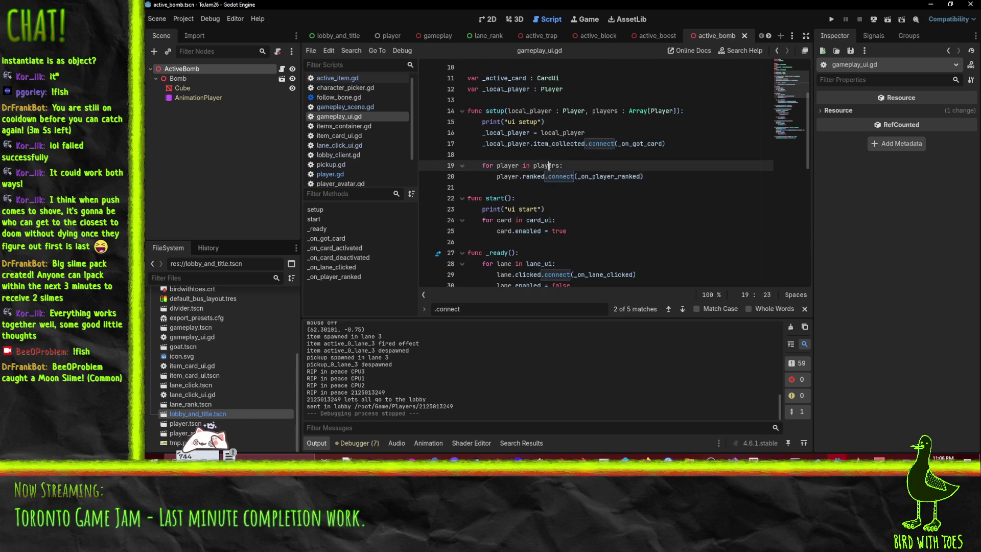
key(Return)
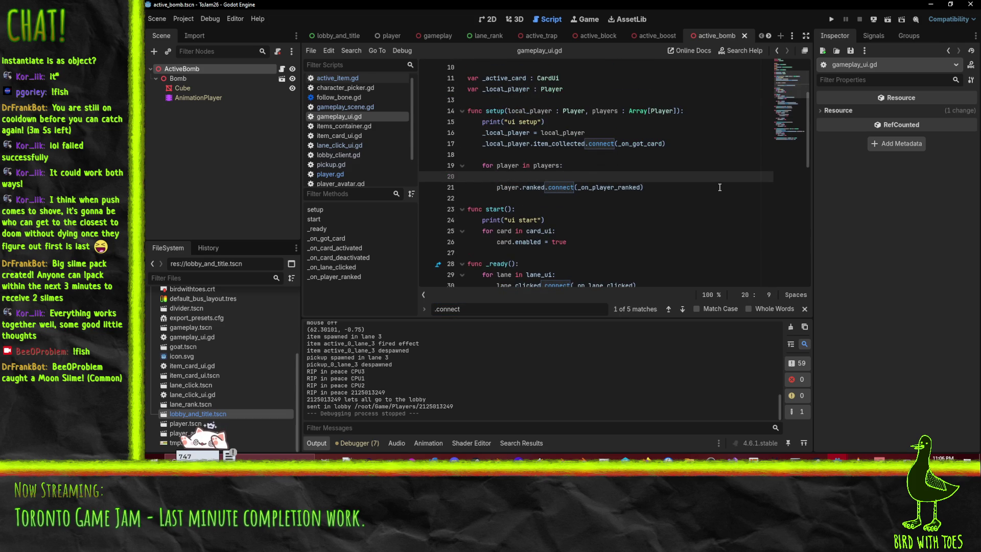
text(print)
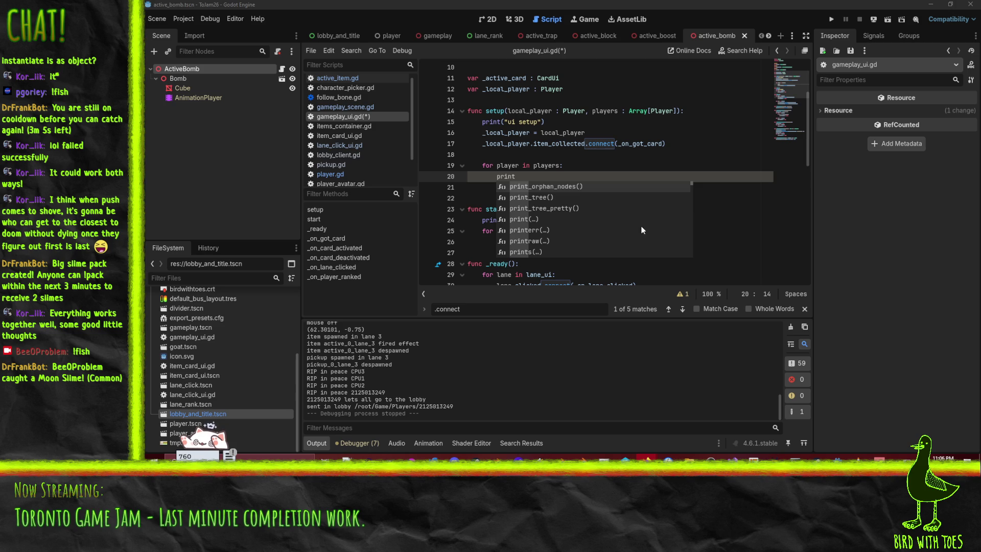
click(525, 175)
text(()
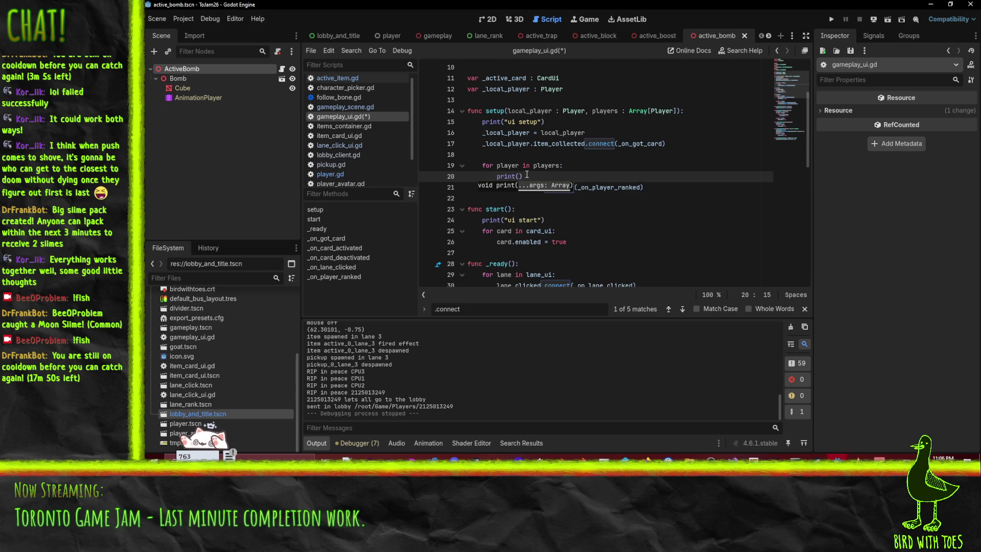
text(player.name)
text(, " ")
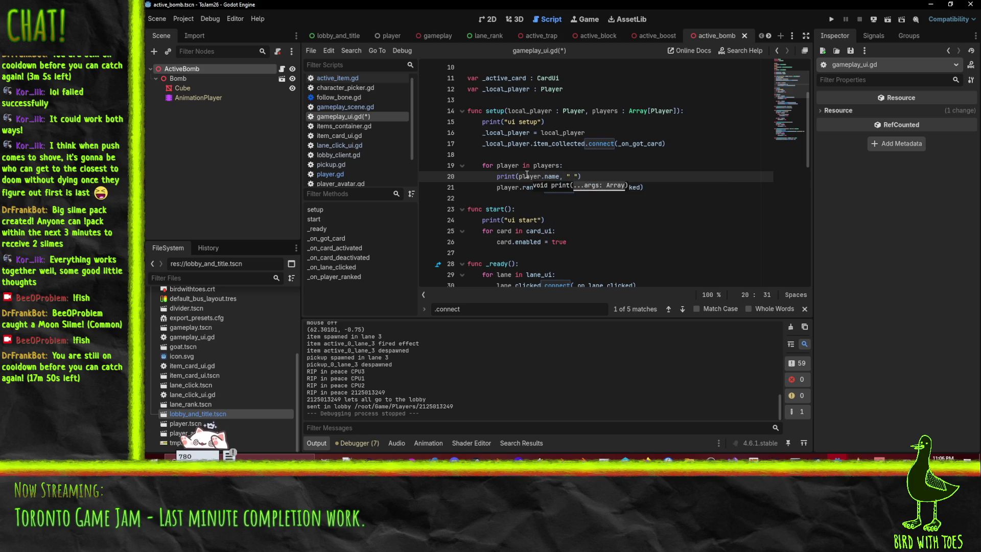
text(, got ran)
key(BackSpace)
key(BackSpace)
key(BackSpace)
text(got rank ",)
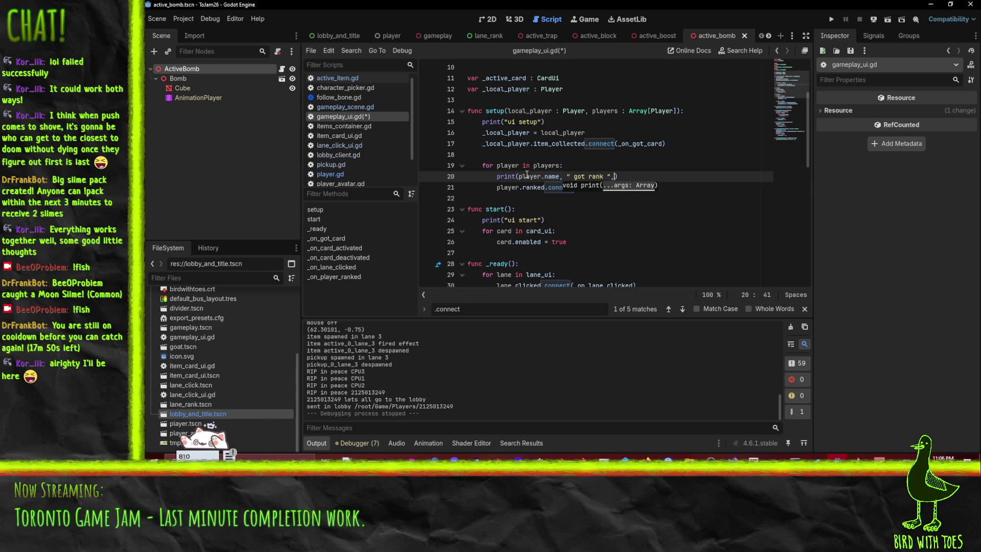
click(575, 178)
drag(575, 178, 601, 177)
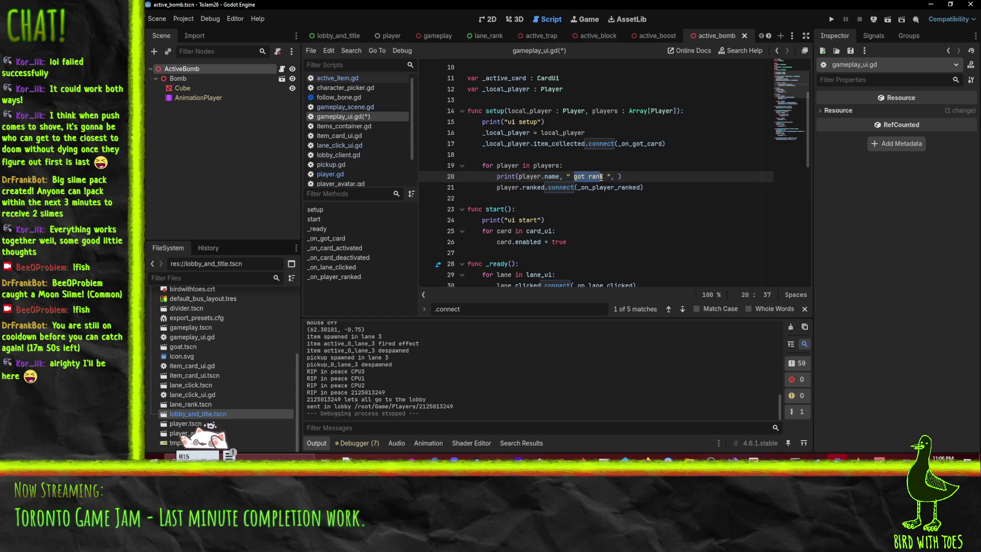
text(connect )
text(rank)
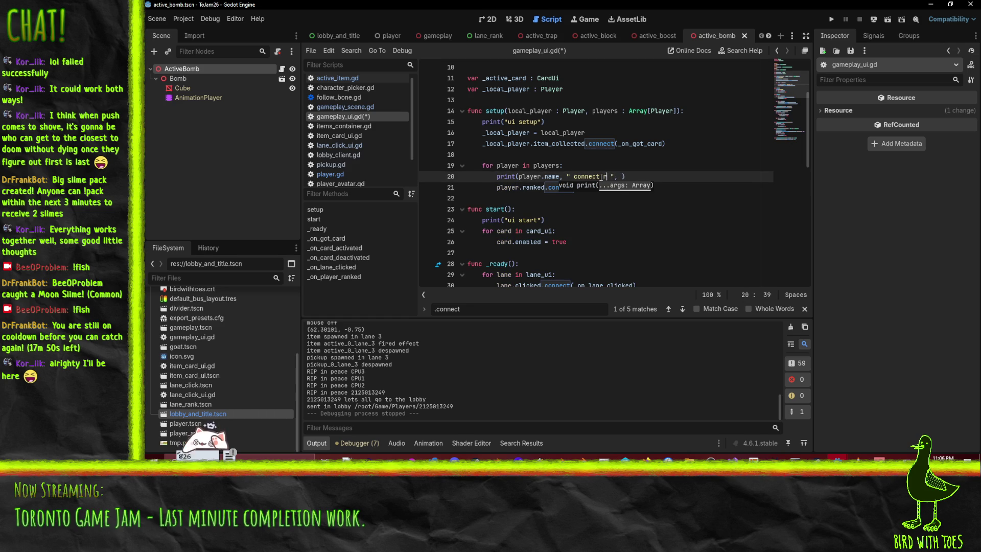
key(Delete)
key(Left)
key(BackSpace)
key(ctrl+s)
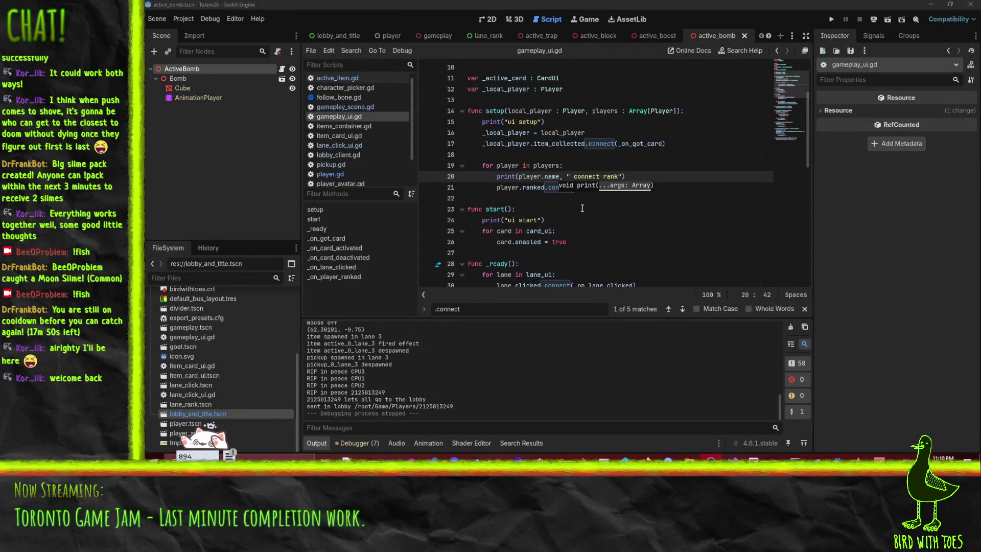
Run the client, then run the server project and start it listening for players
click(640, 165)
click(832, 20)
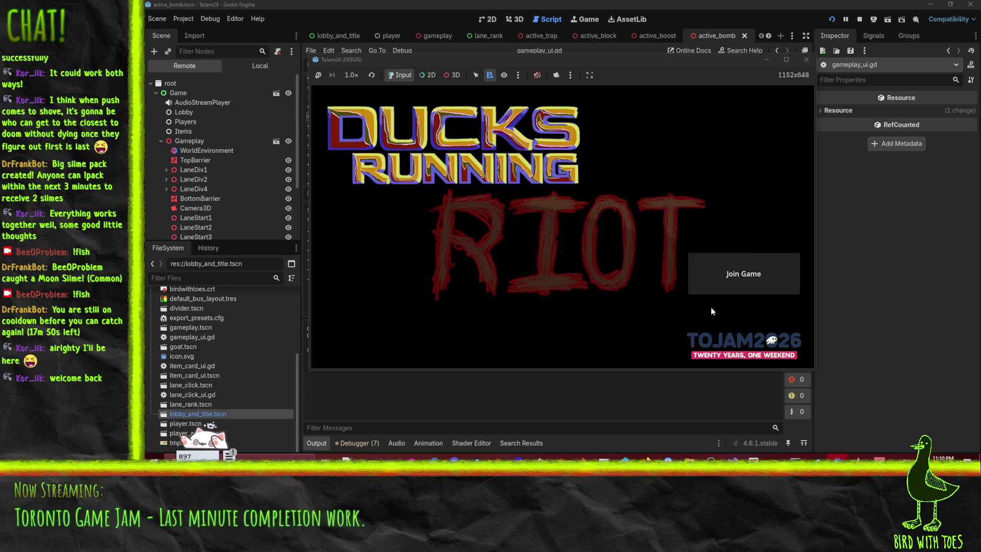
click(839, 454)
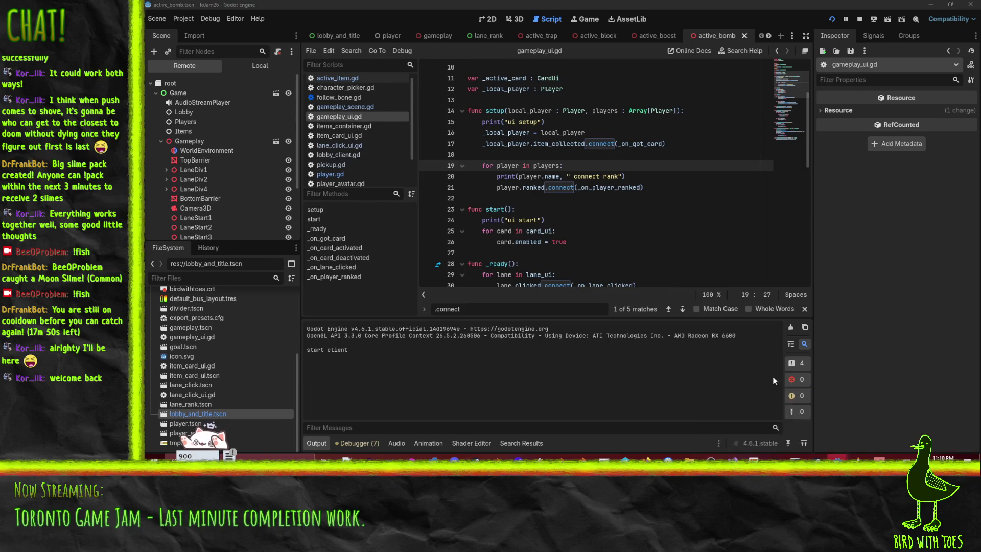
click(766, 413)
click(833, 20)
click(399, 72)
Join the game from the client and ready up so bots fill the lanes, then stop
mouse_move(838, 455)
click(891, 428)
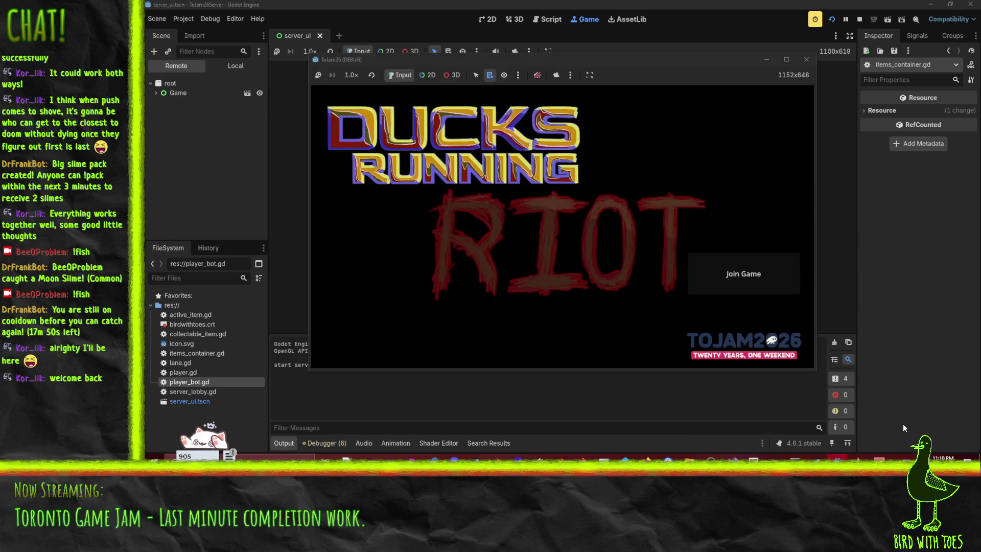
click(740, 274)
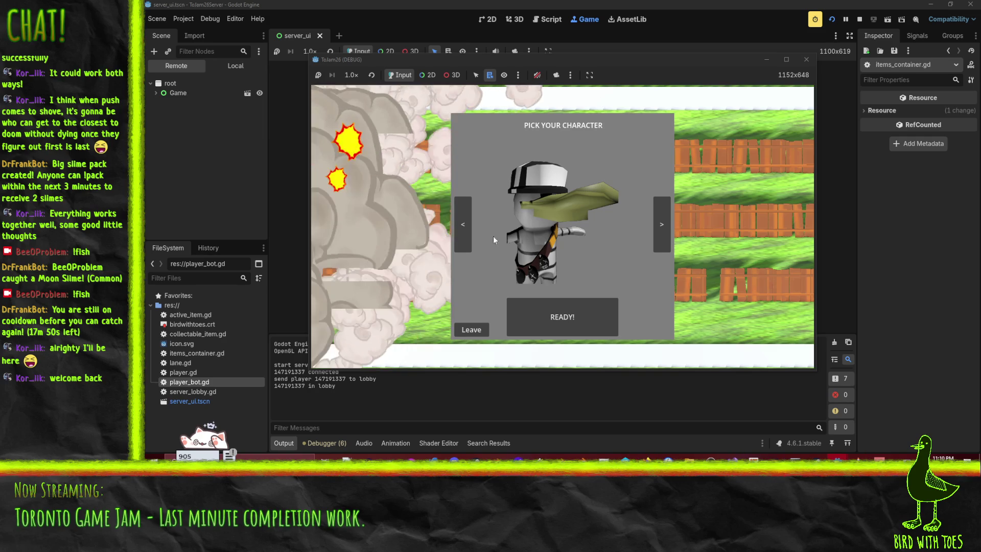
click(544, 323)
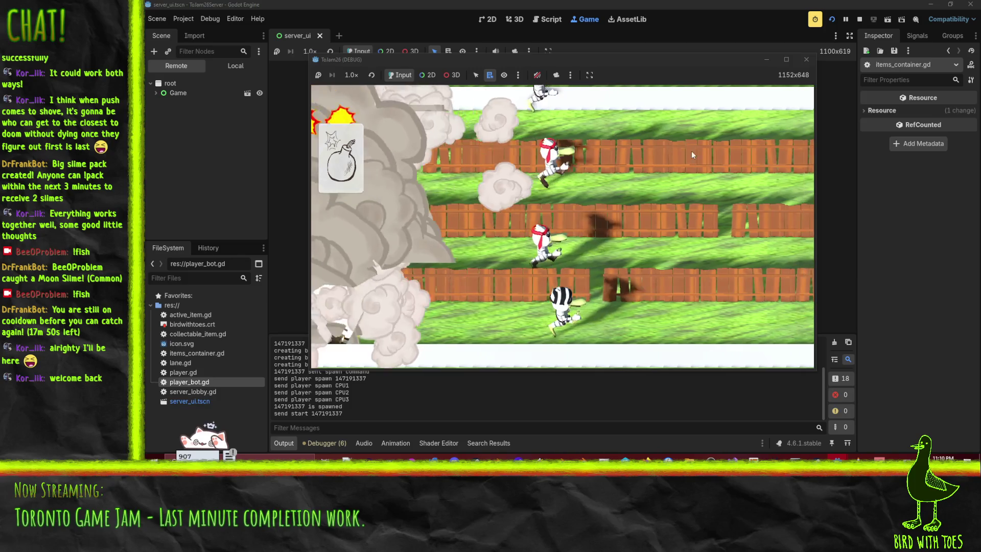
click(859, 18)
Review the STATE_RANKS code and search server_lobby.gd for 'connect', glancing at the debugger panel
scroll(347, 393, up, 5)
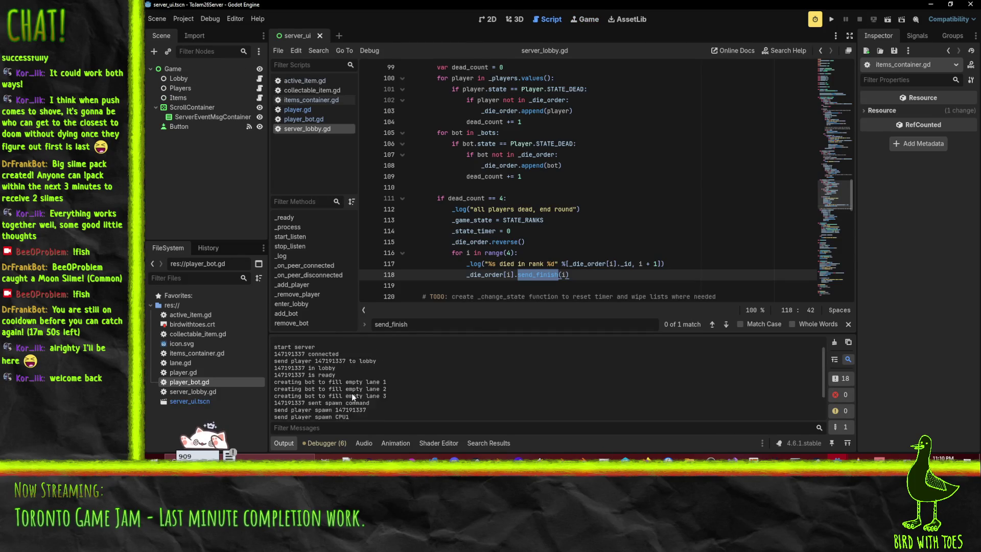
scroll(384, 367, down, 3)
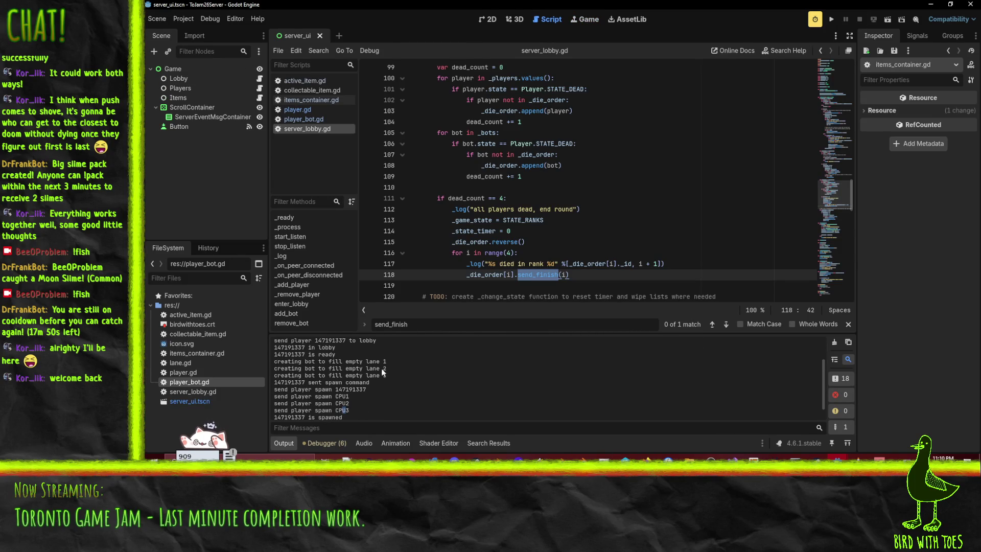
scroll(366, 392, down, 2)
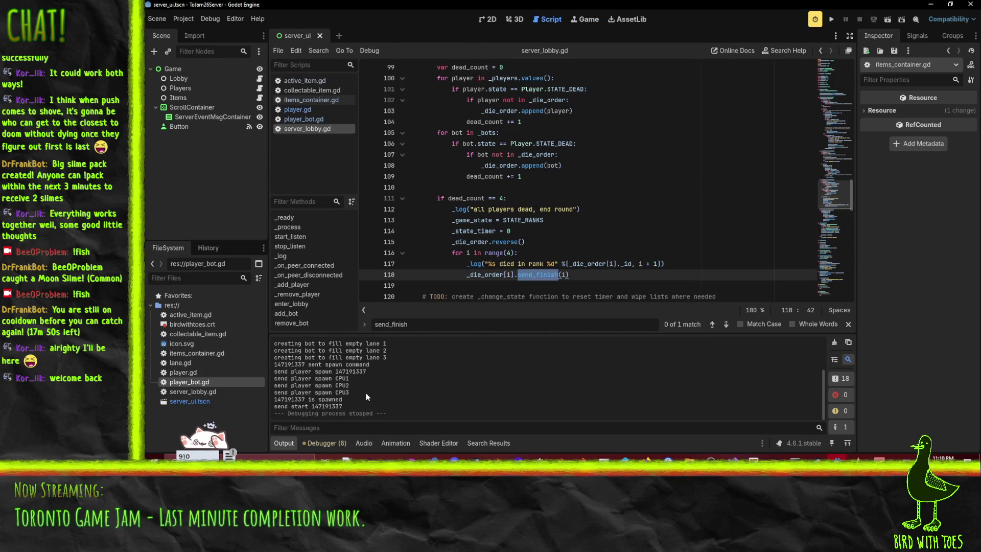
click(629, 221)
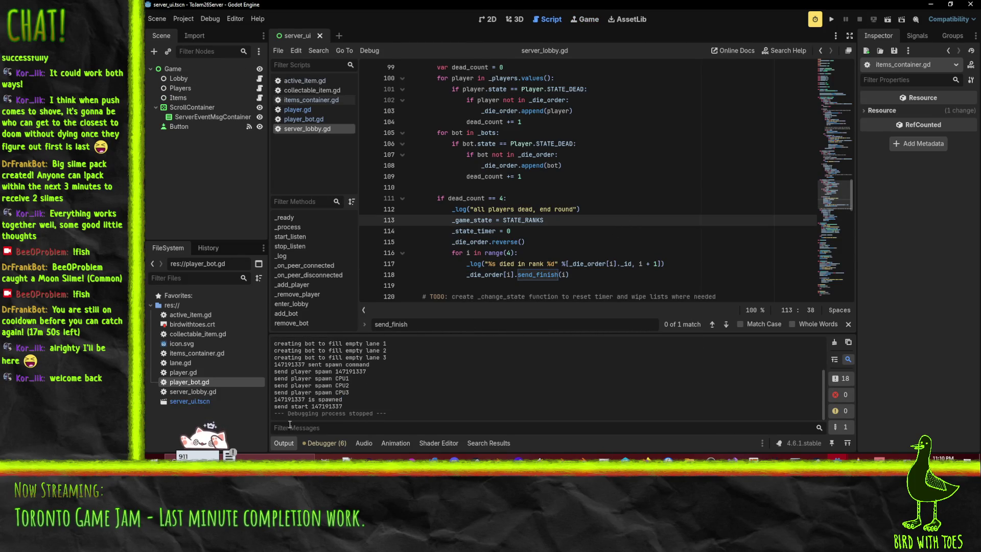
scroll(323, 400, up, 5)
scroll(623, 204, up, 8)
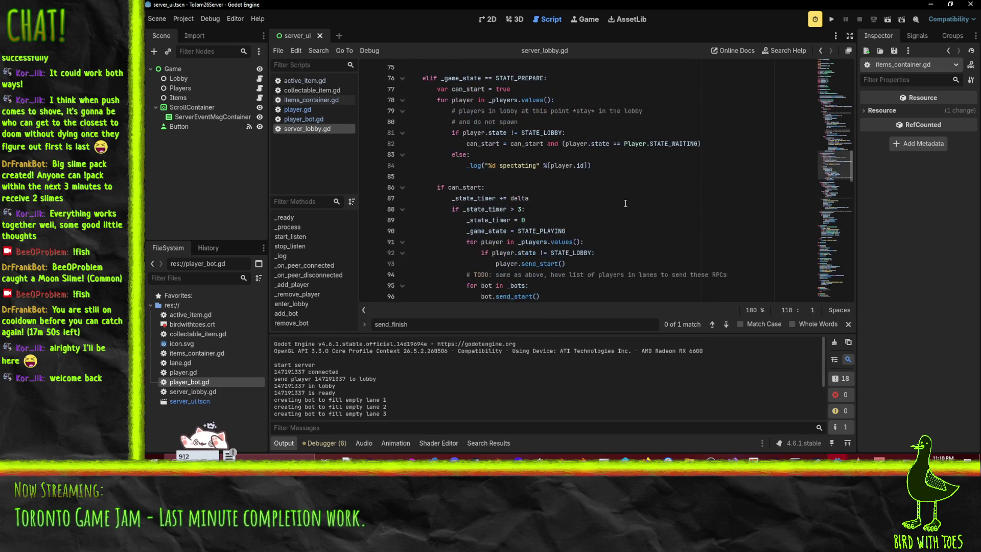
click(624, 199)
key(ctrl+f)
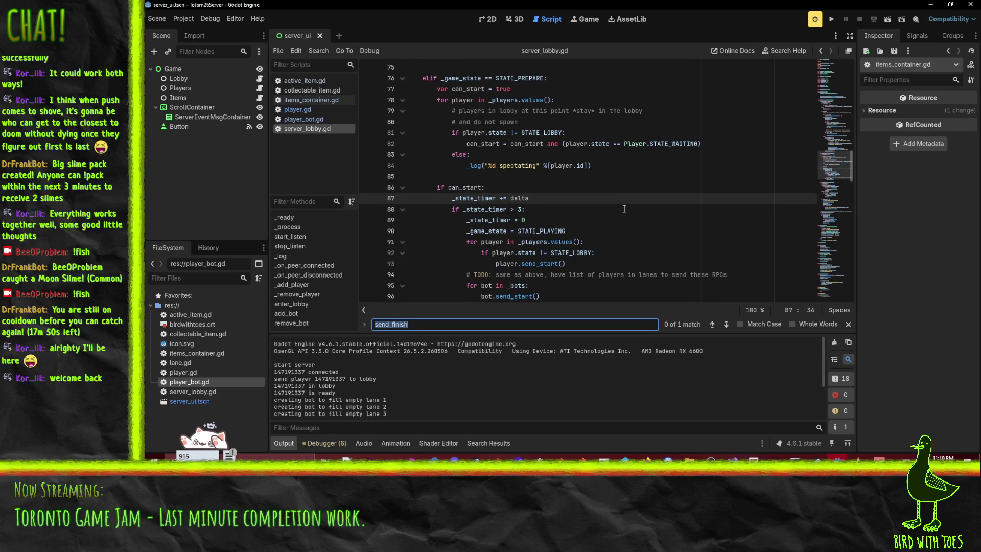
text(connect)
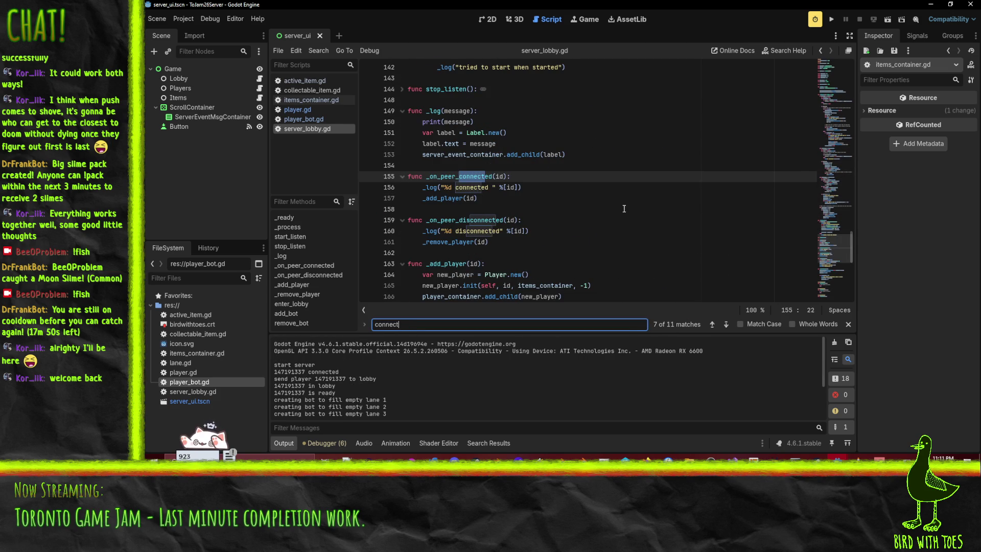
key(BackSpace)
click(321, 443)
click(284, 443)
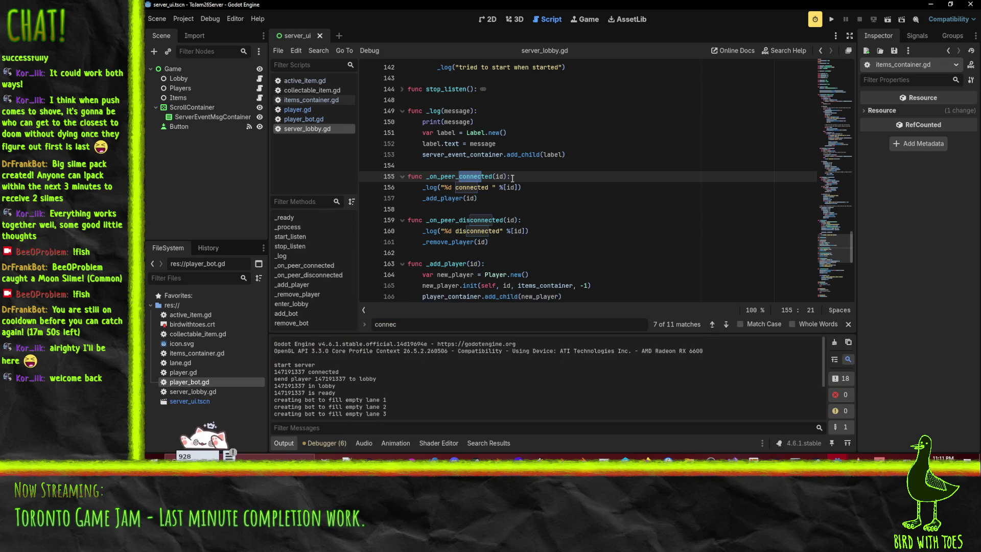
Search server_lobby.gd for 'ranked', then bring the ToJam26 client editor forward
click(544, 198)
scroll(544, 204, up, 7)
scroll(634, 207, up, 7)
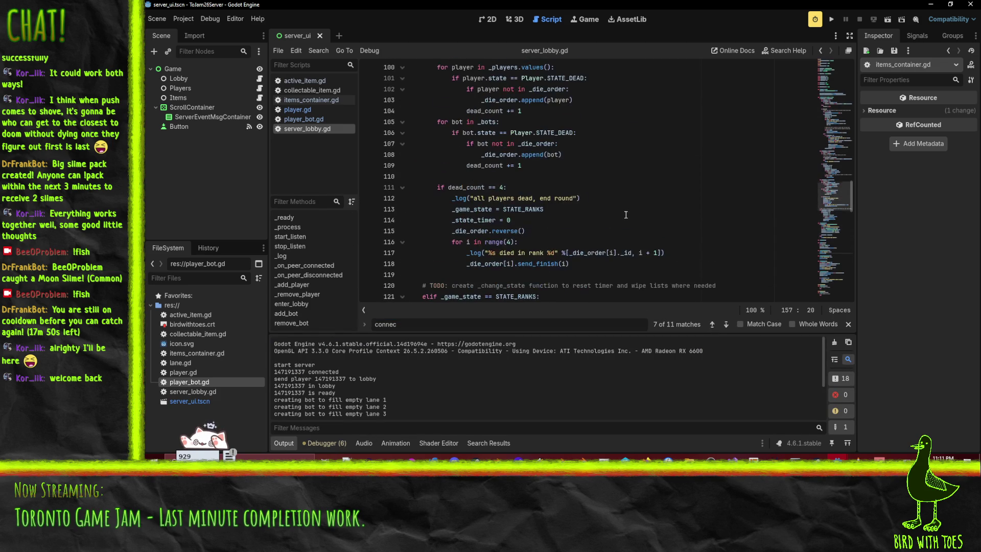
click(652, 199)
key(ctrl+f)
text(ranked)
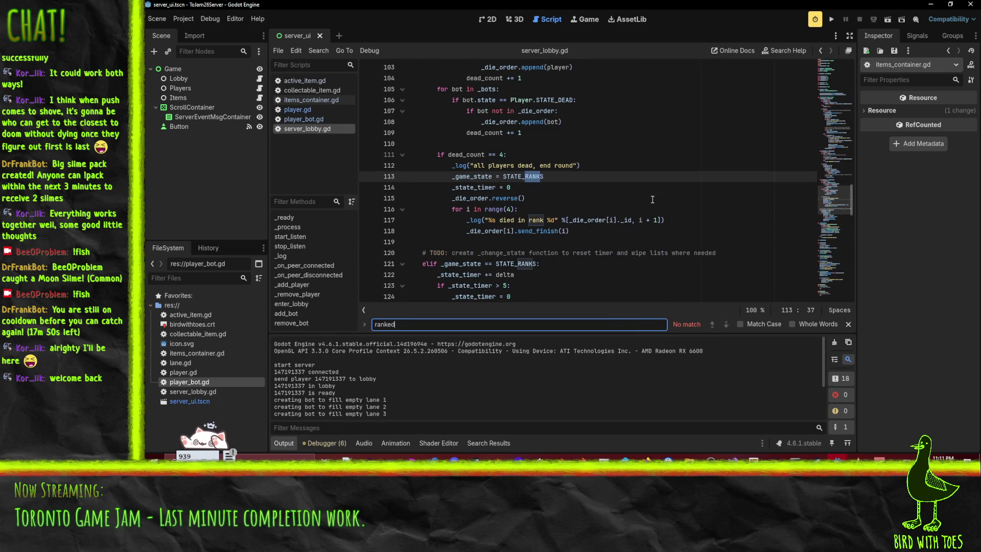
click(308, 128)
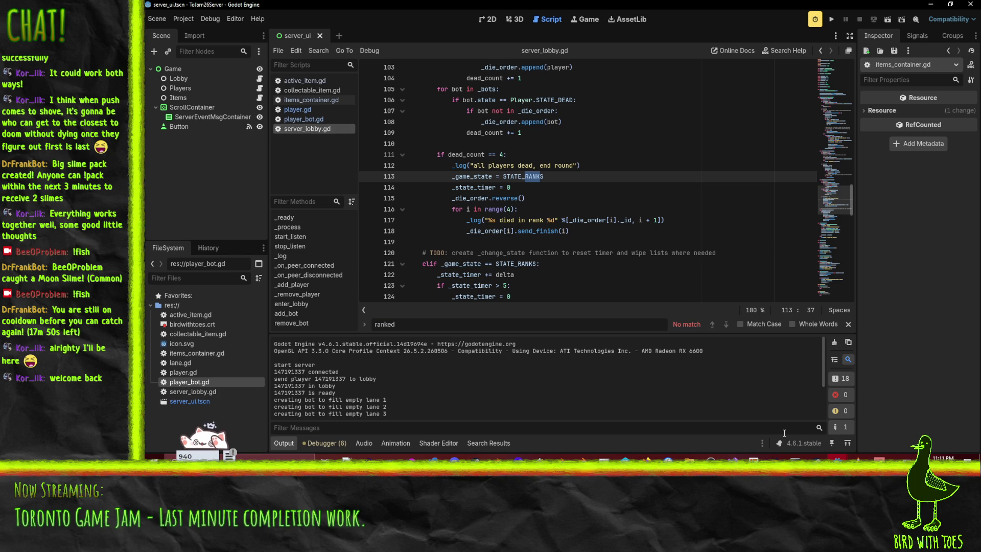
mouse_move(838, 457)
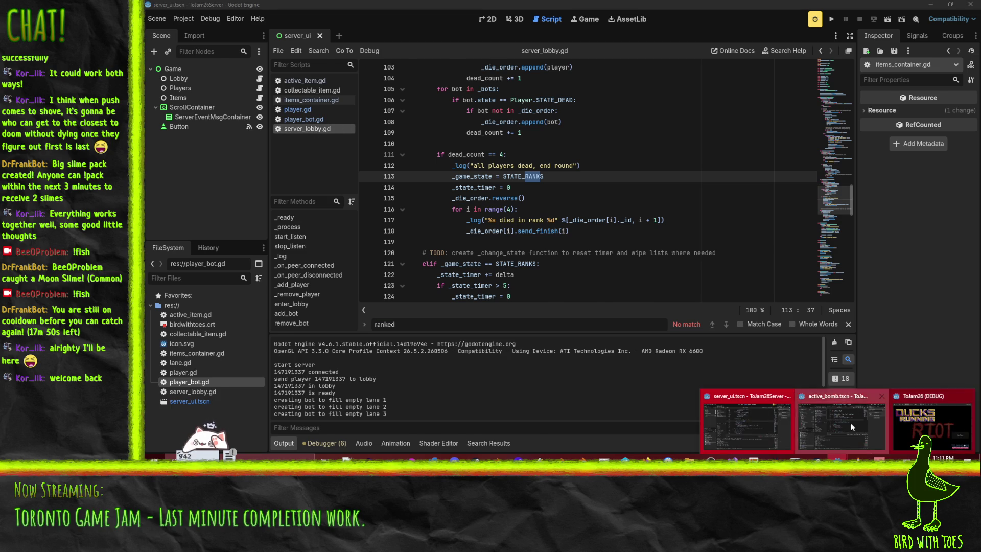
click(850, 422)
Stop the client game and scroll back through its Output log
click(861, 20)
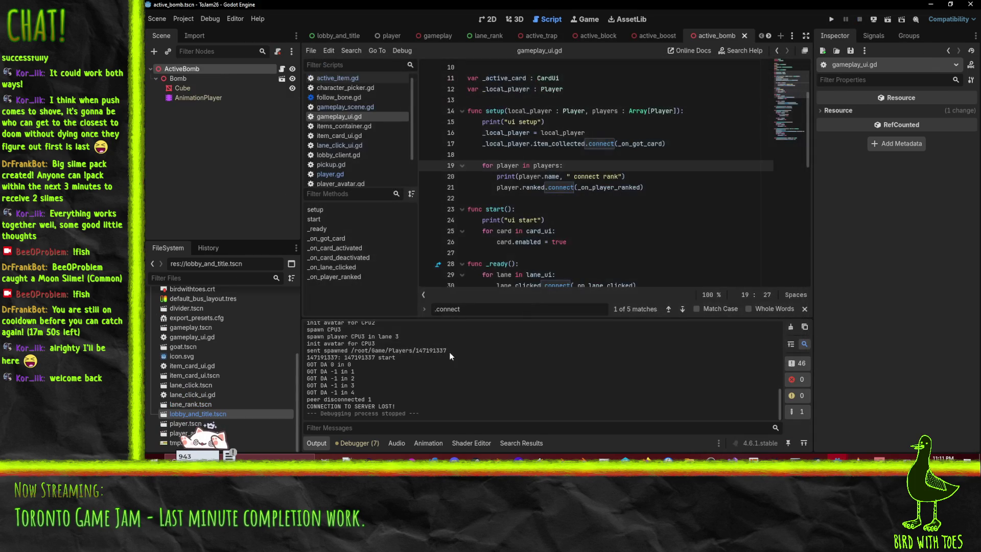
scroll(435, 405, up, 5)
scroll(435, 404, up, 5)
scroll(419, 384, up, 2)
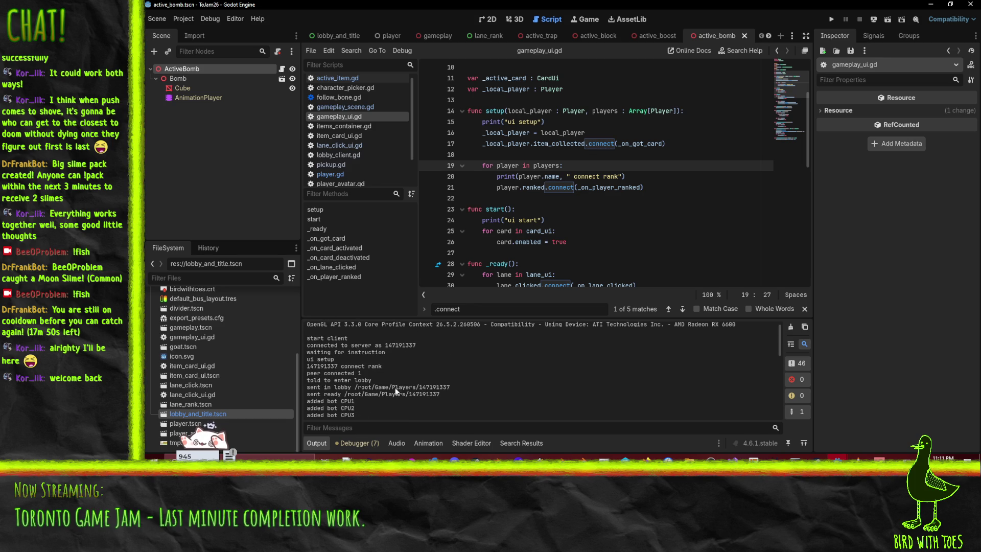
scroll(370, 393, down, 1)
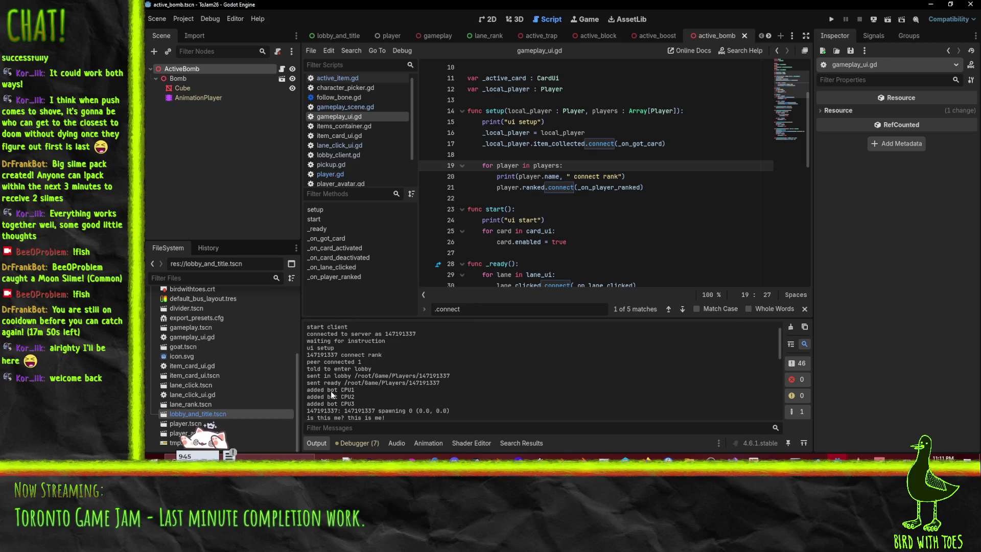
scroll(351, 392, down, 1)
scroll(358, 388, down, 1)
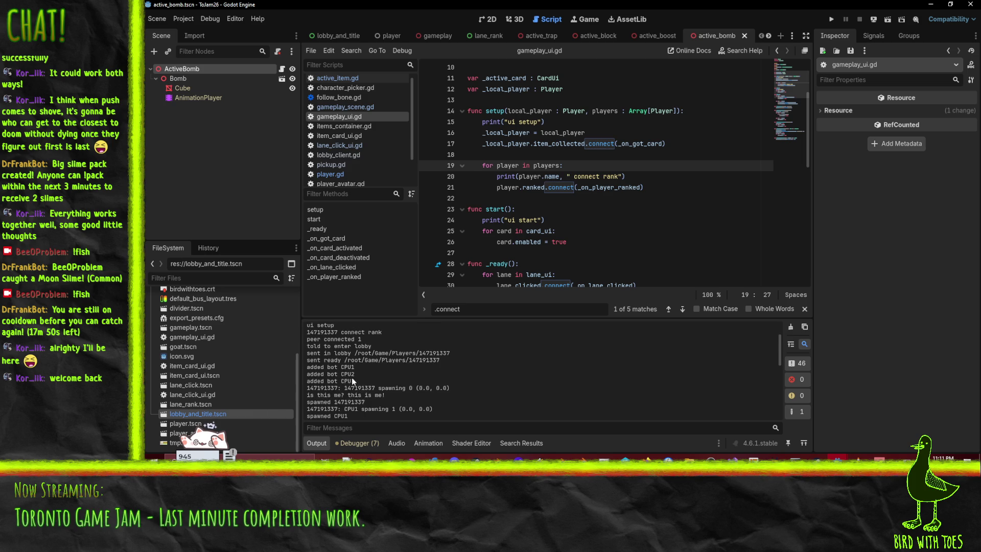
scroll(354, 386, down, 1)
scroll(350, 369, down, 1)
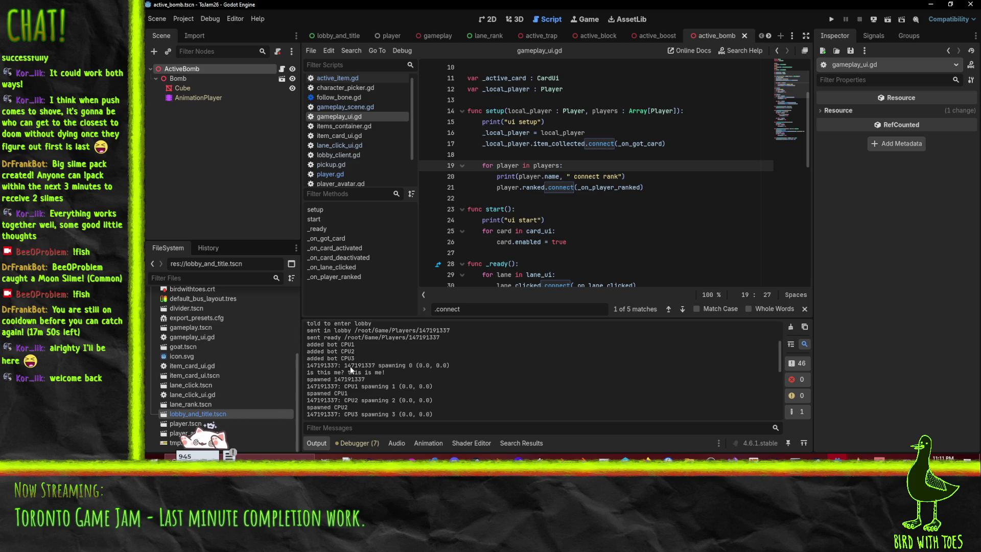
scroll(351, 365, down, 1)
scroll(318, 362, down, 1)
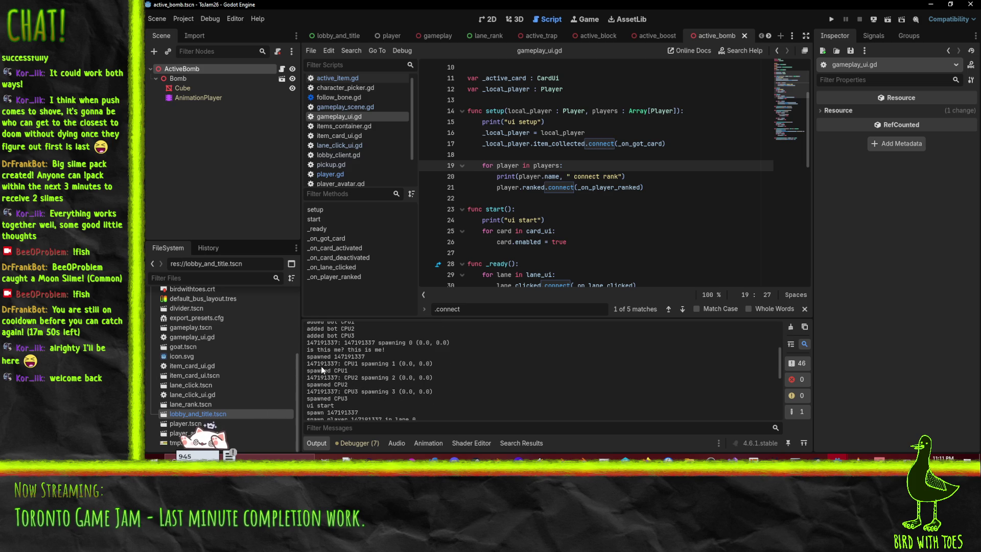
scroll(321, 371, down, 1)
scroll(319, 373, down, 1)
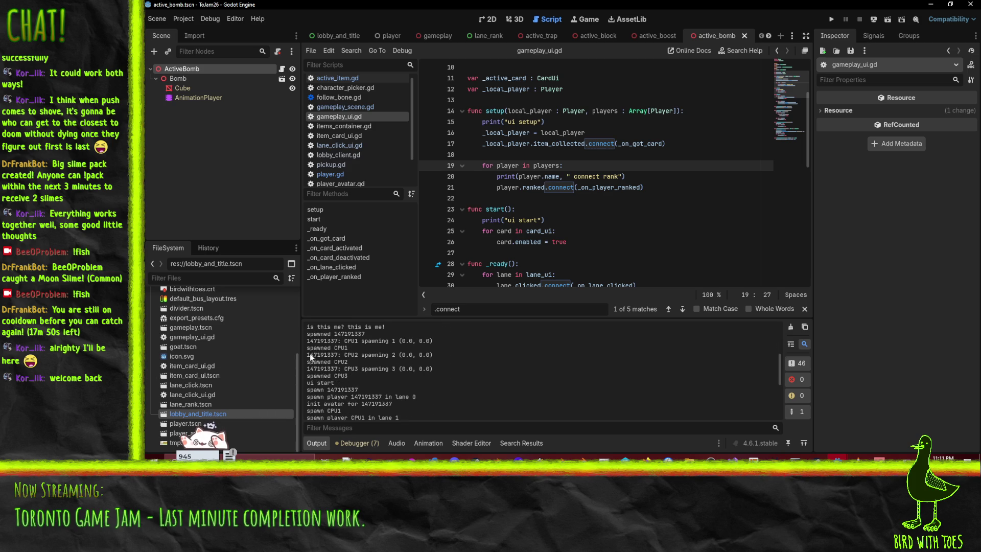
scroll(416, 355, down, 1)
scroll(393, 354, down, 1)
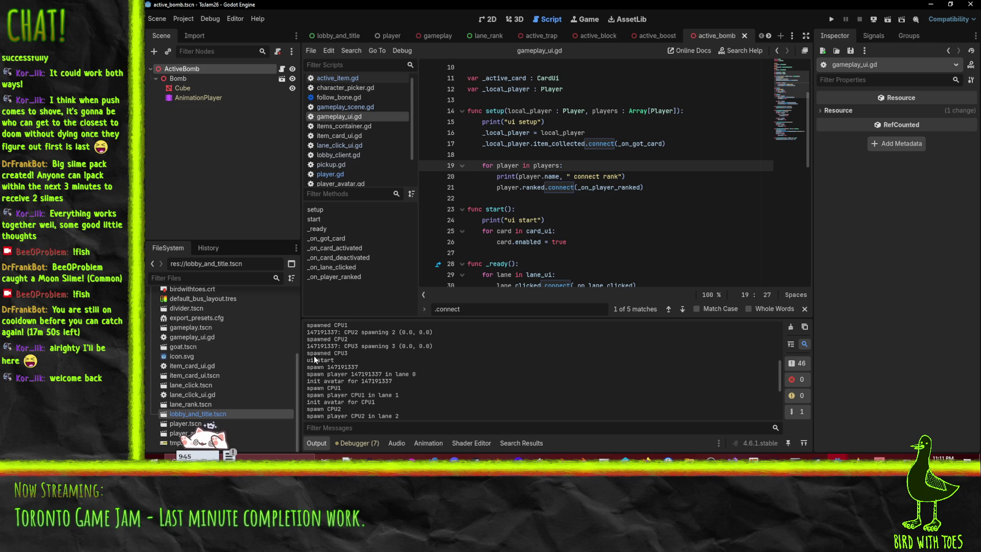
scroll(335, 356, down, 1)
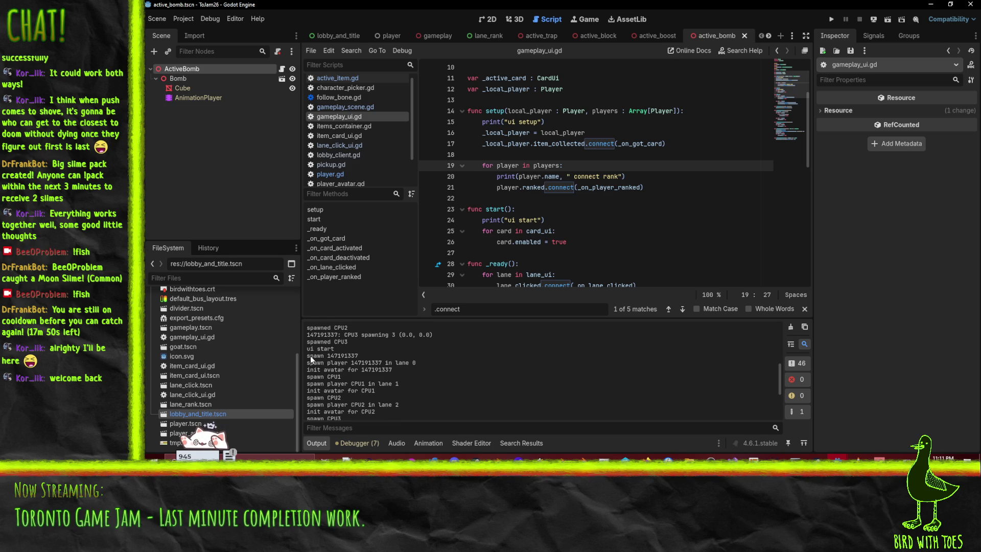
Find and select the local player's 'connect rank' line in the output log
scroll(320, 357, up, 3)
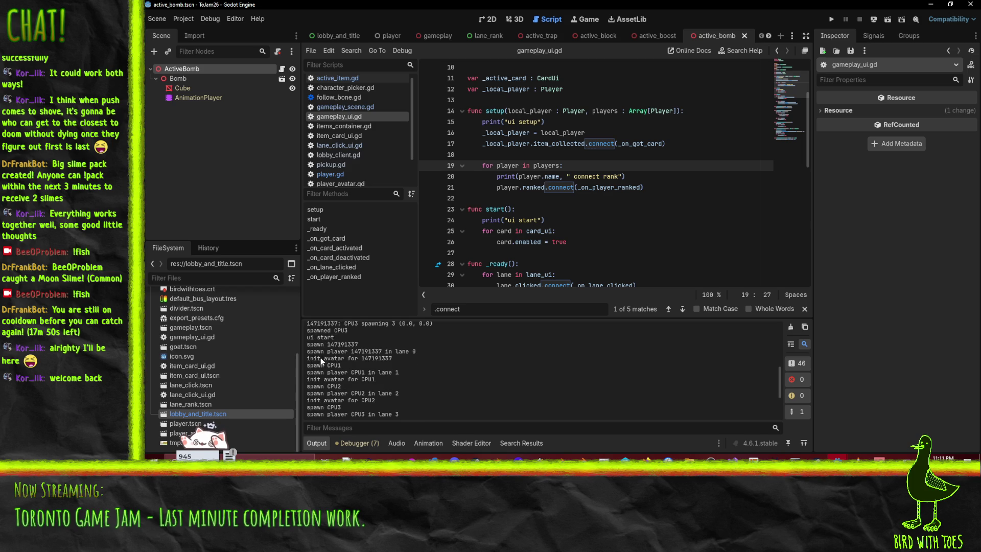
scroll(321, 358, down, 2)
scroll(321, 362, up, 3)
scroll(379, 354, down, 4)
scroll(379, 354, down, 1)
scroll(379, 355, down, 1)
scroll(379, 355, down, 1)
scroll(380, 354, down, 2)
scroll(379, 367, up, 15)
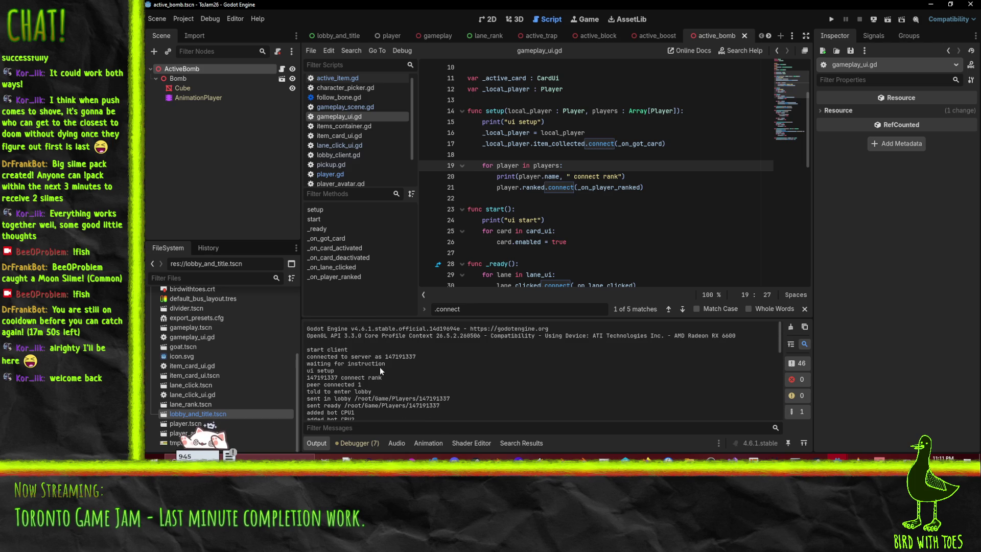
drag(307, 377, 397, 379)
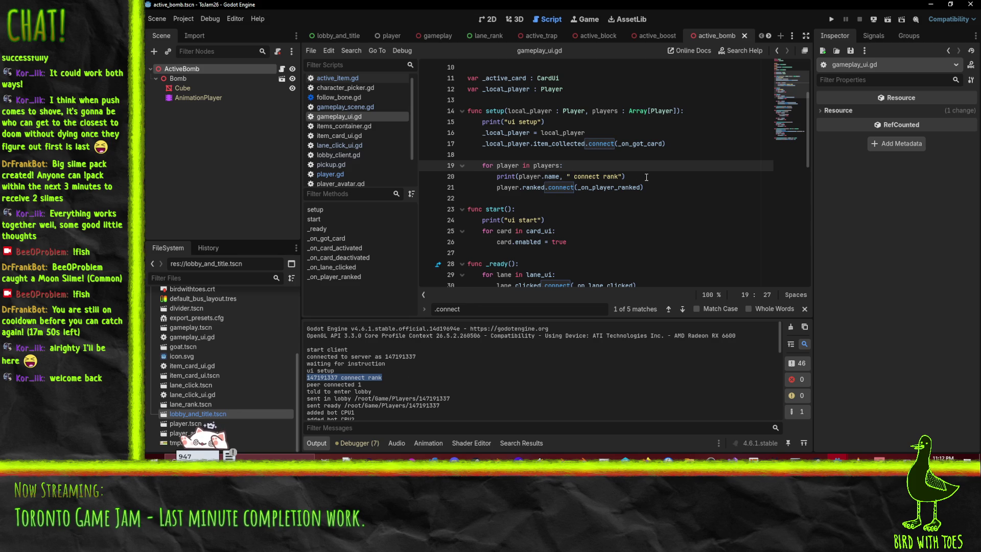
key(ctrl+z)
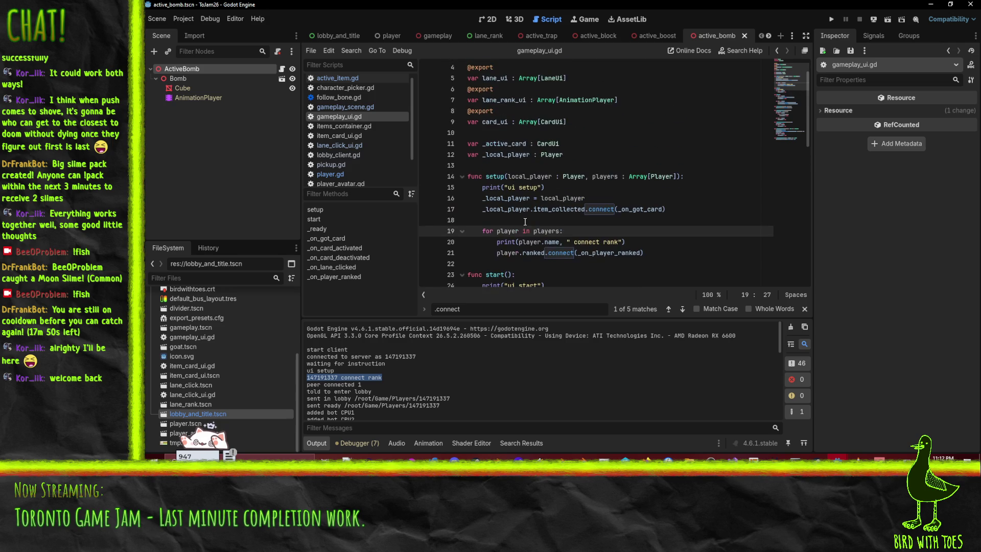
Cut the for-player ranked-connect loop out of setup()
key(ctrl+shift+z)
click(481, 169)
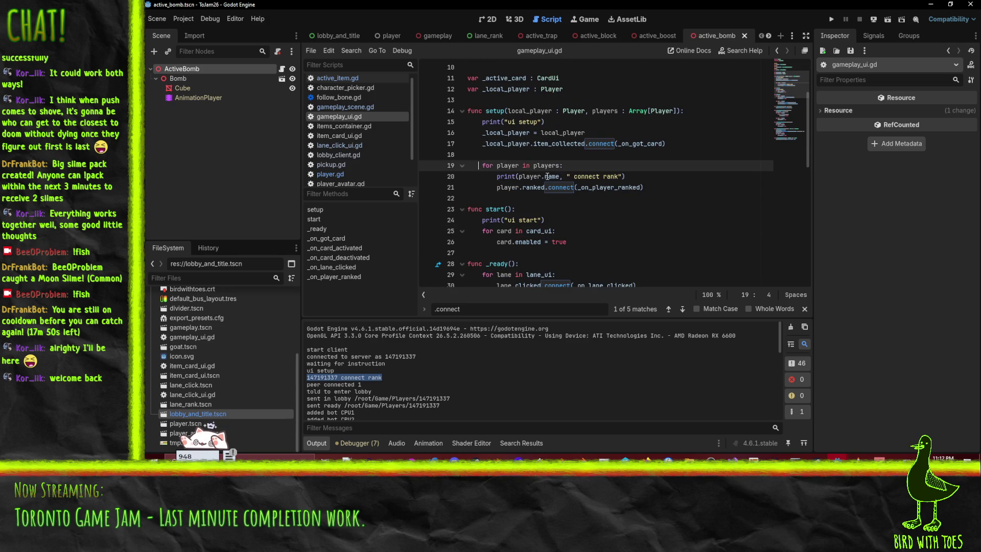
scroll(481, 168, down, 2)
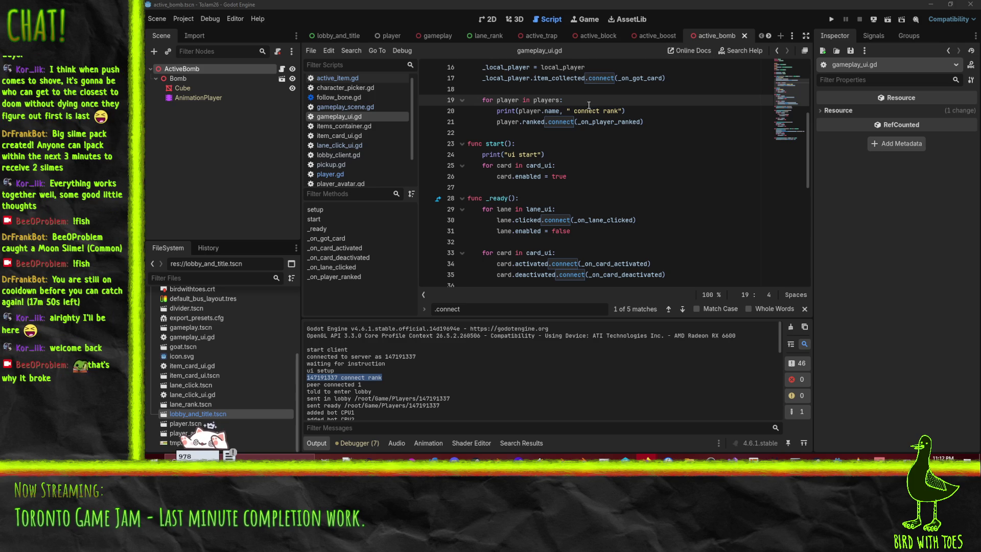
scroll(590, 106, up, 1)
key(Up)
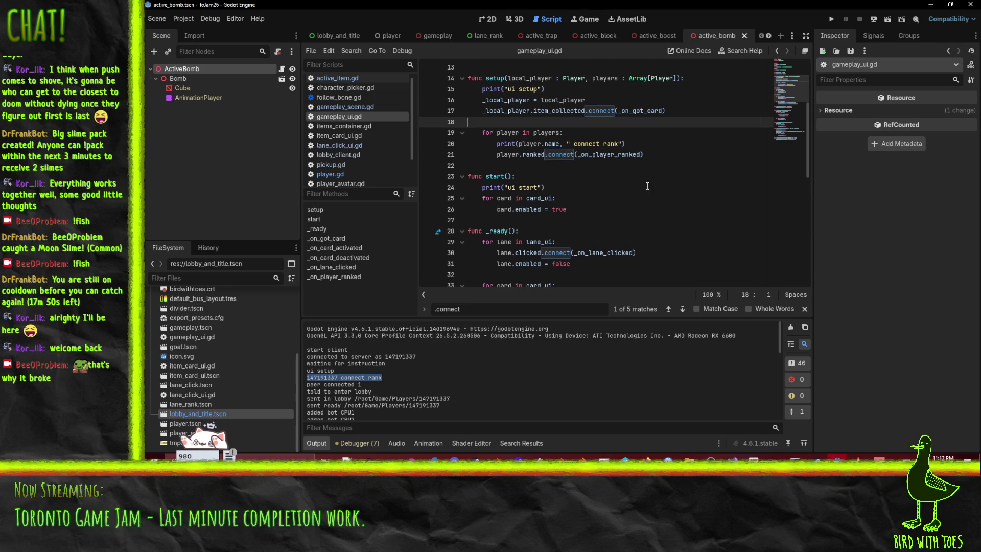
key(Down)
key(shift+Down)
key(shift+Down)
key(shift+Down)
key(ctrl+c)
key(Delete)
Paste the loop after start()'s card loop, with a blank line before it
key(Down)
key(Down)
key(Down)
key(Up)
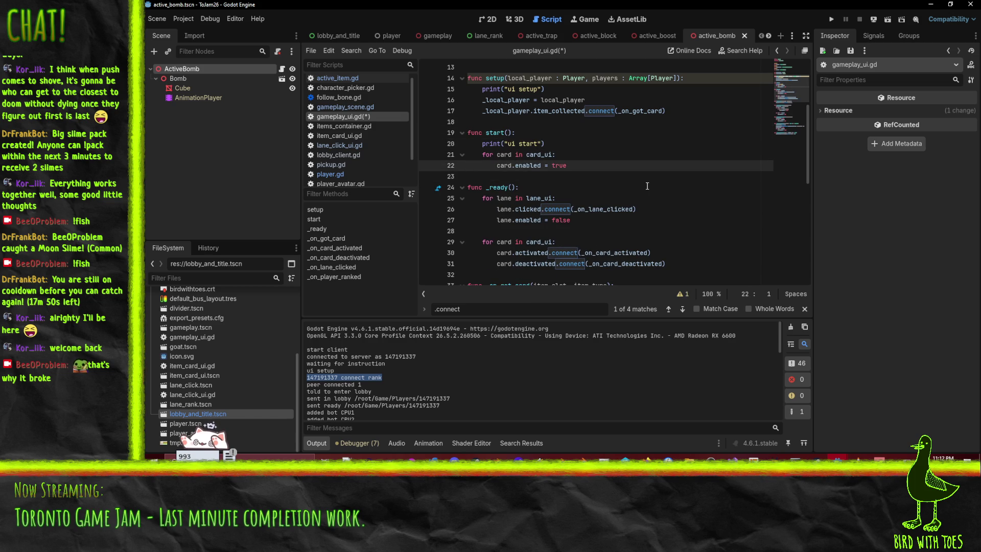
key(Down)
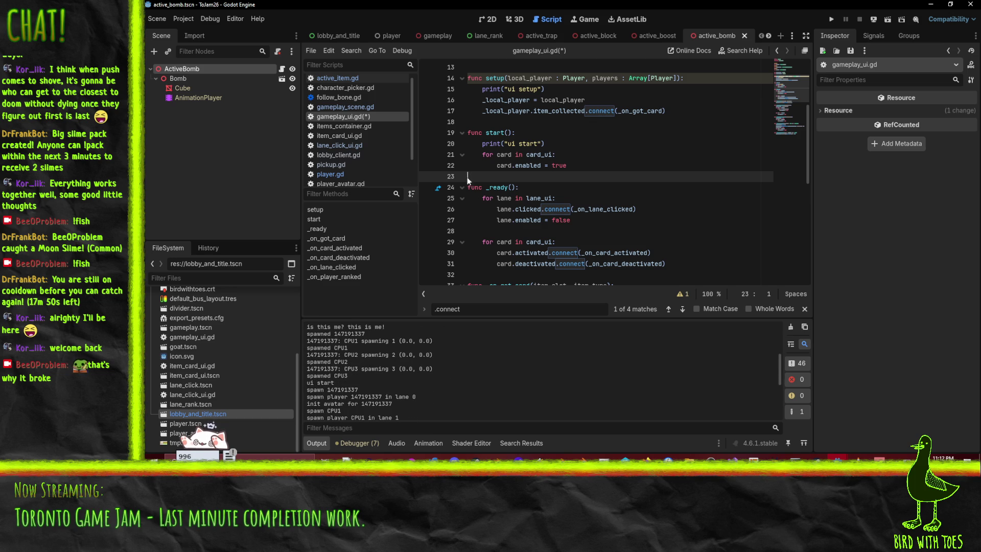
key(ctrl+v)
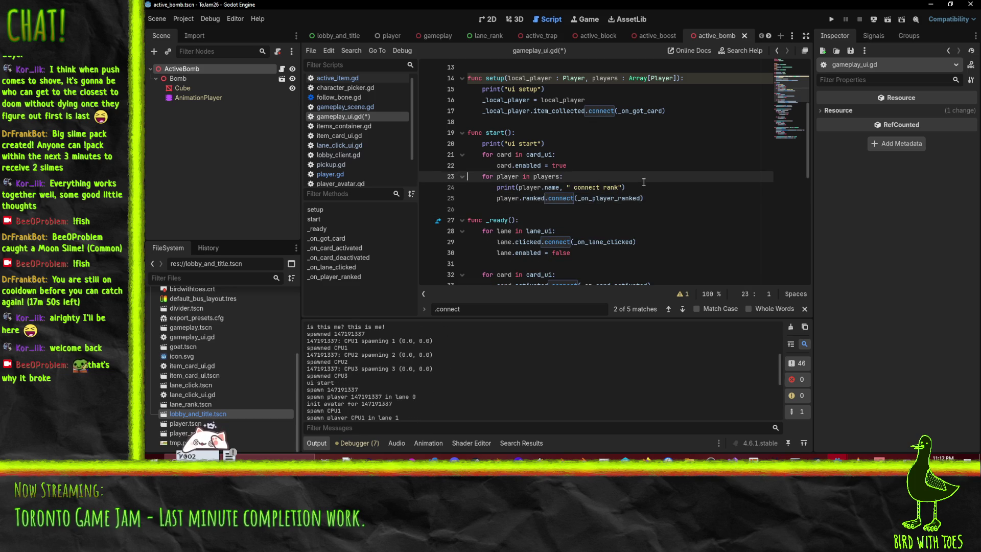
key(Return)
key(Up)
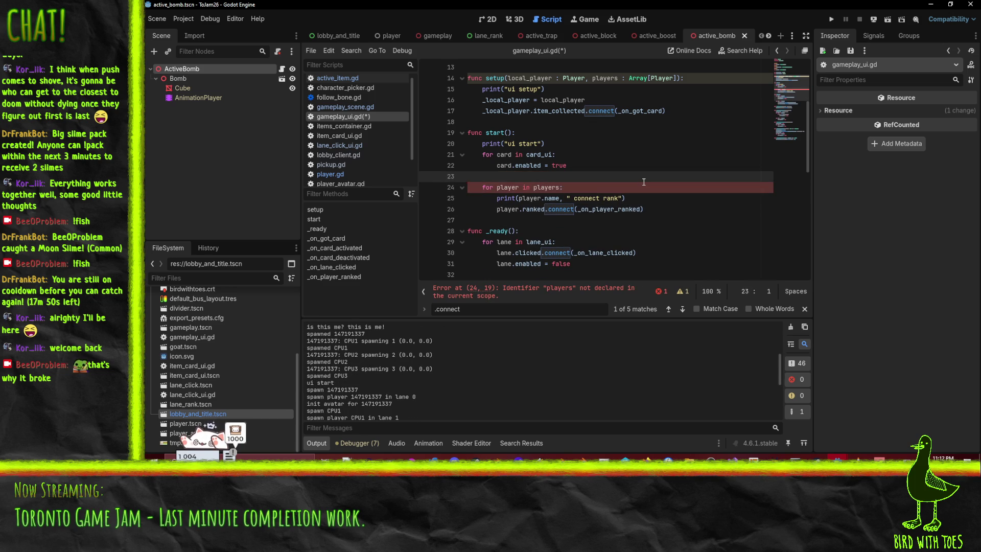
scroll(471, 140, up, 4)
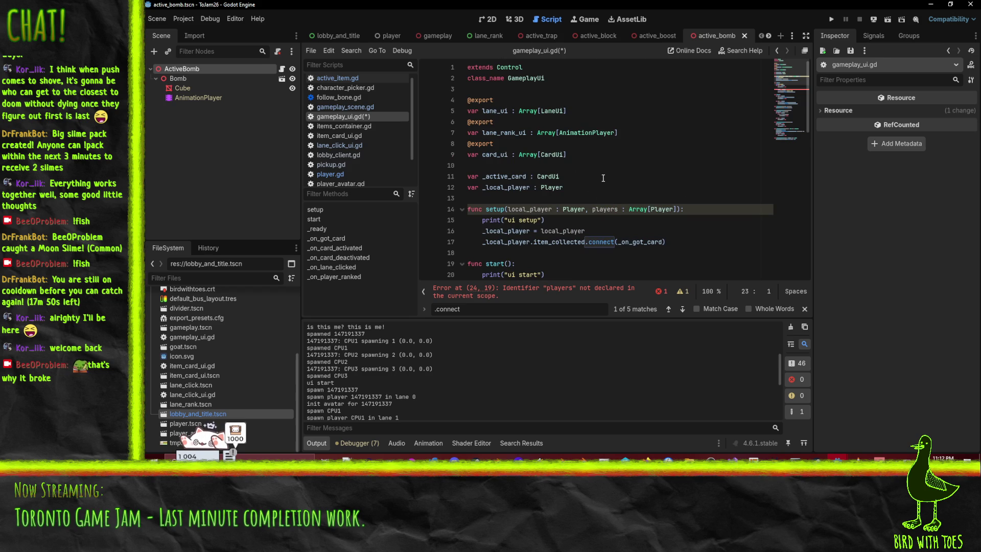
scroll(603, 178, down, 5)
scroll(655, 194, up, 5)
scroll(656, 195, down, 2)
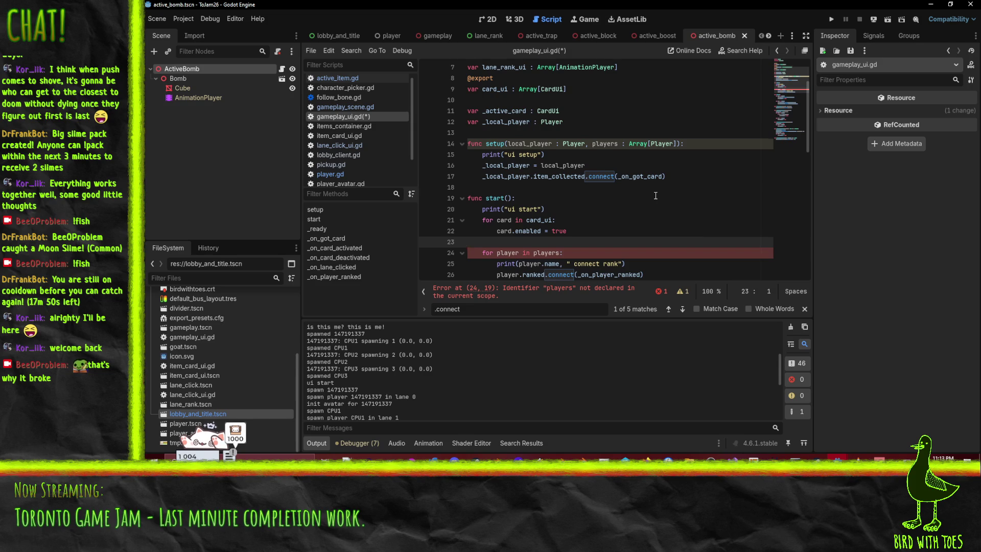
Declare 'var _players : Array[Player]' among the variable declarations in gameplay_ui.gd
scroll(655, 196, up, 1)
click(580, 134)
key(Down)
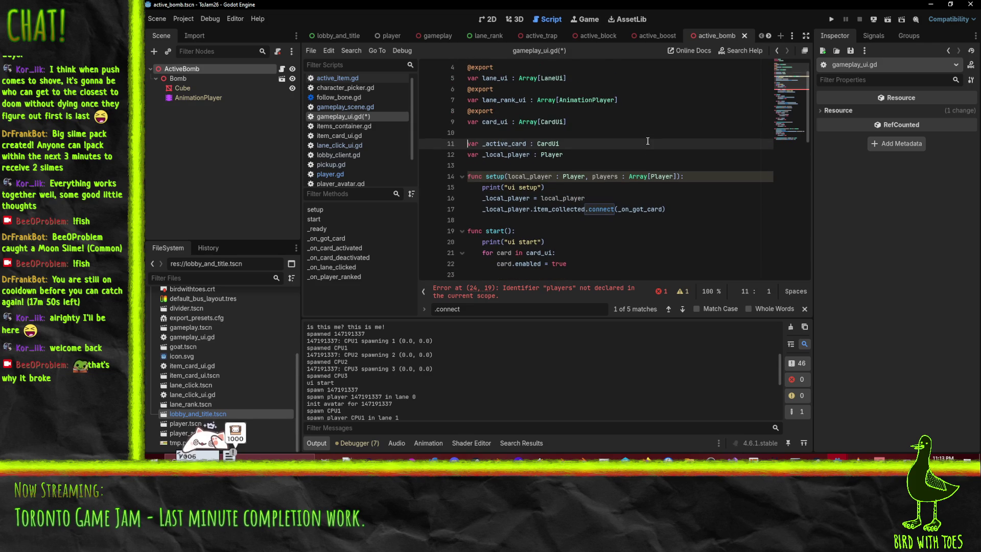
key(Down)
key(End)
text(va)
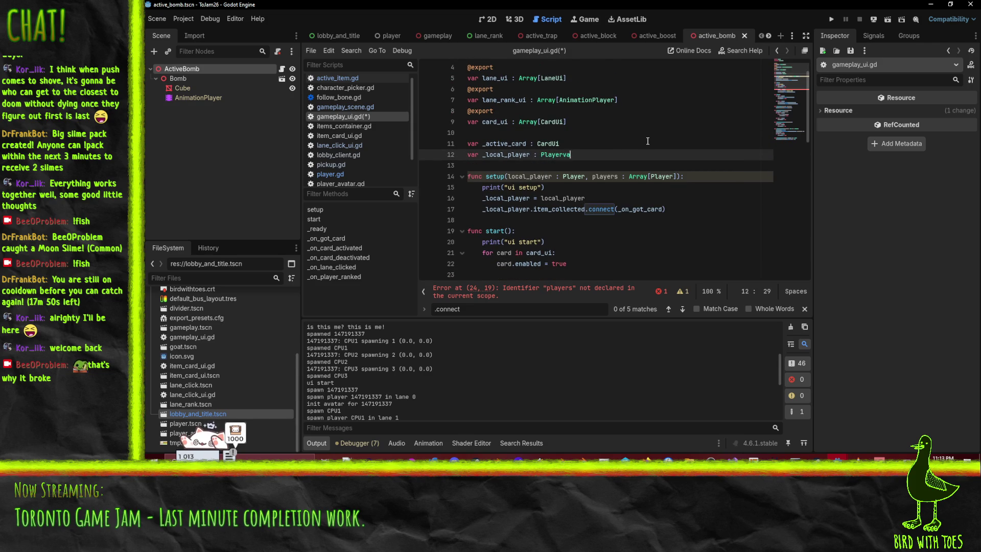
key(BackSpace)
key(BackSpace)
key(Return)
key(BackSpace)
key(BackSpace)
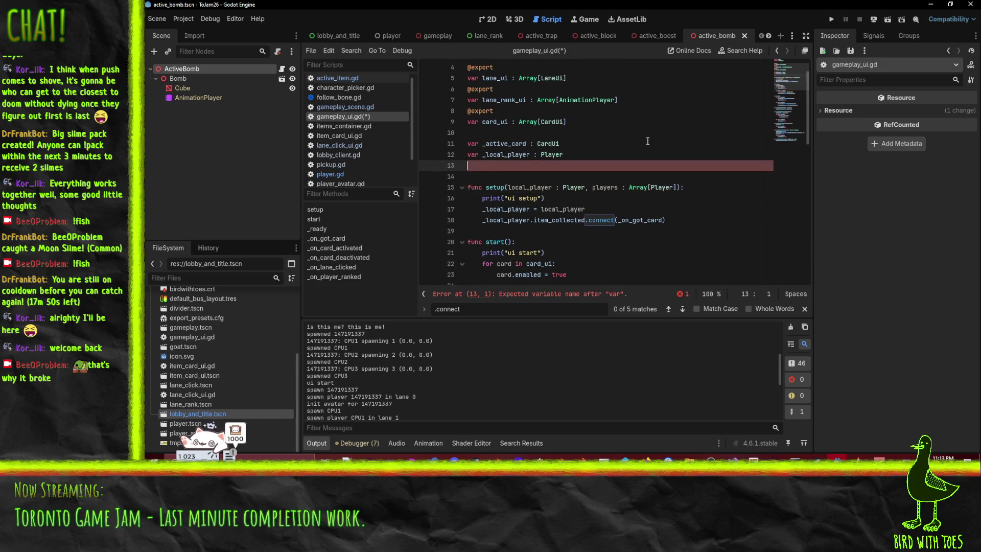
scroll(624, 191, down, 3)
scroll(623, 192, down, 1)
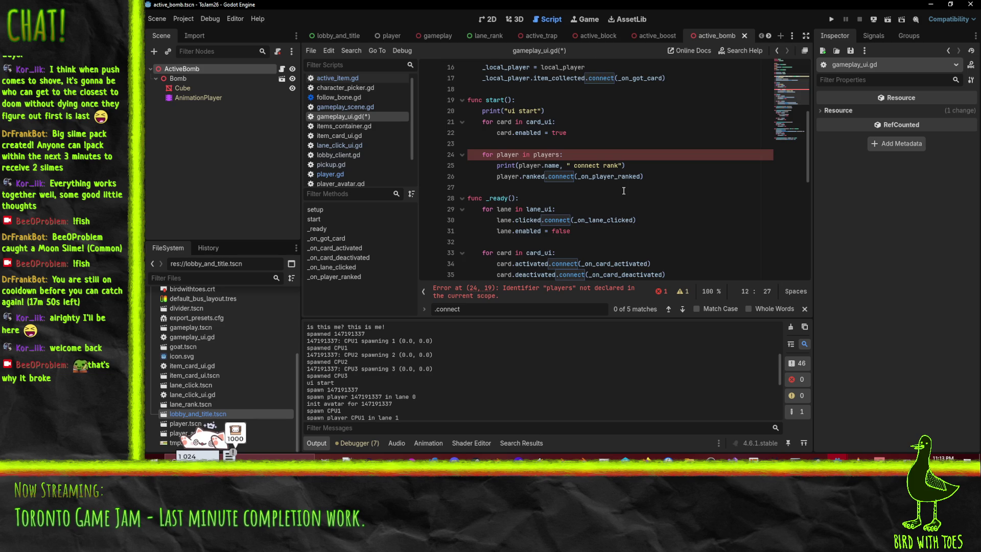
scroll(670, 195, up, 5)
key(Return)
text(var _)
text(players : )
text(Array[P)
text(layer)
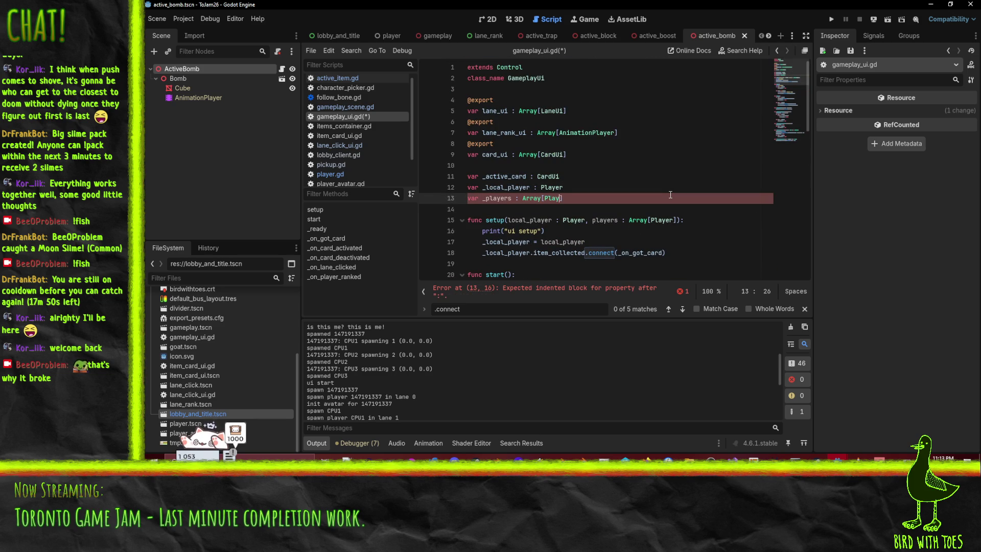
Store the passed players with '_players = players' below the print call in setup()
click(571, 241)
click(582, 232)
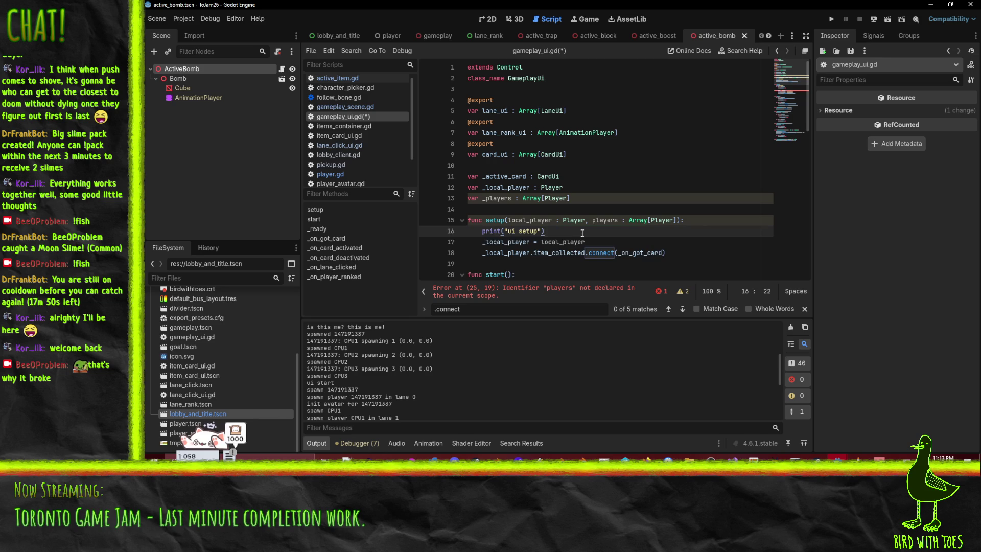
key(Return)
text(_players = )
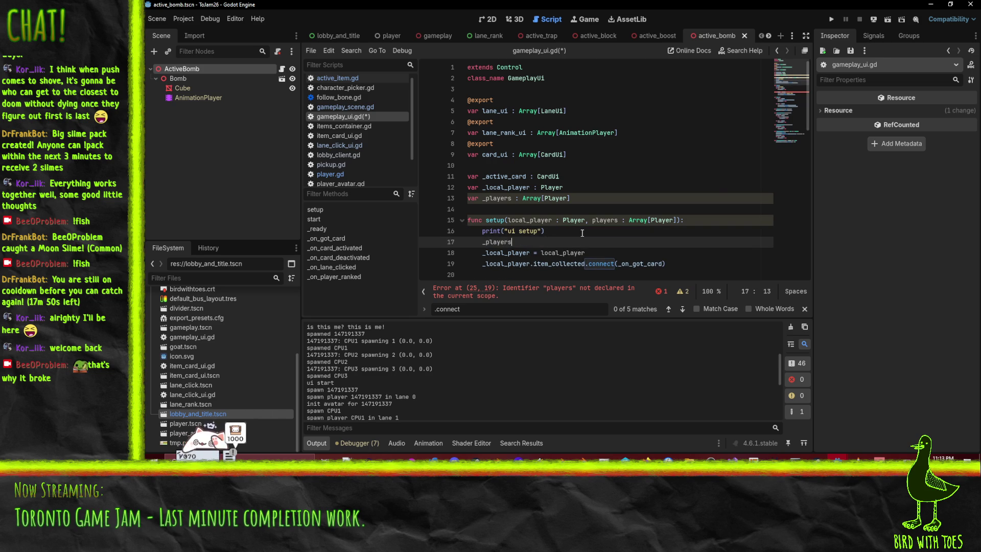
text(players)
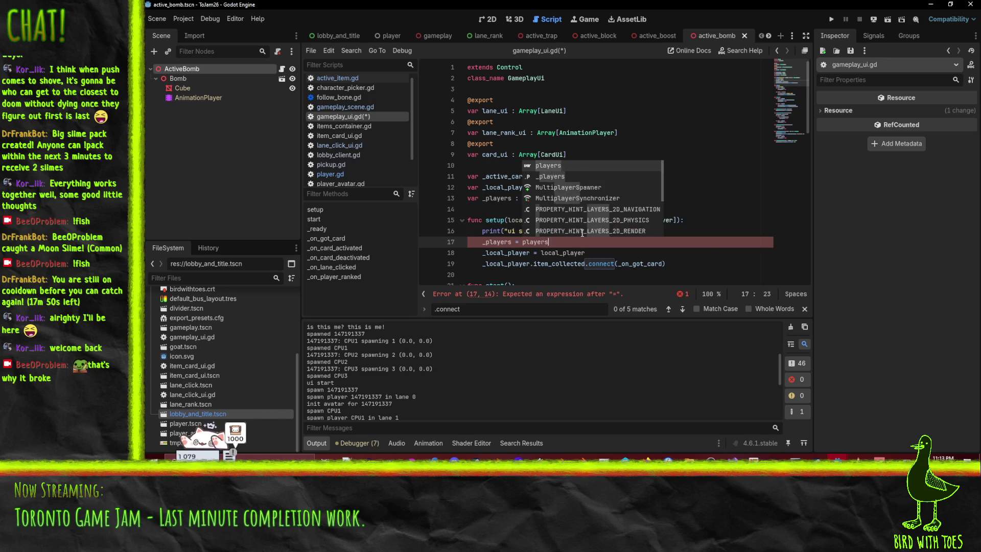
Make the start() loop iterate over _players instead of players, and save
scroll(562, 245, down, 6)
click(534, 144)
text(_players:)
click(687, 154)
key(ctrl+s)
Relaunch the client game to its title screen
scroll(674, 169, up, 1)
click(589, 185)
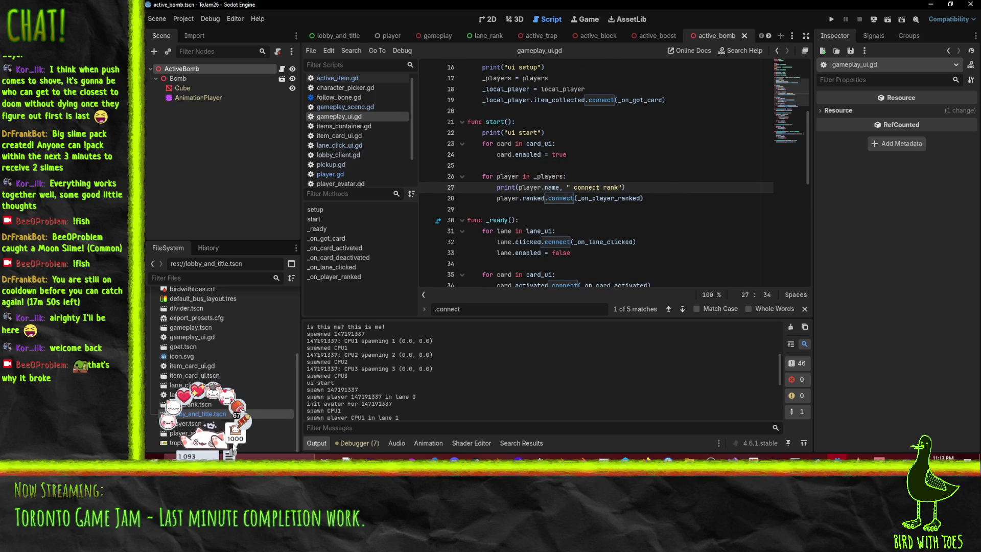
click(714, 165)
click(831, 19)
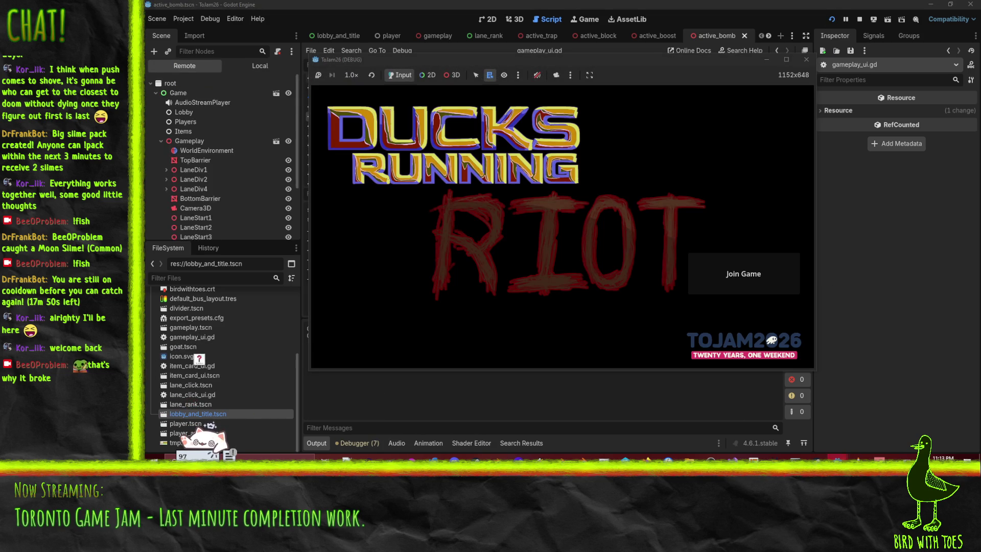
Run the server project alongside the client and start the server listening for players
mouse_move(837, 458)
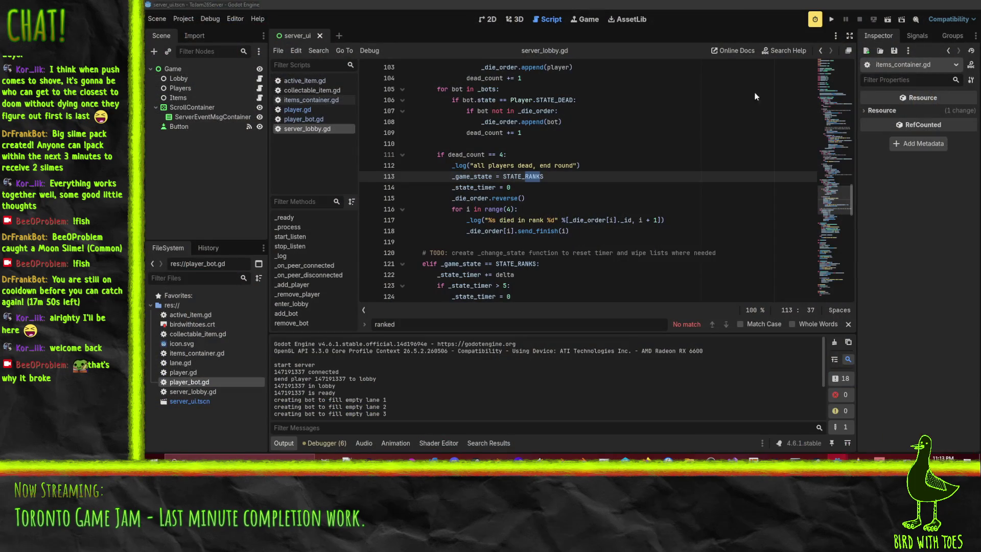
click(831, 20)
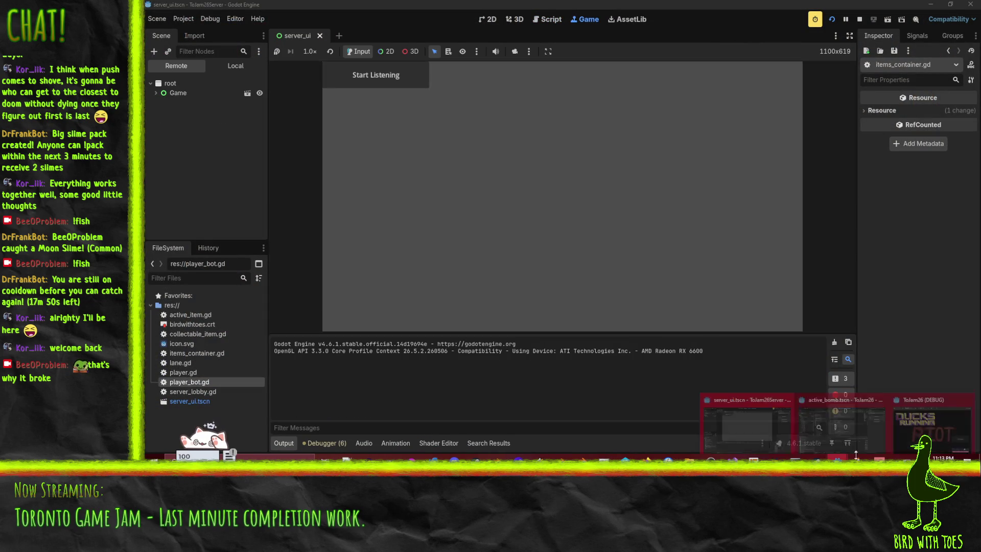
click(857, 434)
click(937, 423)
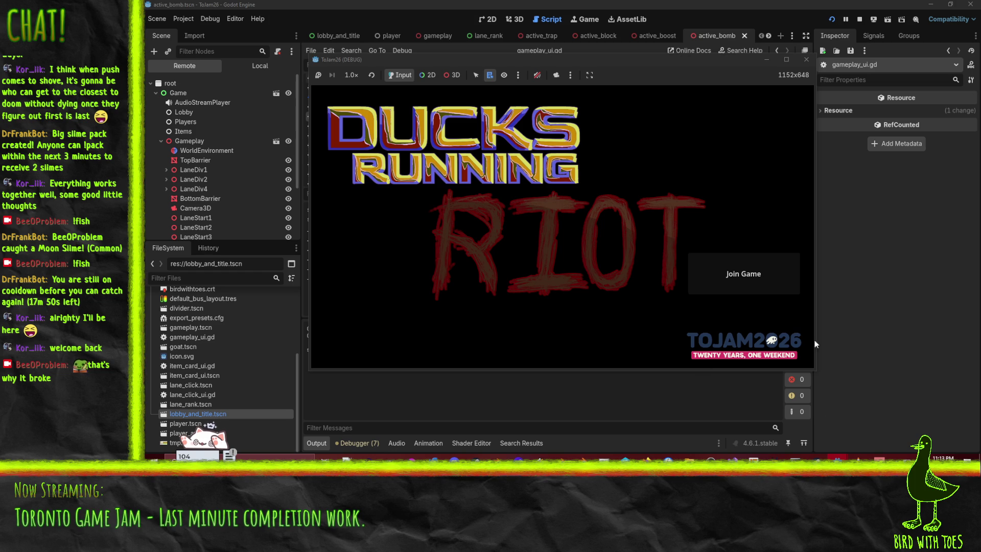
click(795, 434)
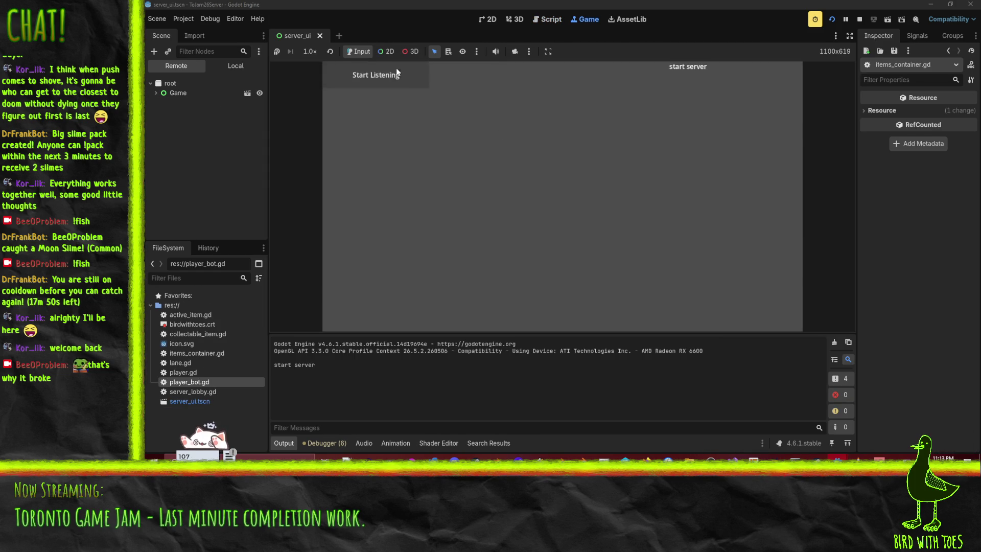
click(376, 74)
key(alt+Tab)
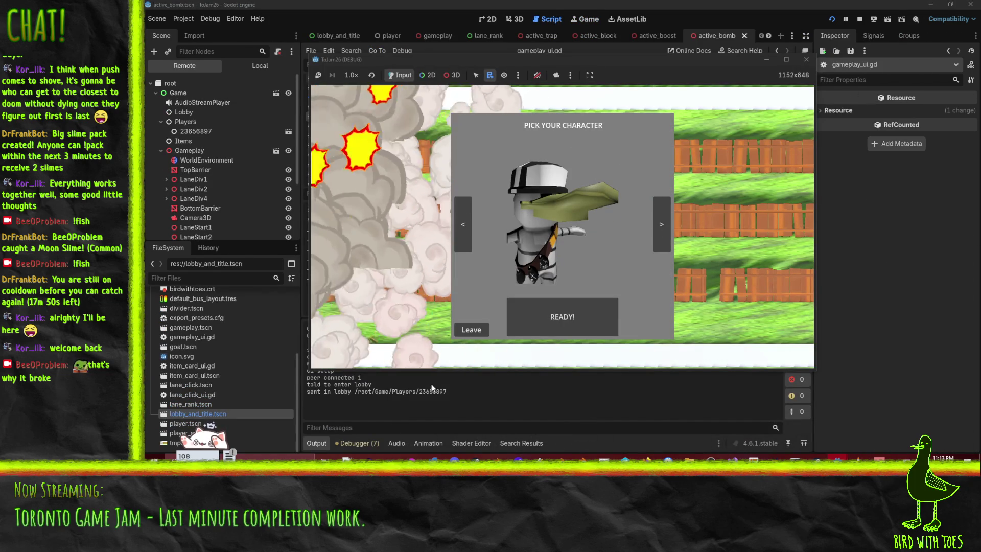
Cycle to the white duck in the client lobby and mark ready to start the match
click(661, 225)
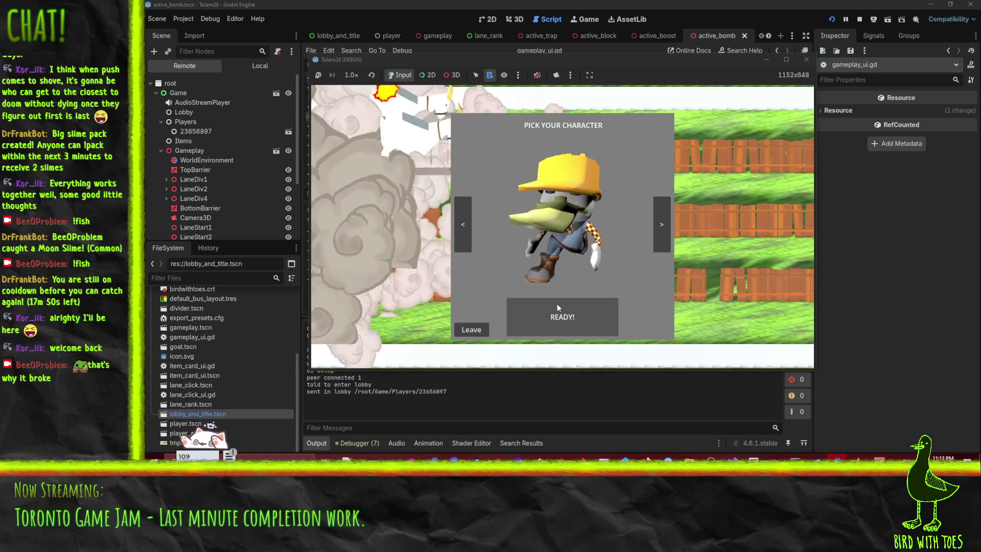
click(664, 223)
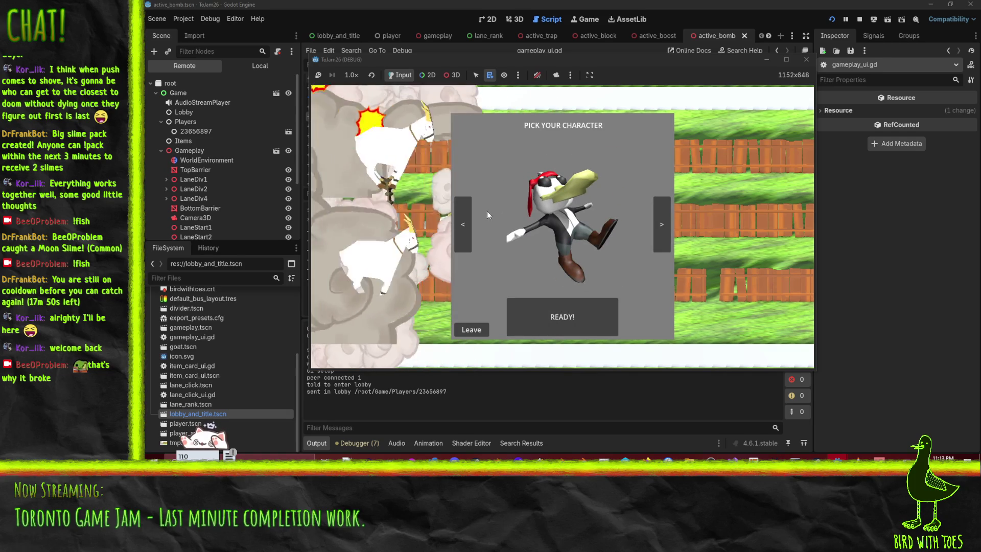
click(662, 225)
click(584, 306)
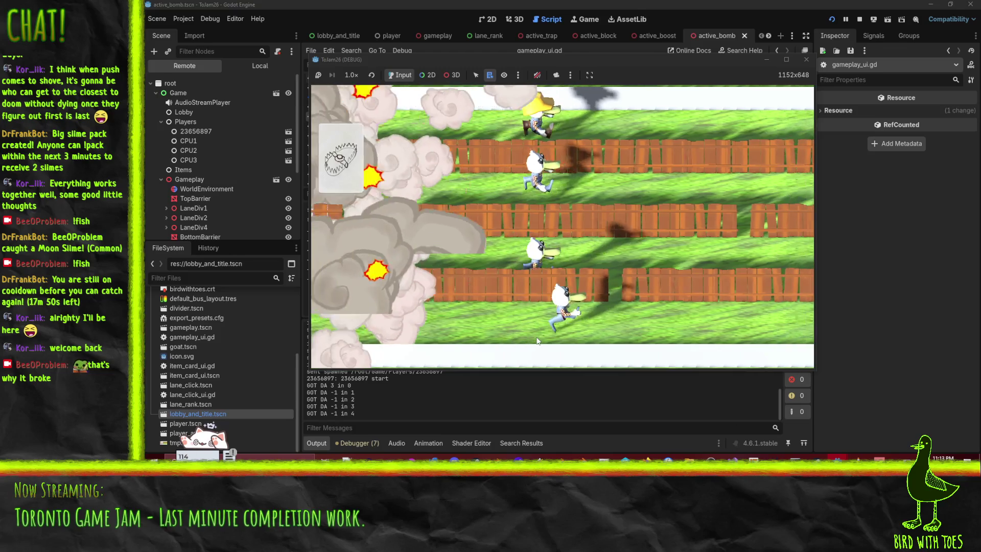
Drop a trap card into lane 1, play until the rankings show, then stop the game
mouse_move(452, 200)
mouse_down()
mouse_move(590, 244)
mouse_move(593, 254)
mouse_up()
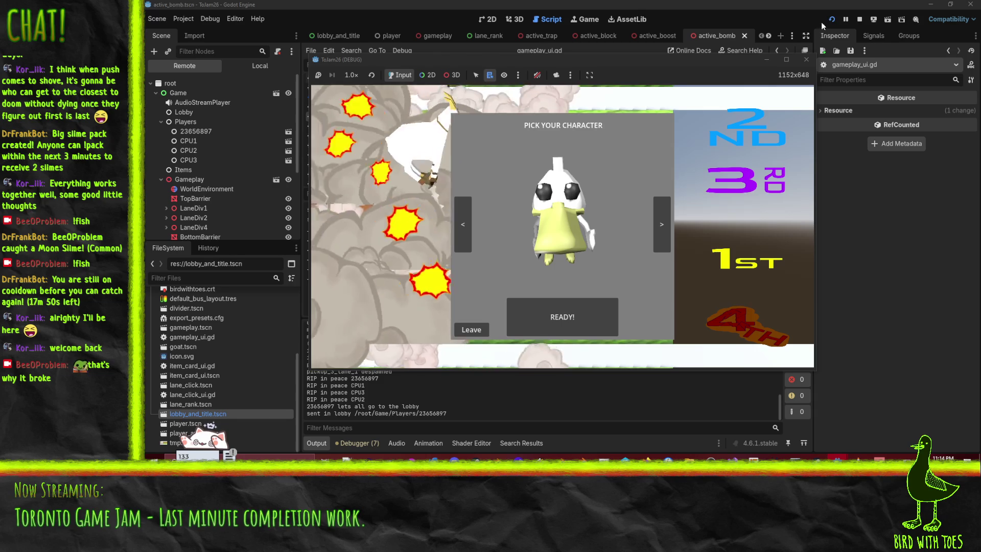
click(860, 19)
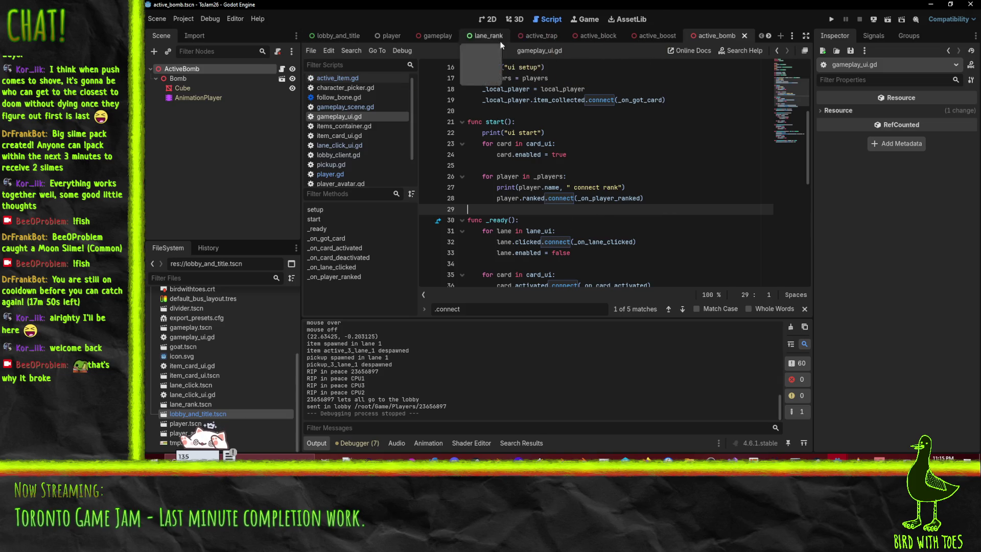
Preview the track's end with the gameplay Camera3D at x 228, then reset x to 0
click(423, 37)
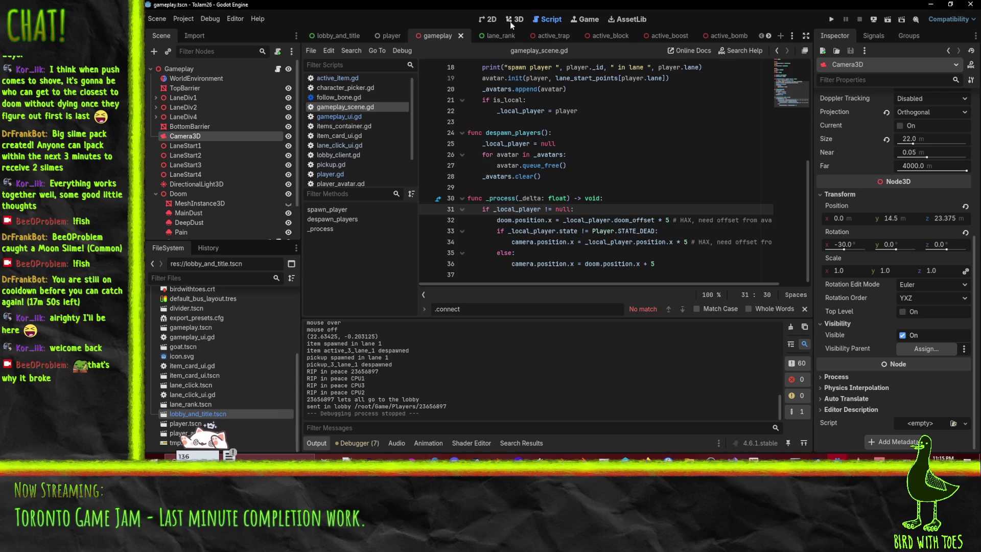
click(512, 16)
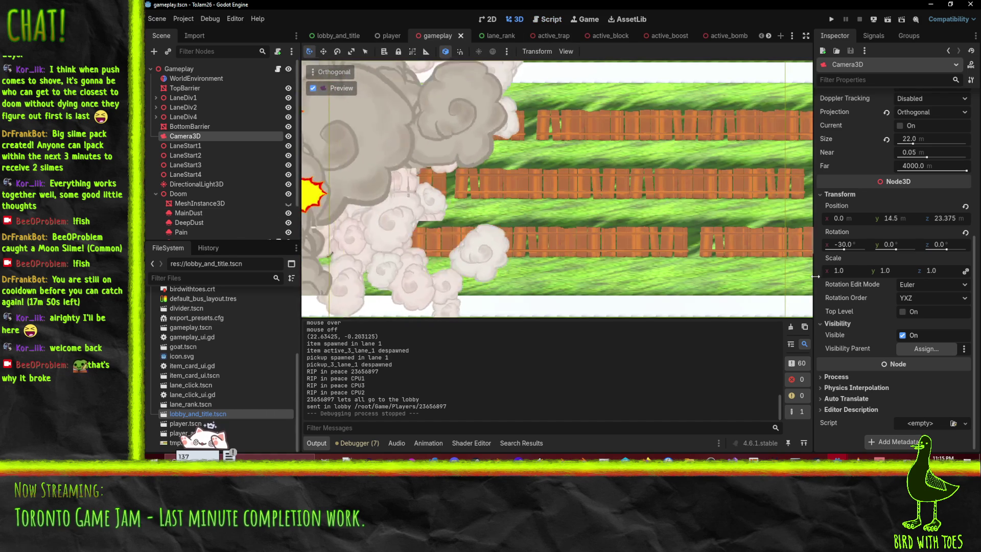
drag(838, 218, 980, 218)
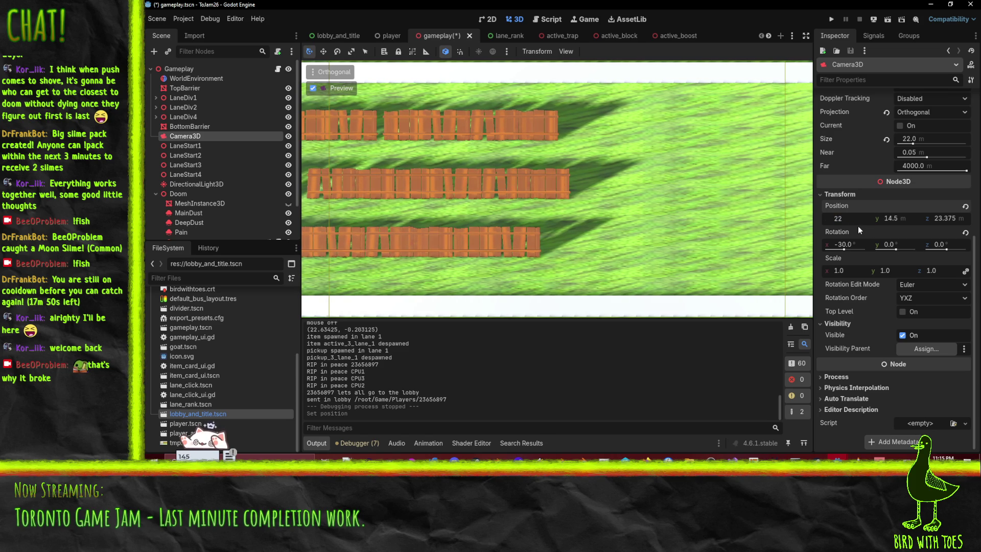
text(8)
key(Return)
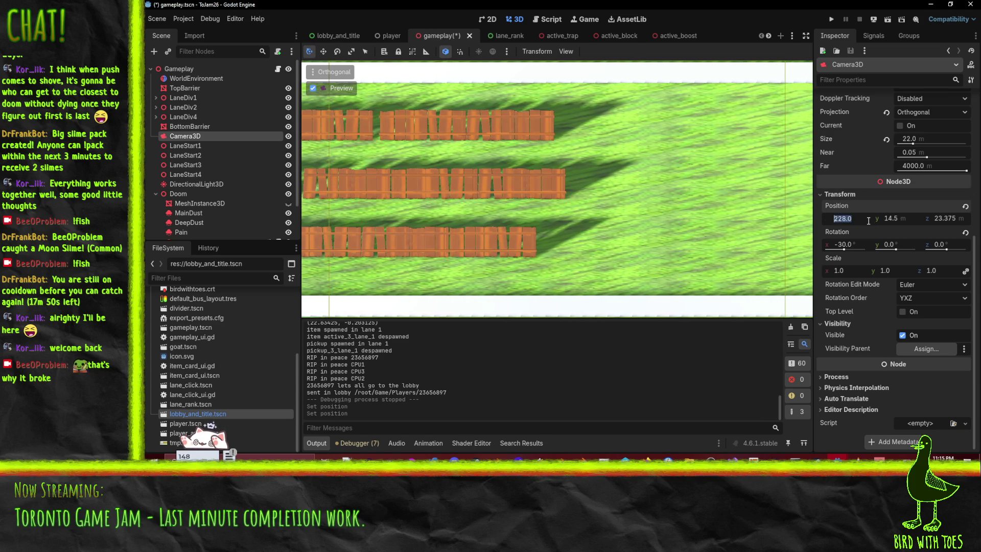
text(0)
key(Return)
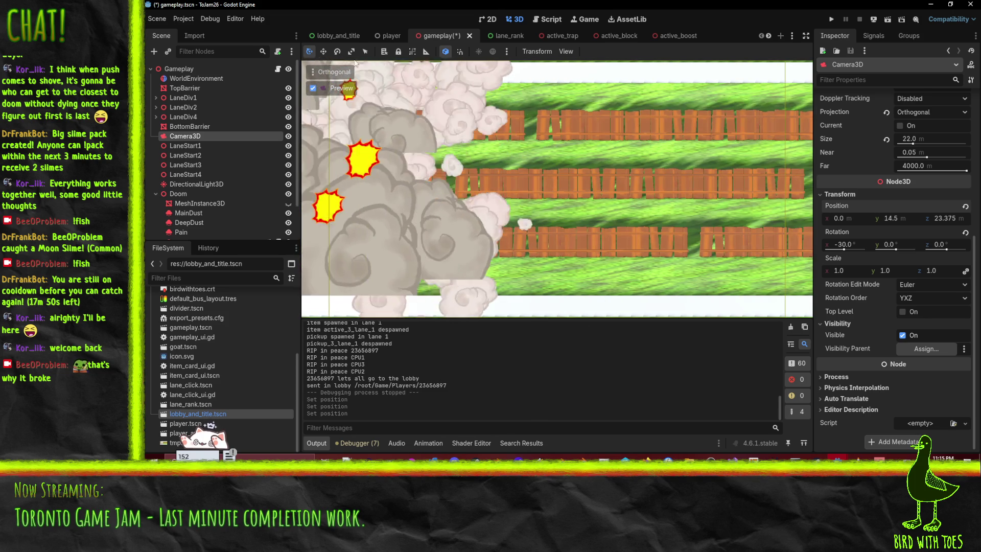
click(547, 18)
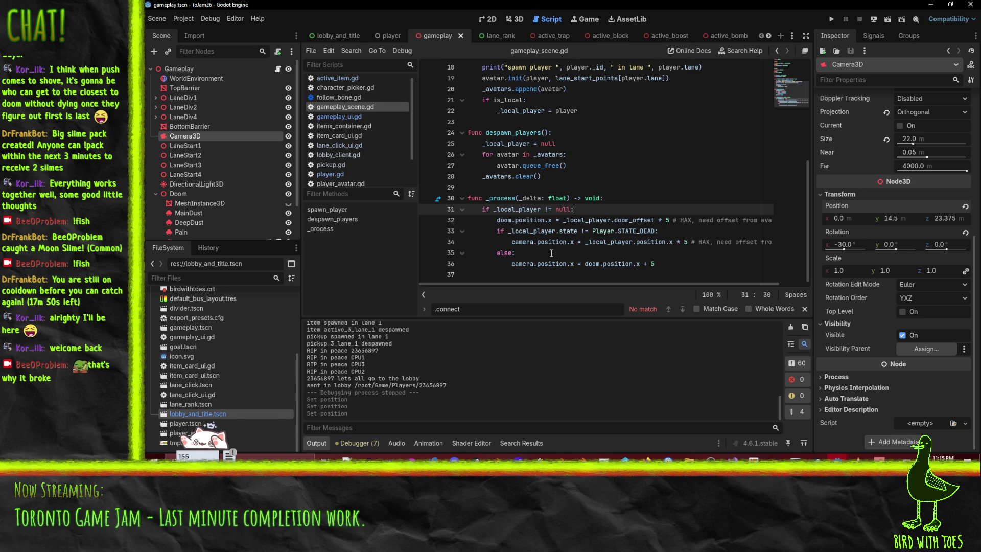
Wrap the camera.position.x expressions on lines 34 and 36 in min(228.0, ...) and save
click(584, 242)
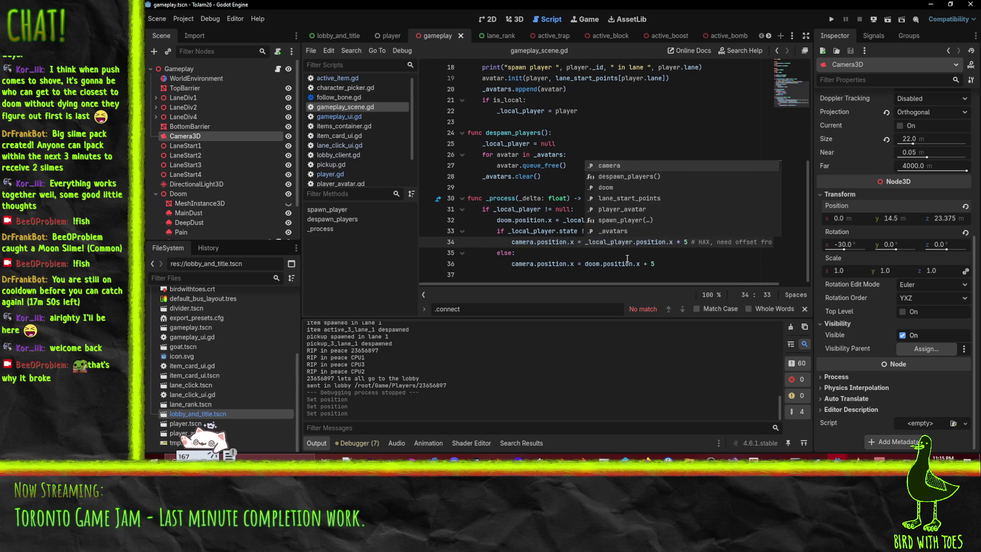
text(min(228.0,)
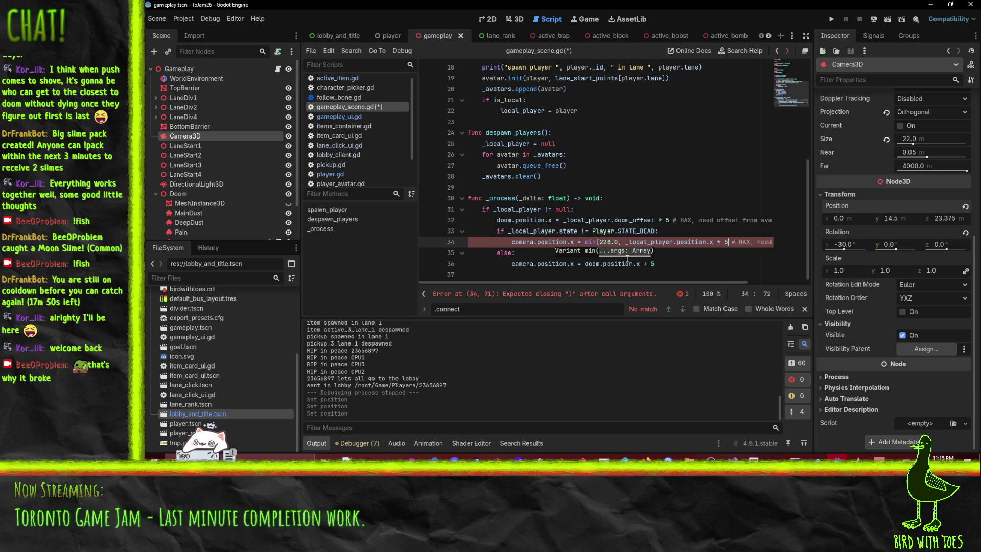
text())
click(584, 264)
text())
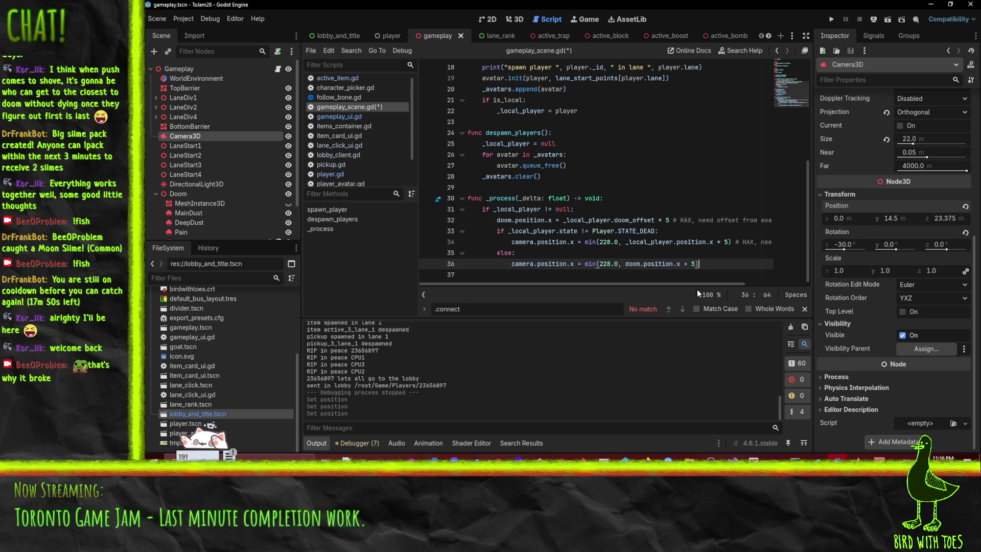
key(Up)
key(ctrl+s)
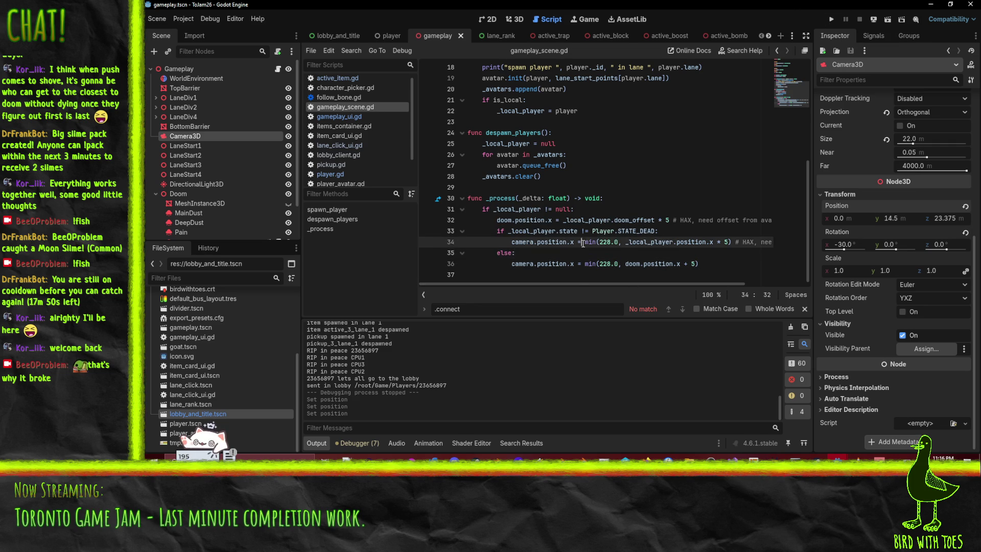
click(583, 264)
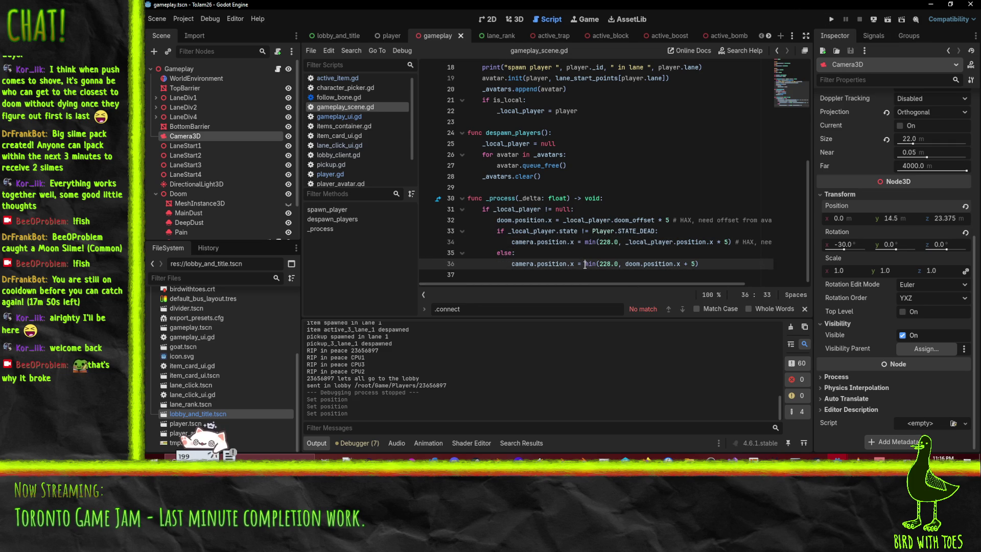
key(shift+Home)
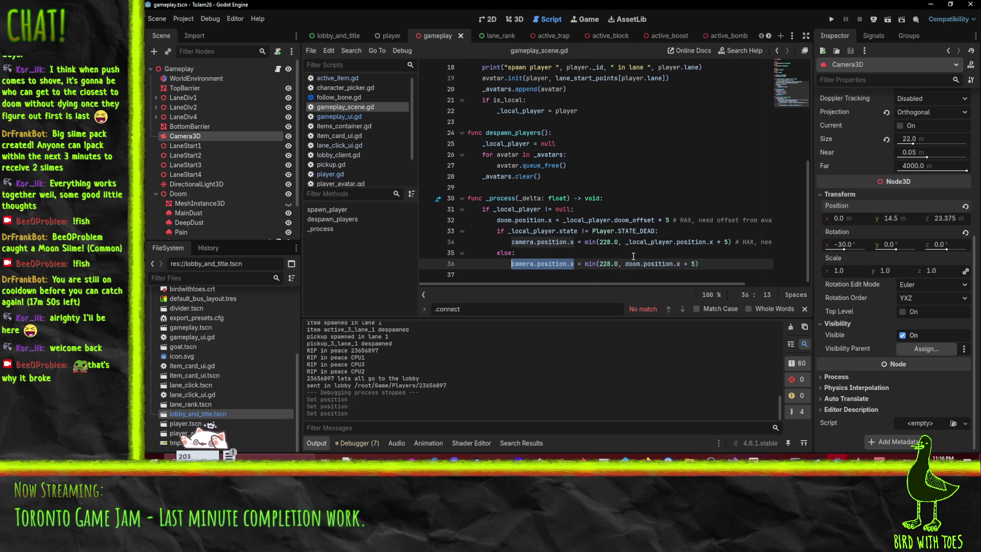
Run the client, join the game, cycle through characters and mark ready
click(832, 19)
click(719, 290)
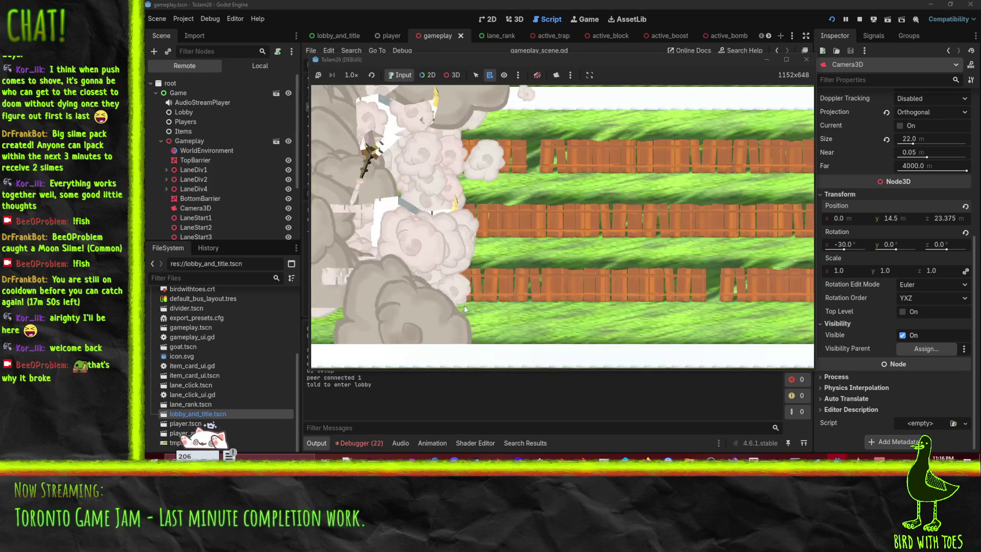
click(658, 222)
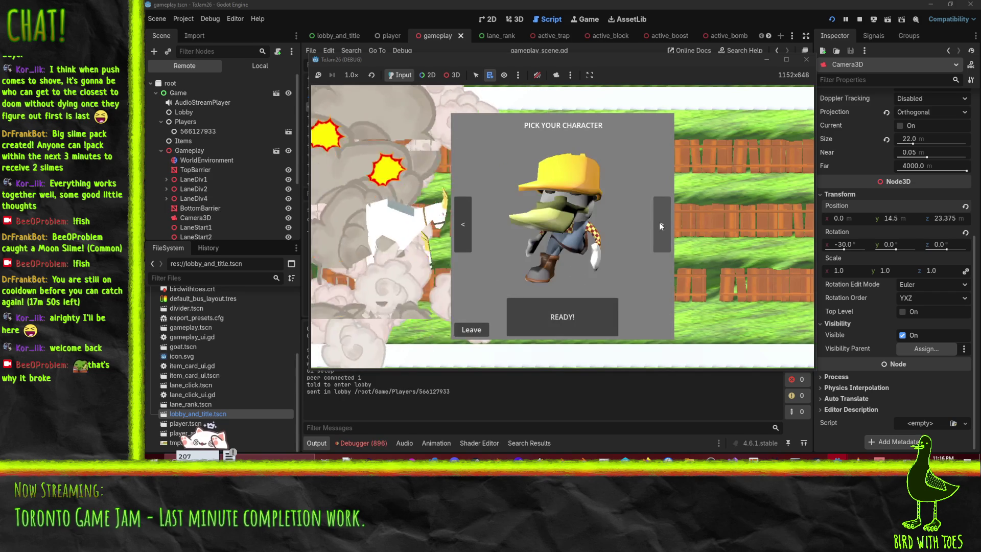
click(662, 225)
click(551, 321)
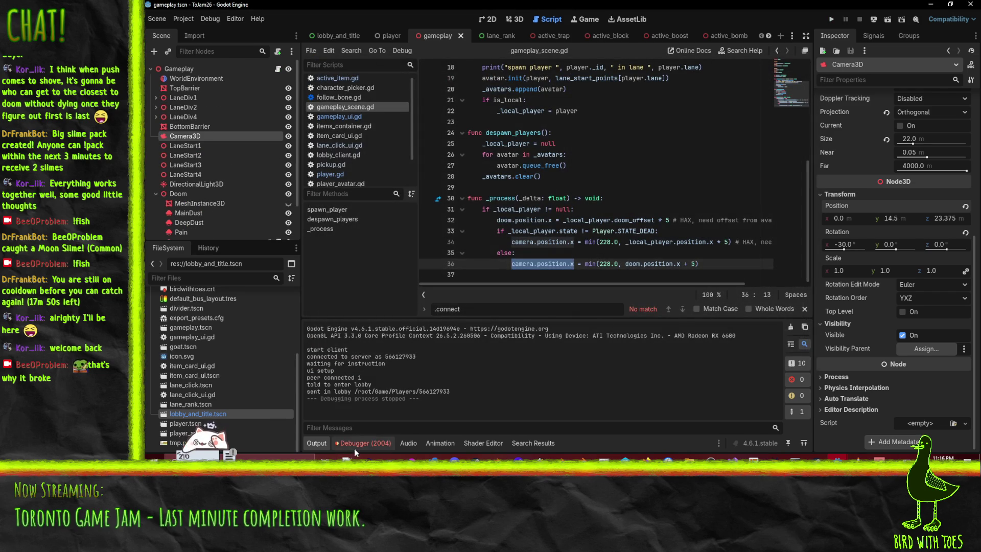
Check the Debugger's Errors list, then bring the server editor window forward
click(358, 444)
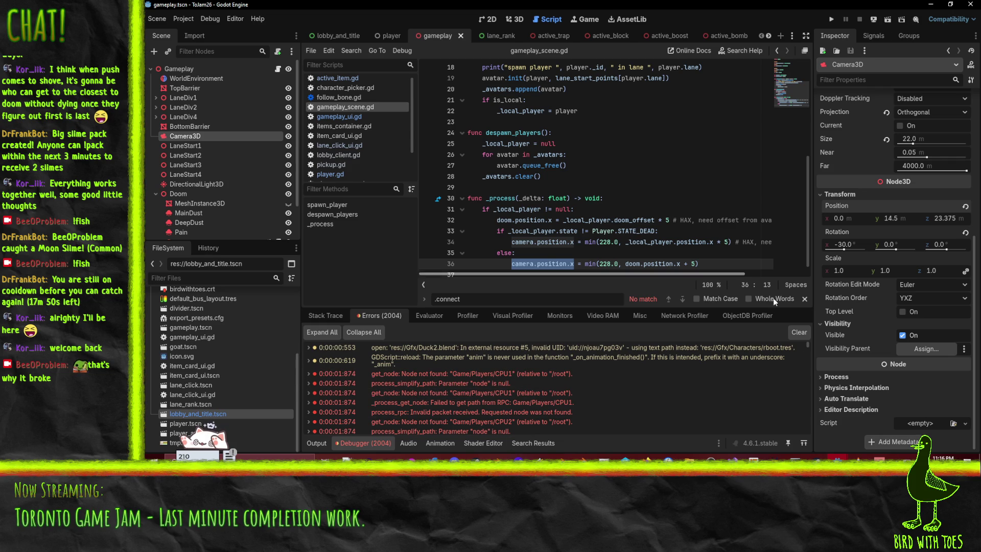
mouse_move(836, 456)
click(912, 427)
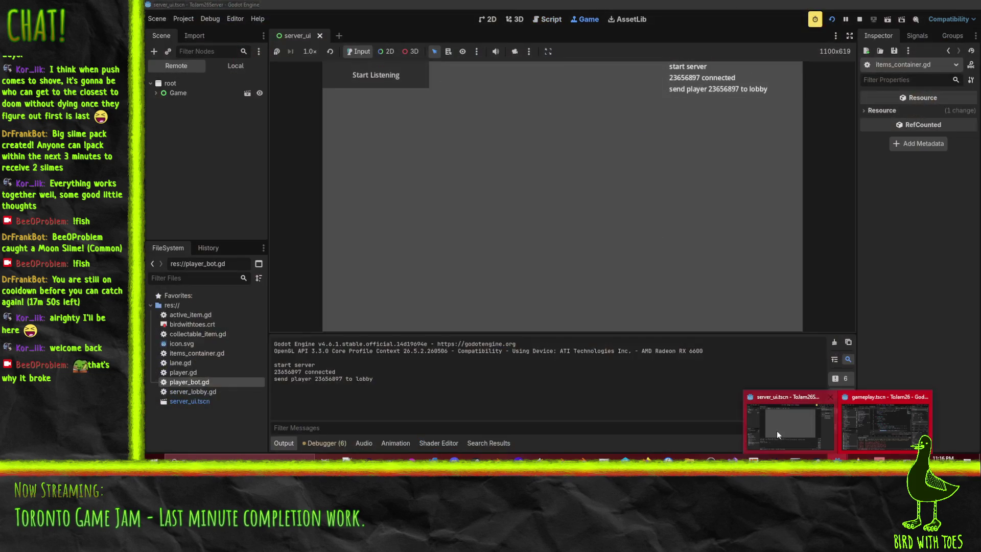
Stop the server run and inspect the ranking loop and can_start check in server_lobby.gd
click(858, 20)
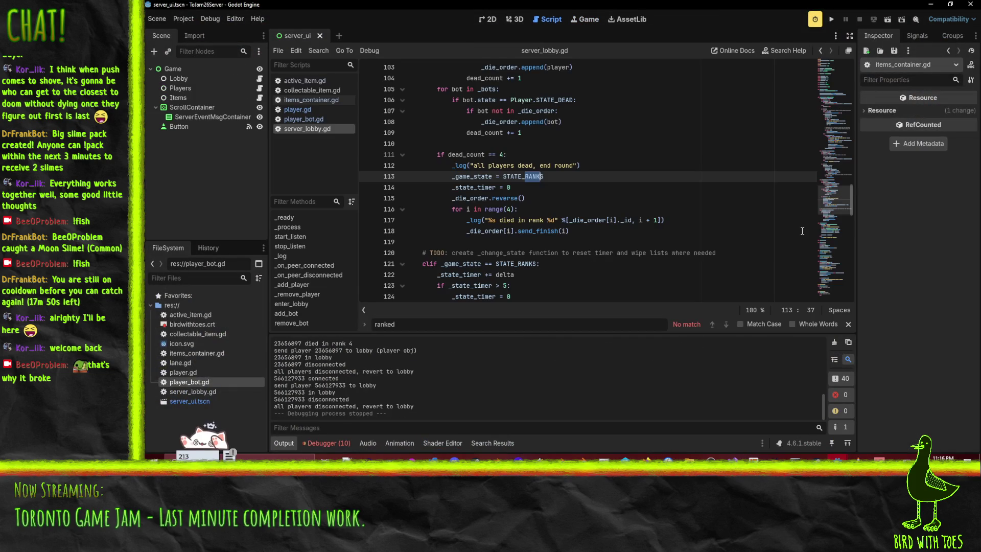
click(579, 225)
scroll(603, 224, down, 4)
scroll(625, 220, up, 13)
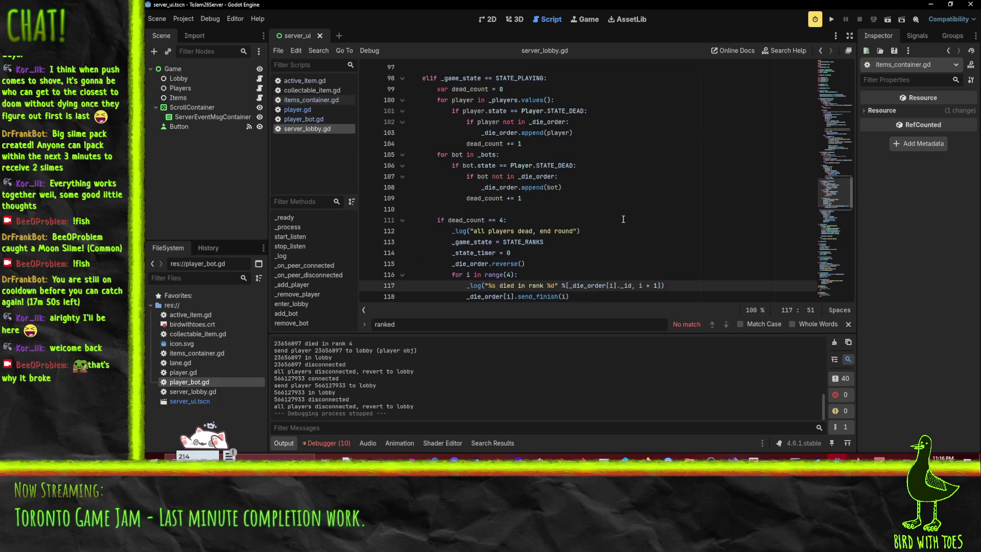
click(616, 176)
scroll(614, 174, up, 12)
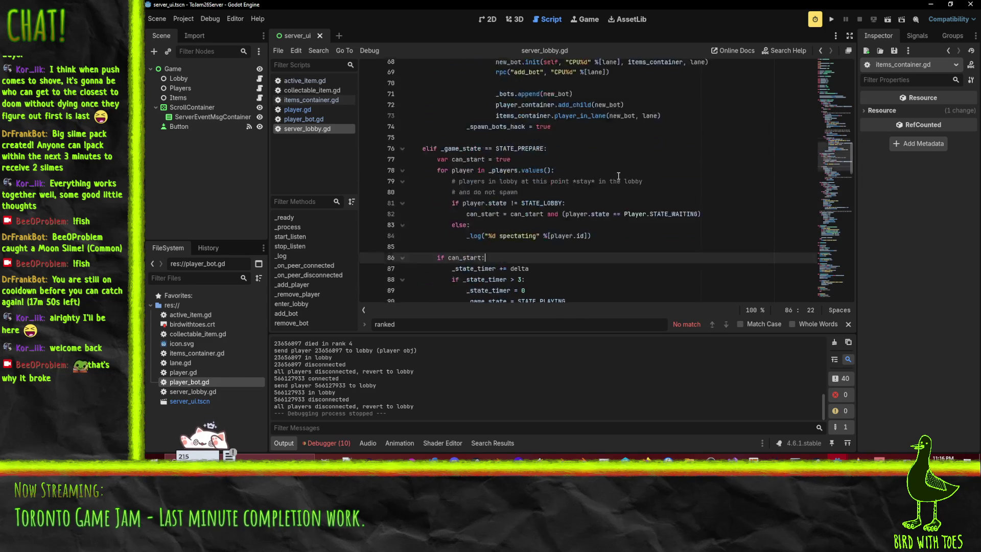
scroll(595, 212, down, 6)
Review the STATE_LOBBY spectator check and player.send_start() code in the _process branches
scroll(600, 209, down, 1)
scroll(600, 208, down, 2)
scroll(602, 218, up, 3)
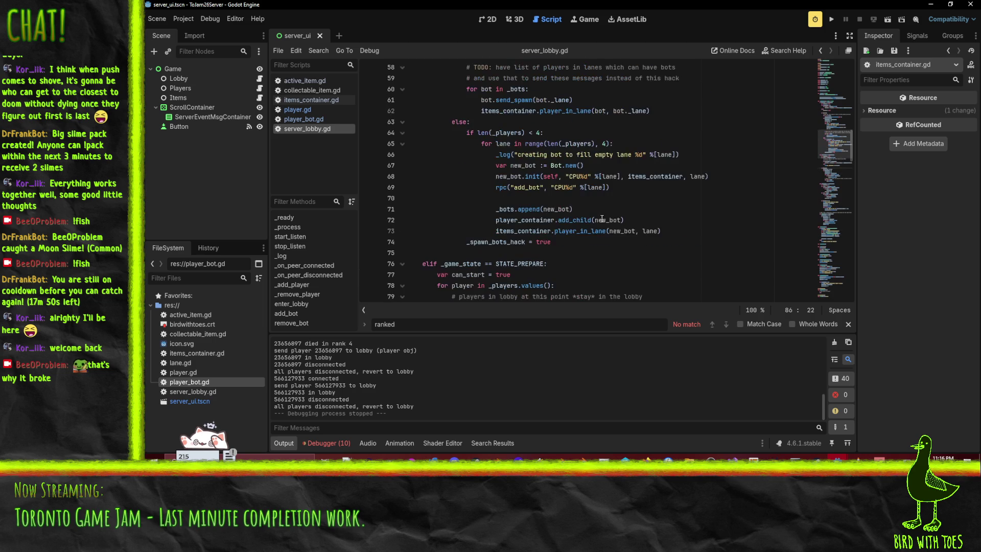
scroll(630, 236, down, 6)
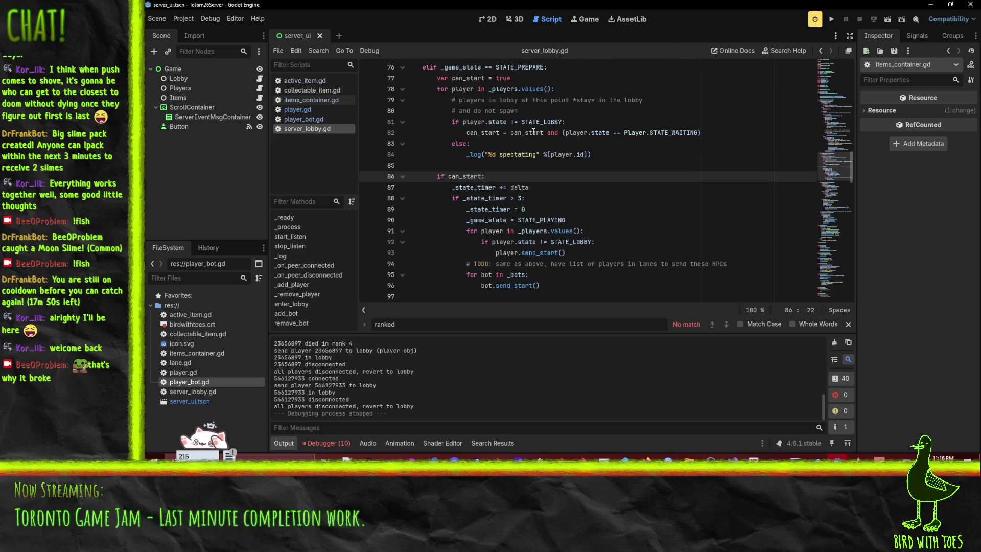
double_click(542, 122)
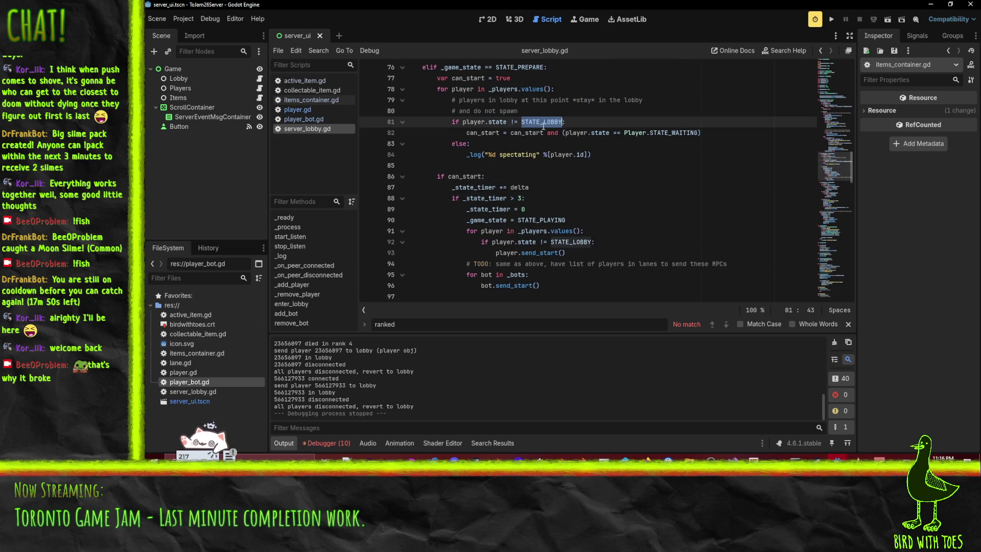
click(593, 248)
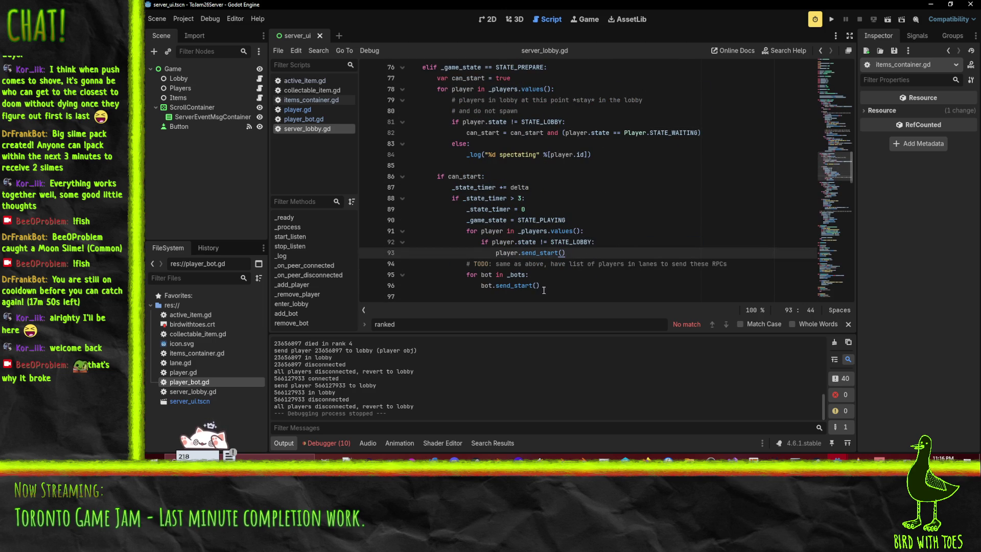
scroll(545, 293, down, 14)
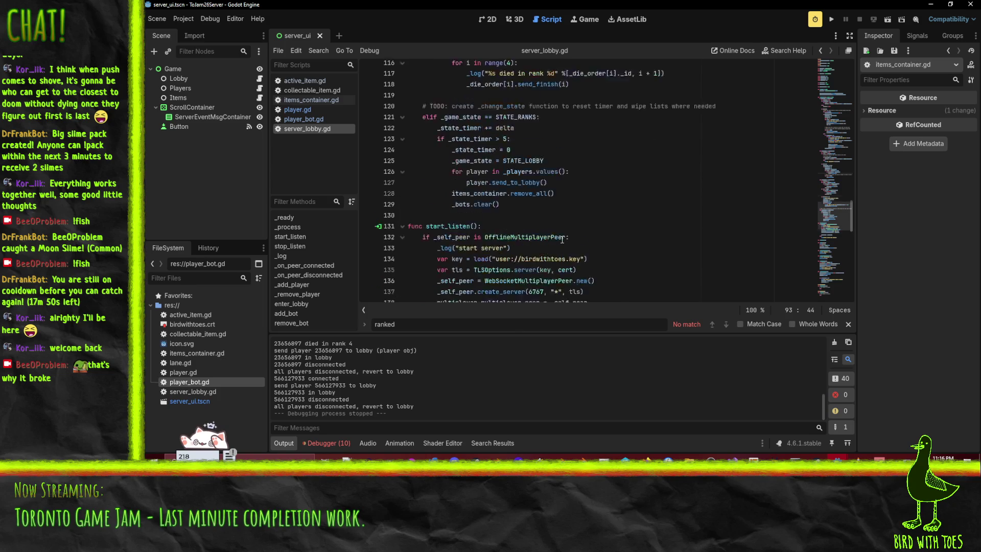
scroll(478, 154, up, 1)
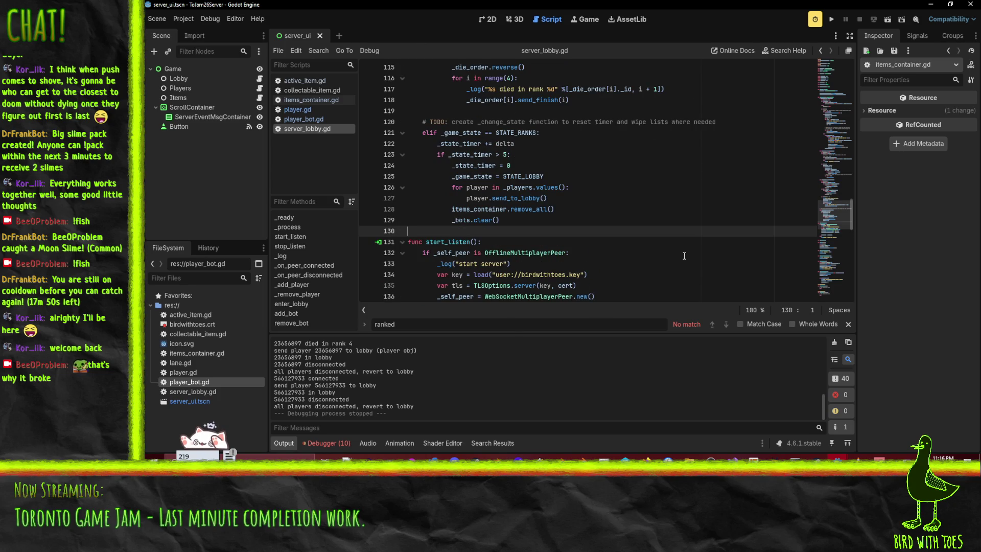
Add a func _change_state(new_state) declaration below the STATE_RANKS block
key(Return)
text(func _change)
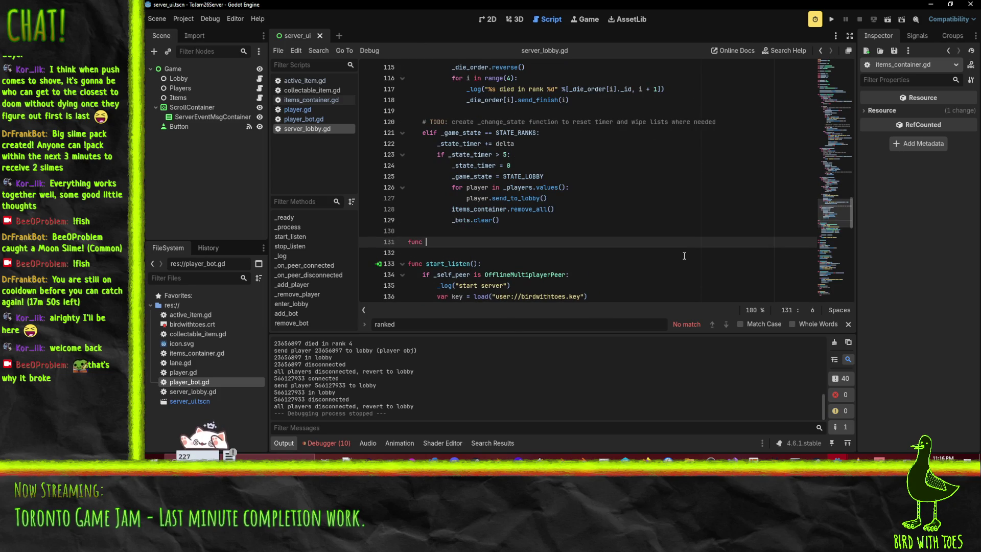
text(_state():)
key(Return)
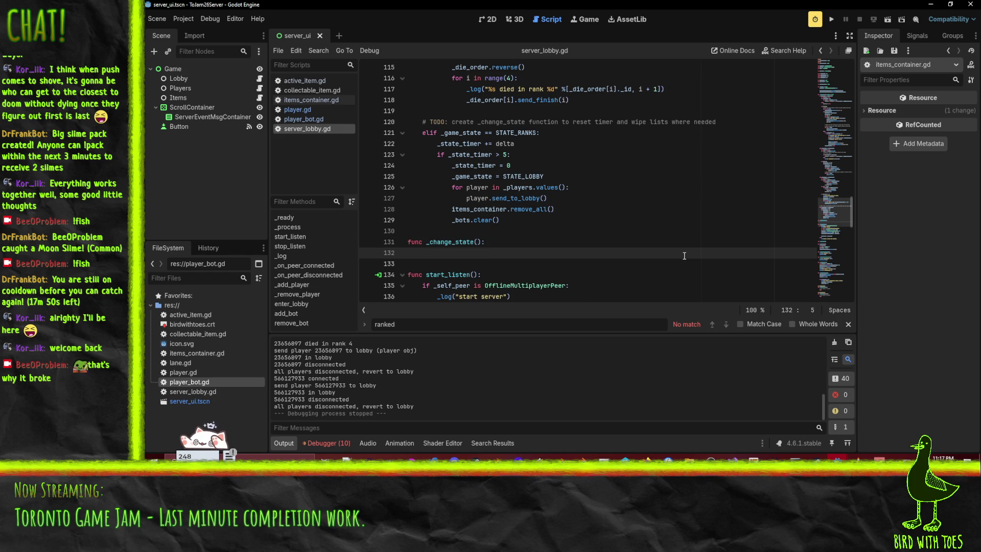
click(476, 242)
text(new_sta)
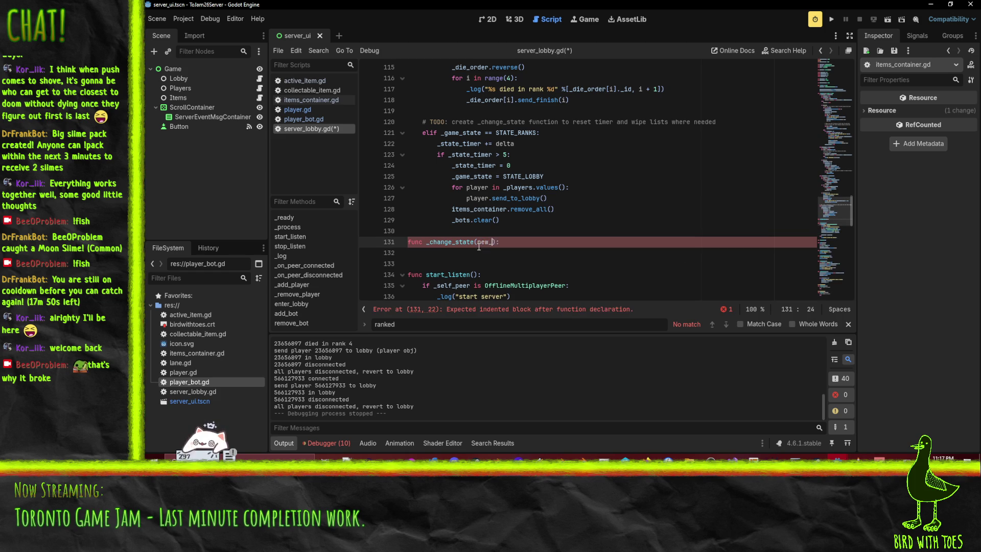
text(te)
key(Down)
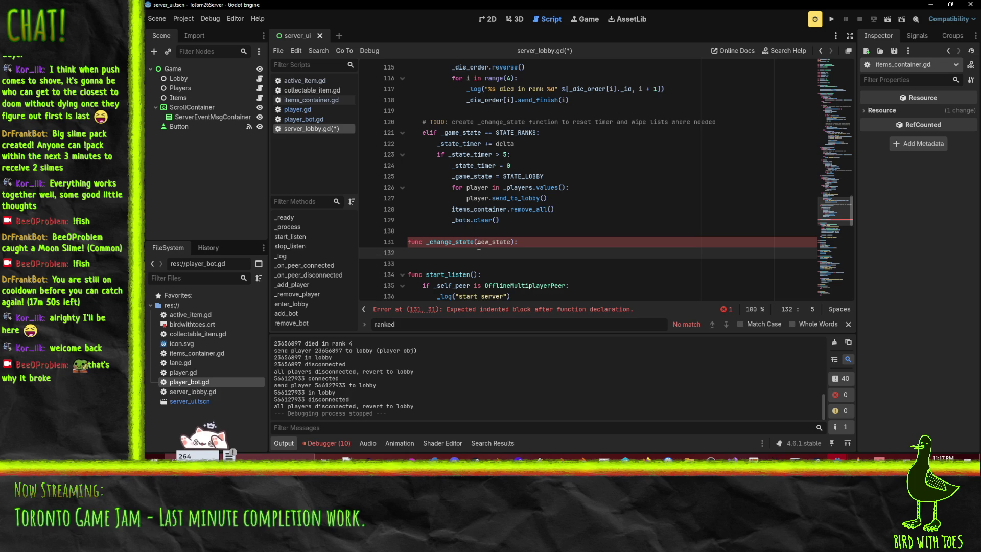
Reset _state_timer to 0 and set _game_state = new_state in the function body
text(_state_timer = )
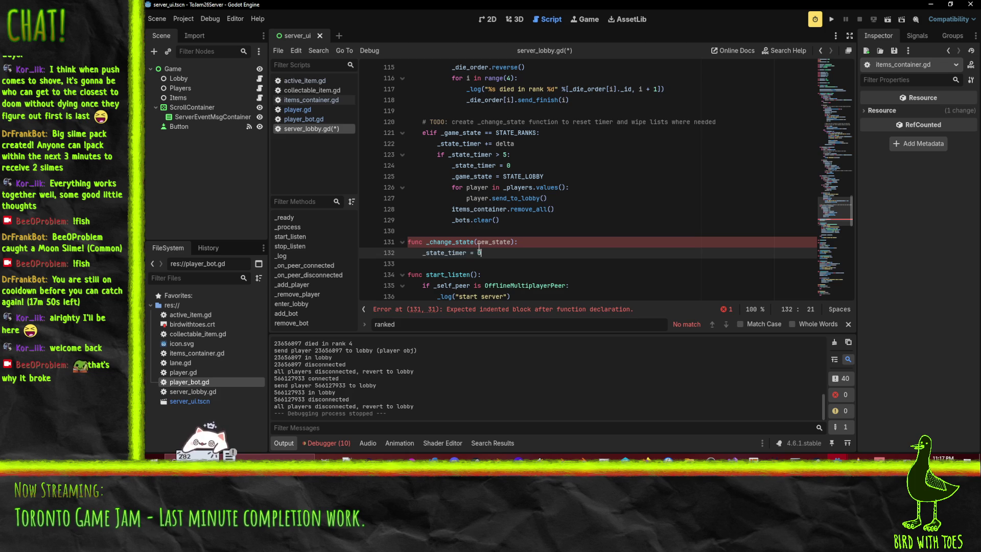
text(0)
key(Return)
text(_state)
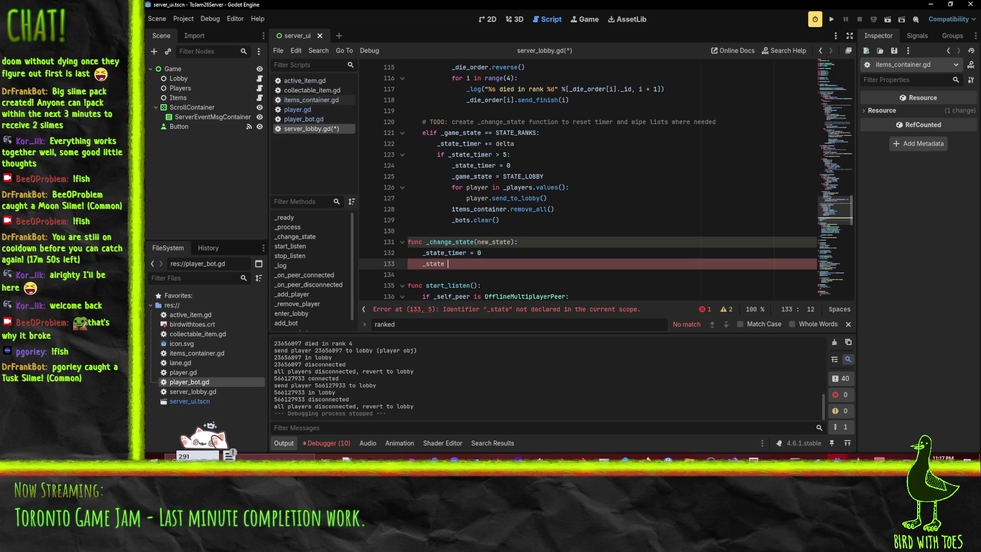
double_click(454, 133)
key(ctrl+c)
double_click(433, 264)
key(ctrl+v)
text(ew_state)
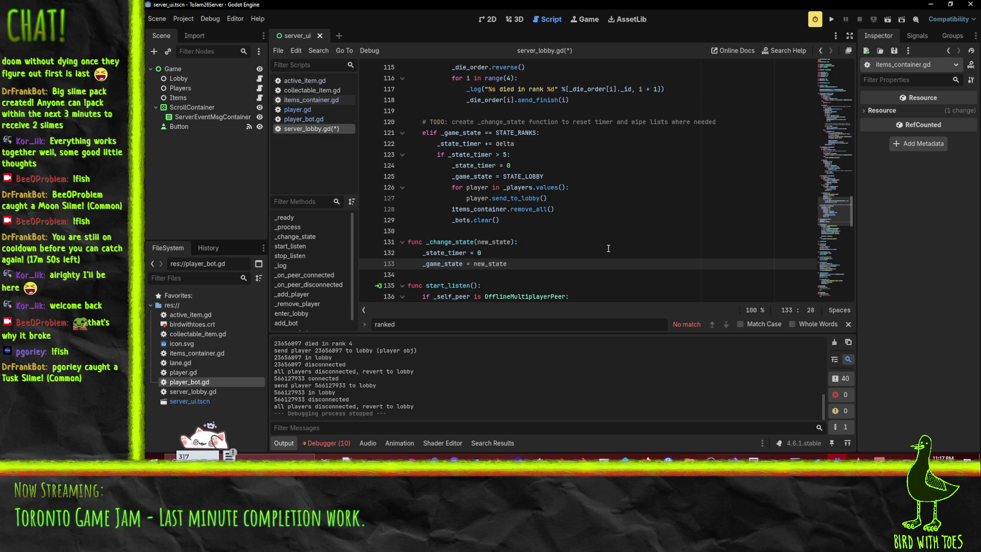
Add 'if _game_state == STATE_LOBBY:' with the item and bot cleanup lines indented beneath
key(Return)
text(f)
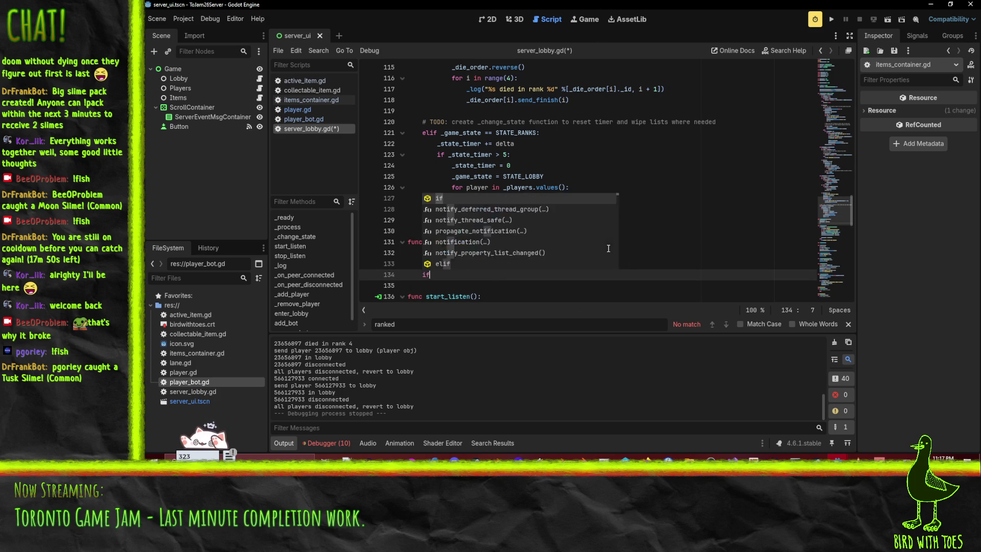
text( _na)
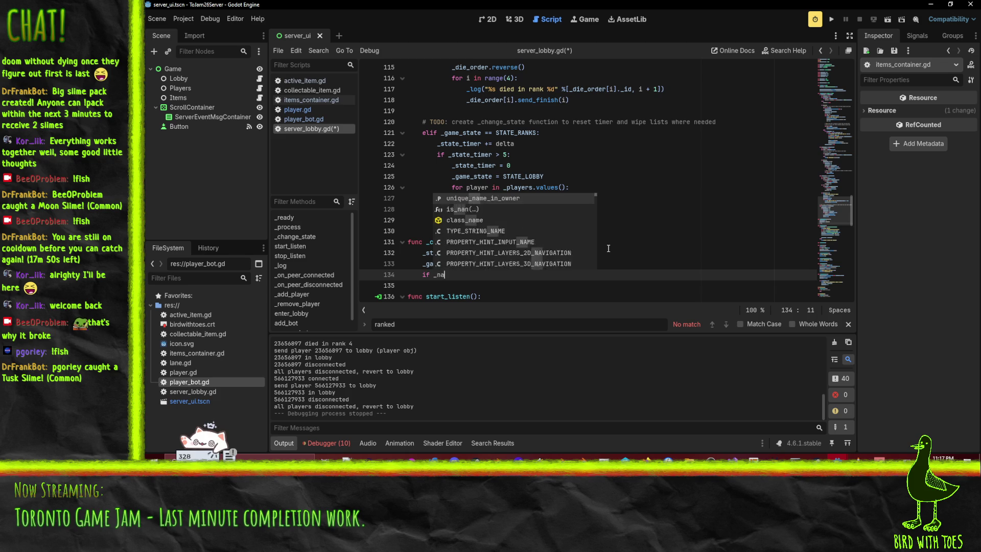
key(BackSpace)
key(BackSpace)
text(game_sta)
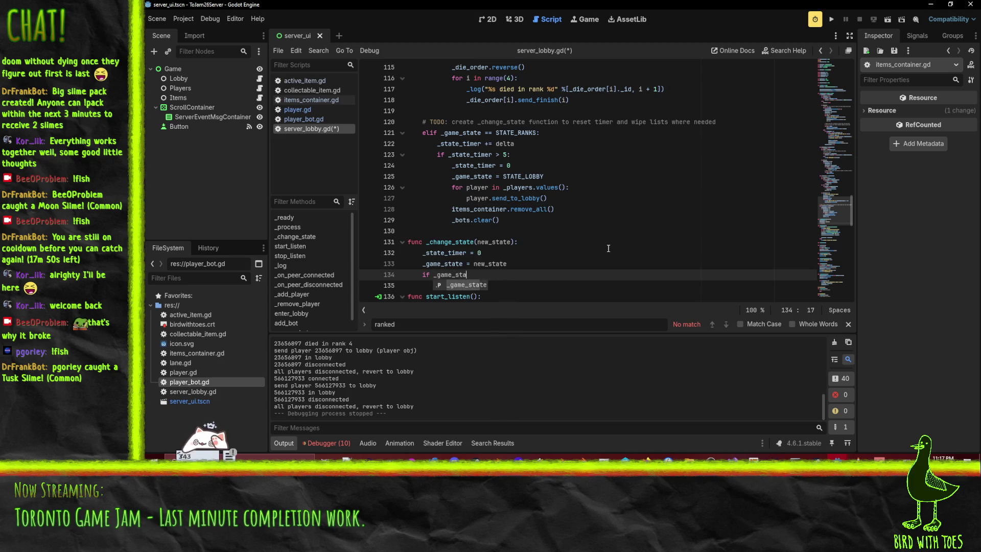
text(te == STATE_LOBBY:)
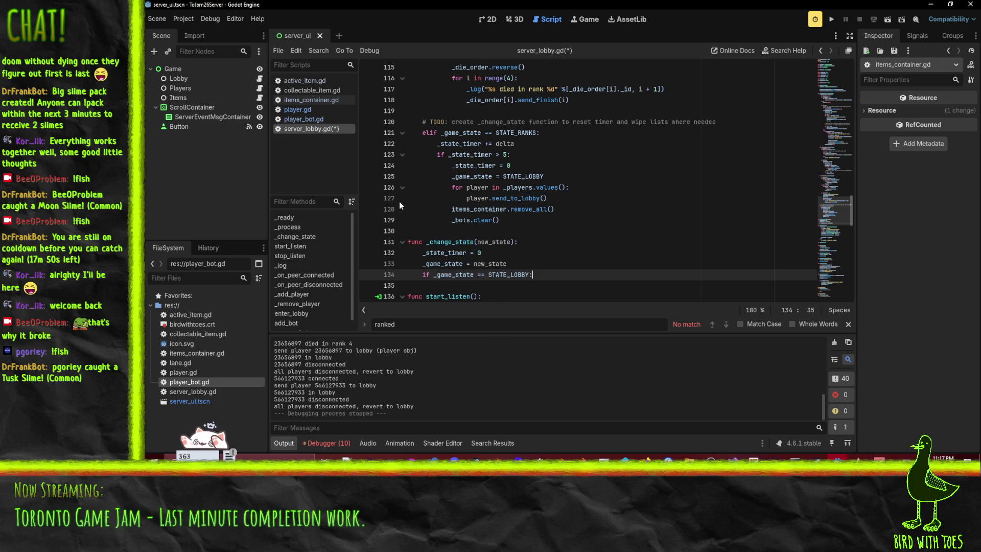
click(470, 188)
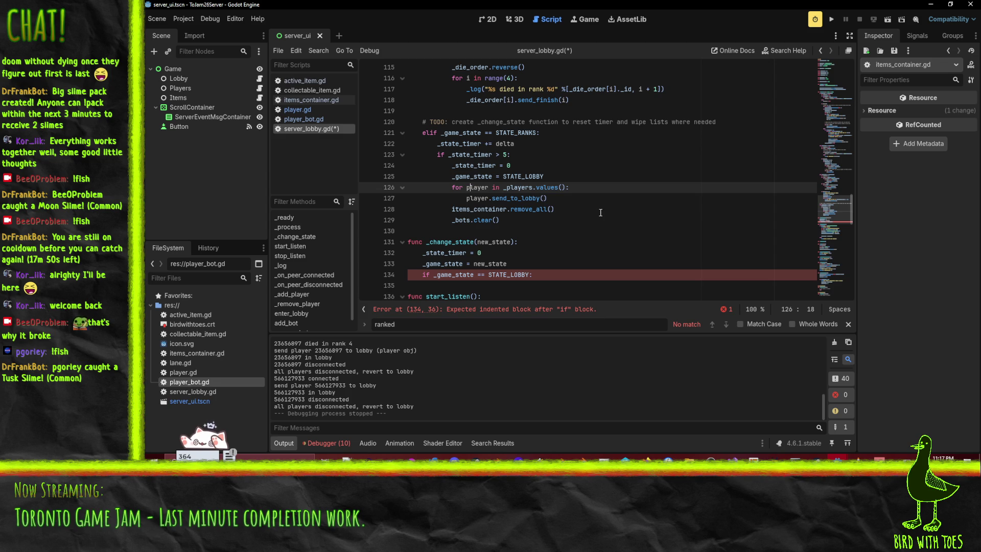
key(Home)
key(Down)
key(Down)
key(Down)
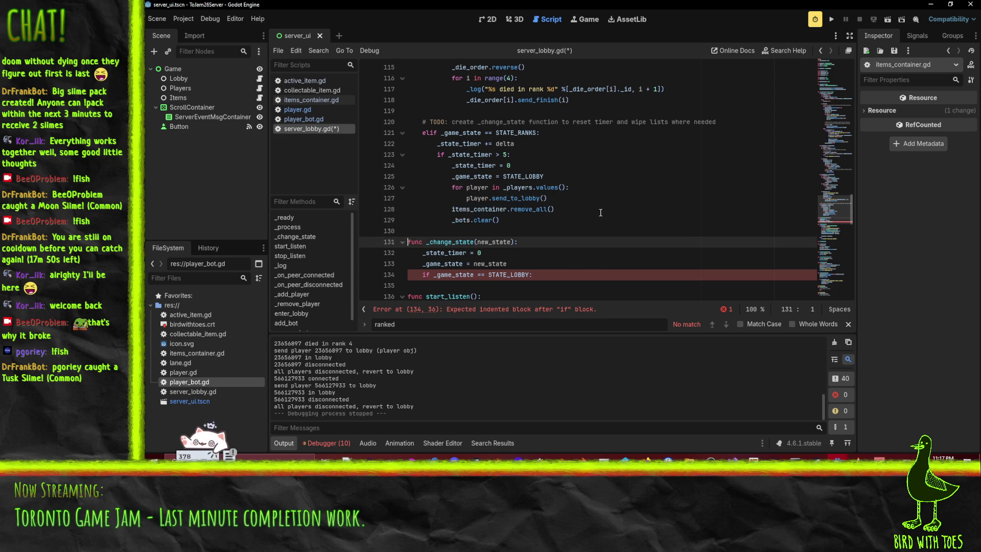
key(Down)
key(ctrl+v)
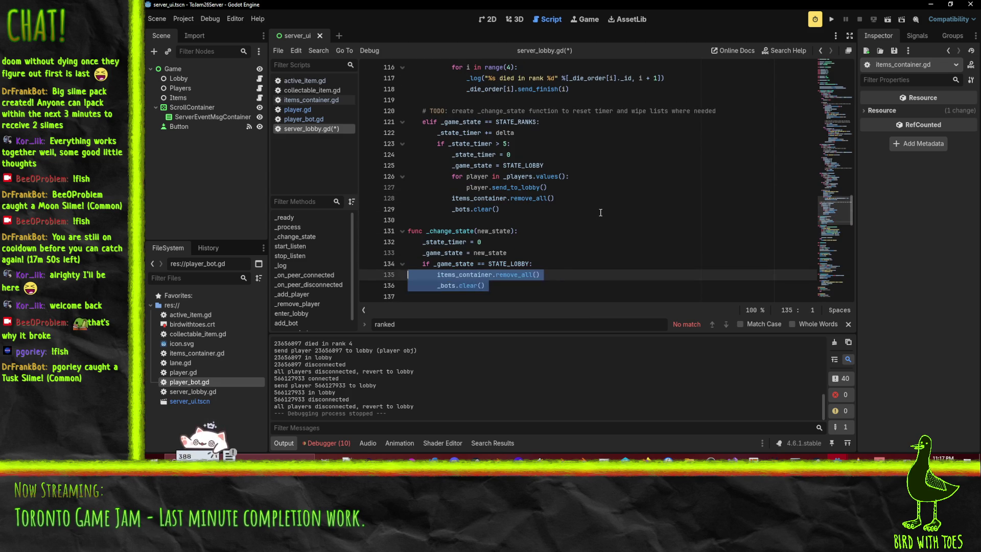
key(Tab)
key(Up)
key(Up)
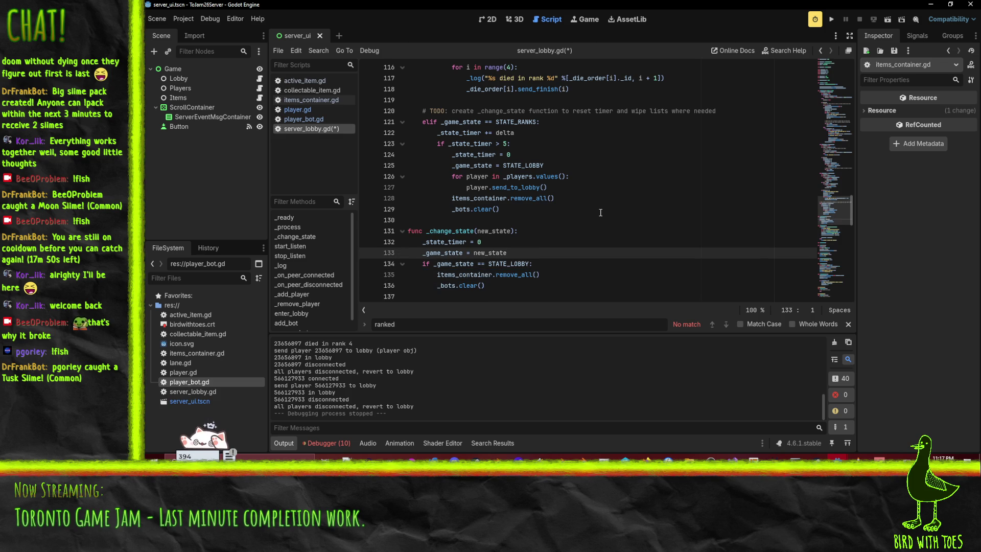
click(655, 195)
scroll(655, 198, up, 5)
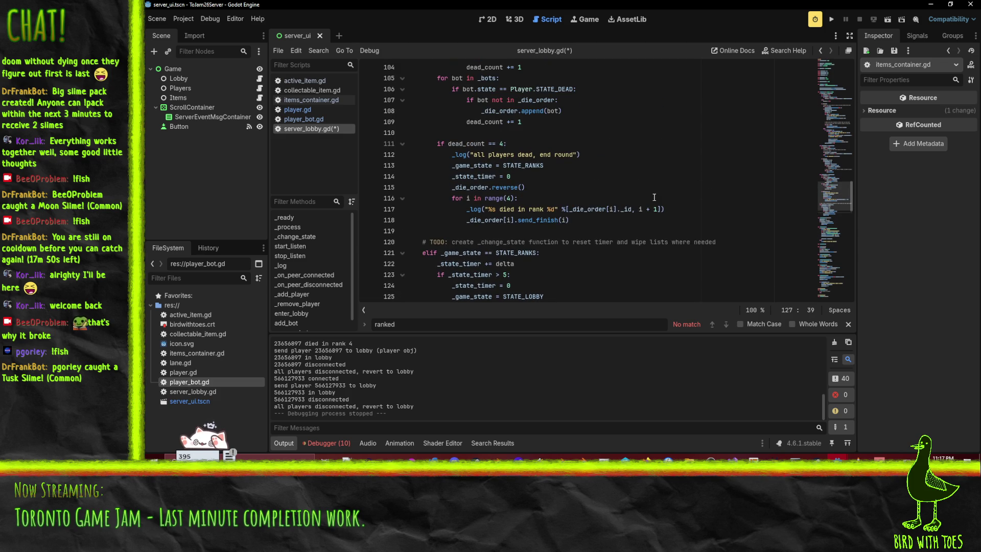
scroll(655, 199, up, 3)
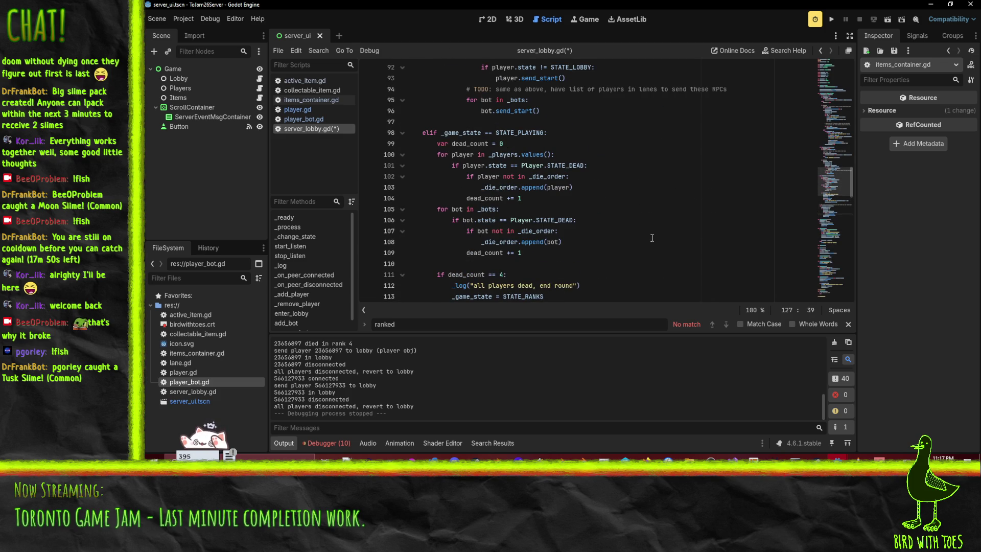
scroll(652, 238, up, 4)
scroll(652, 238, up, 2)
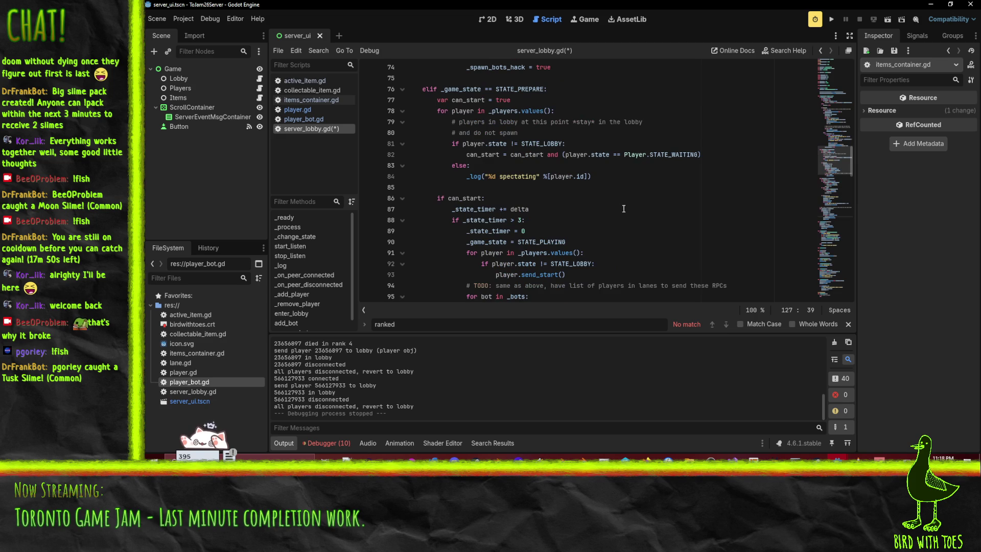
scroll(623, 208, down, 20)
scroll(619, 220, up, 6)
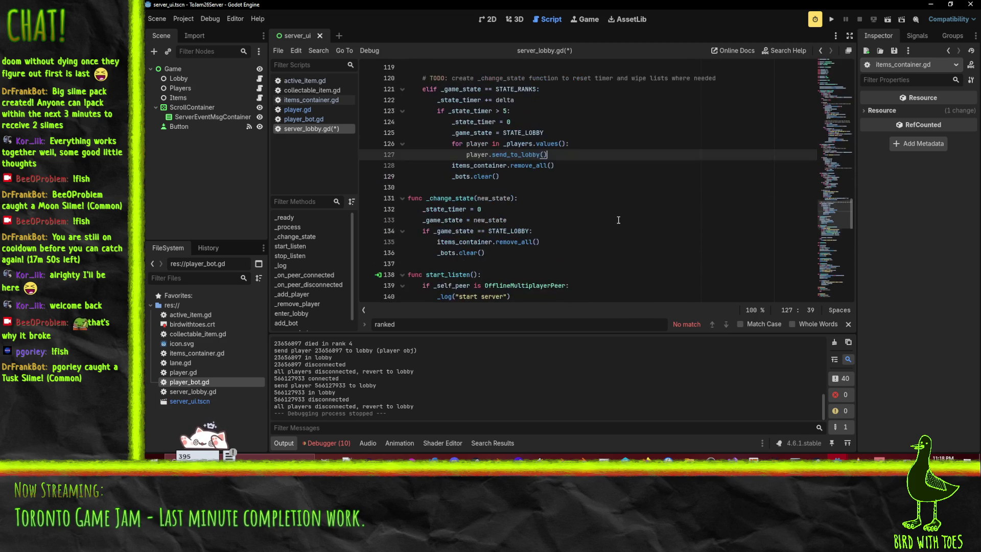
key(Home)
key(Home)
key(Up)
key(shift+Down)
key(shift+Down)
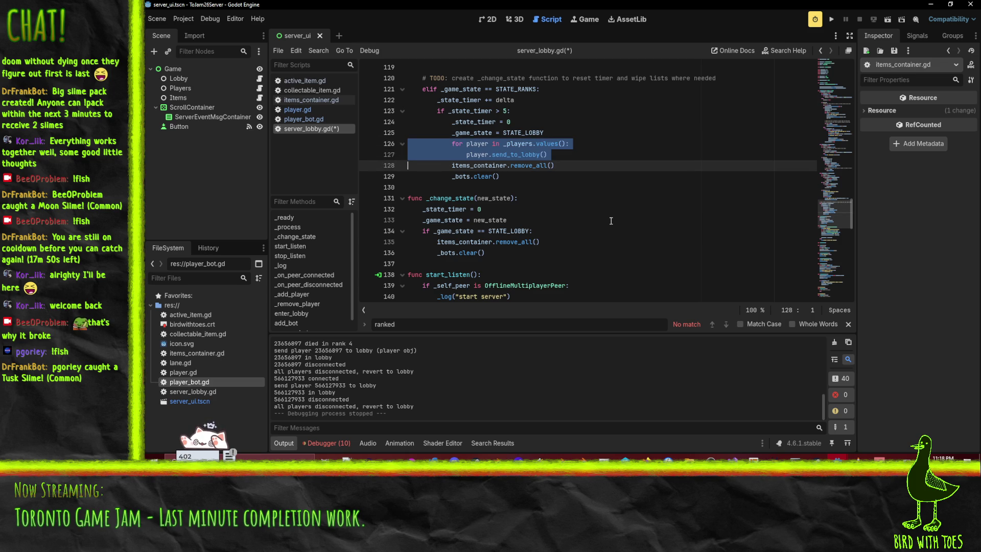
key(Down)
key(Down)
key(Down)
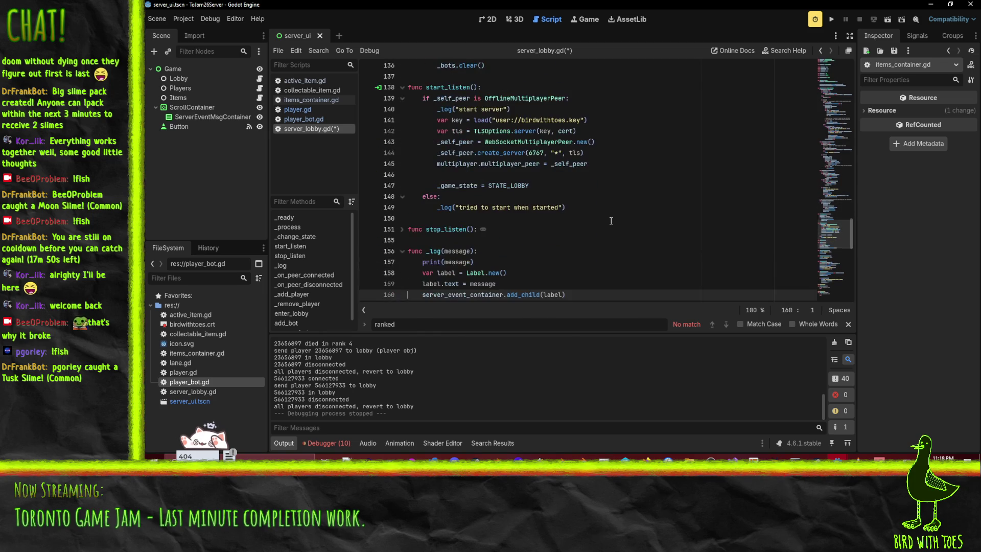
scroll(611, 221, down, 3)
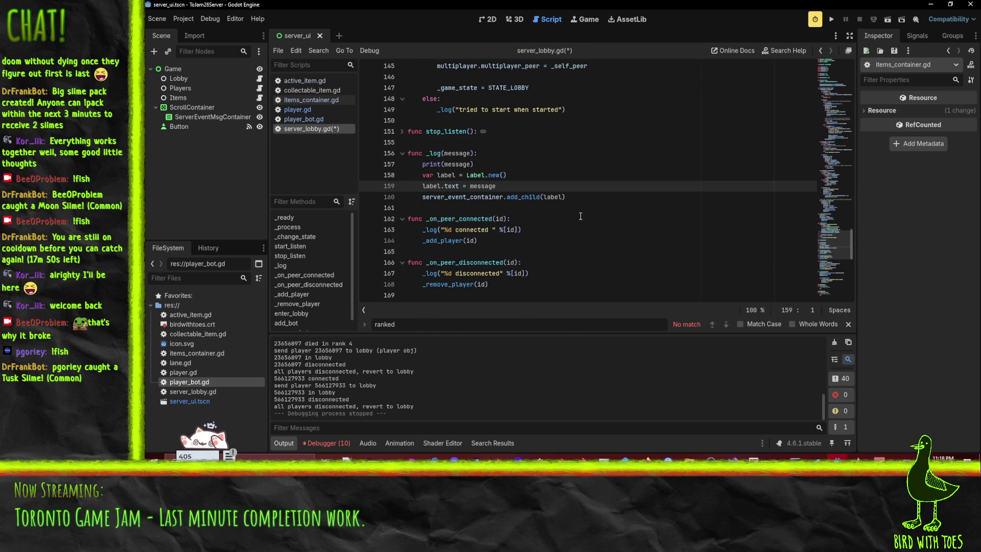
scroll(550, 222, up, 8)
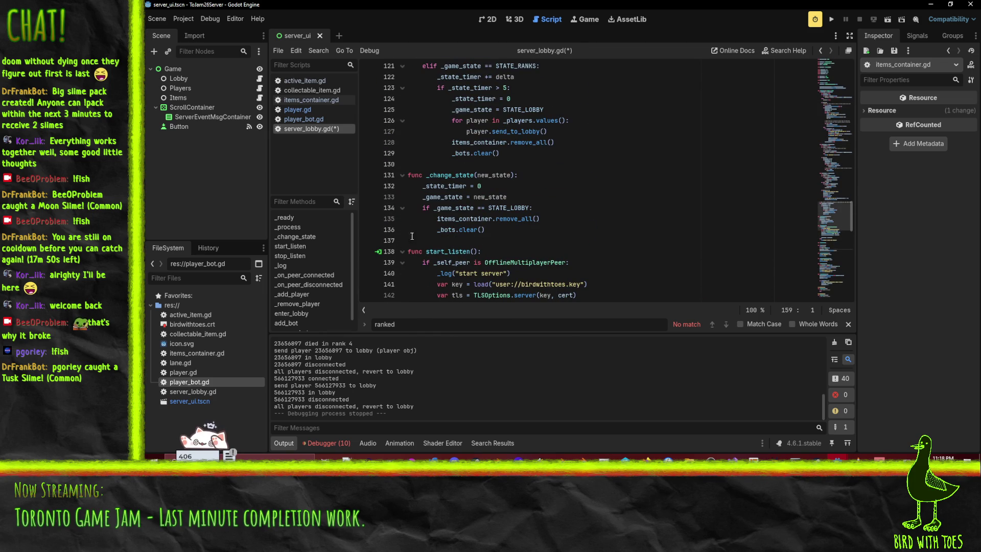
Paste the send-to-lobby player loop into _change_state's STATE_LOBBY branch
click(437, 229)
key(Up)
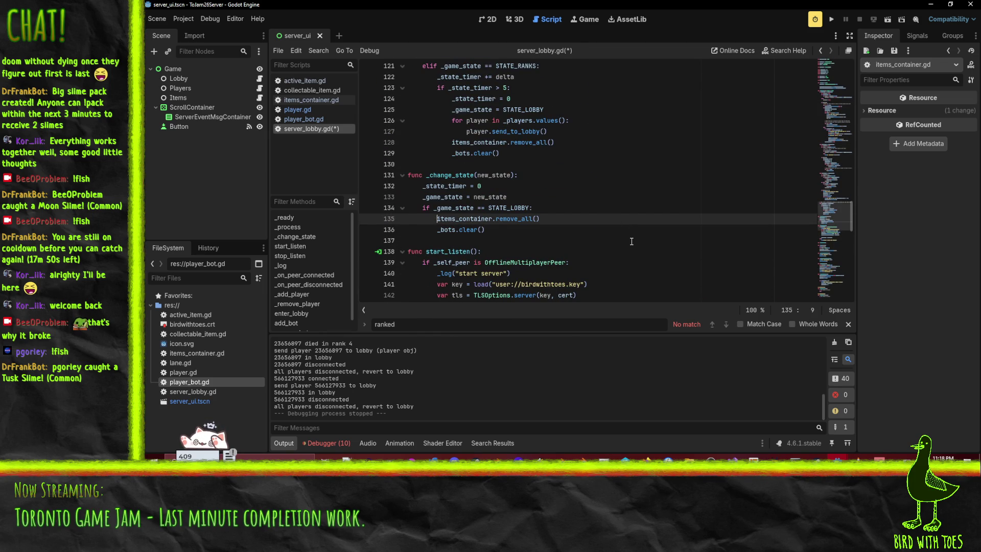
key(ctrl+v)
key(Up)
key(Up)
key(shift+Down)
key(shift+Down)
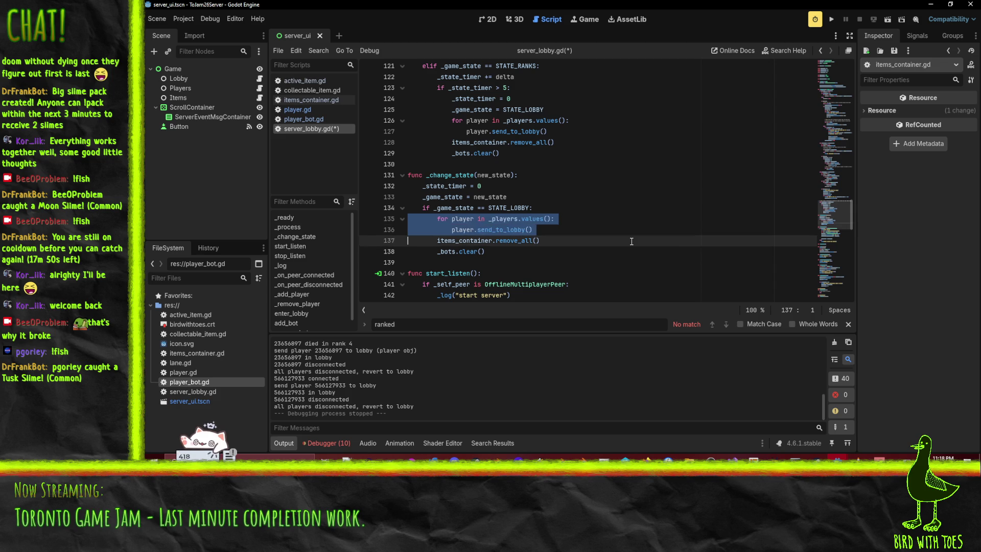
Add 'for bot in _bots: bot.queue_free()' below the remove_all line
click(573, 240)
key(Return)
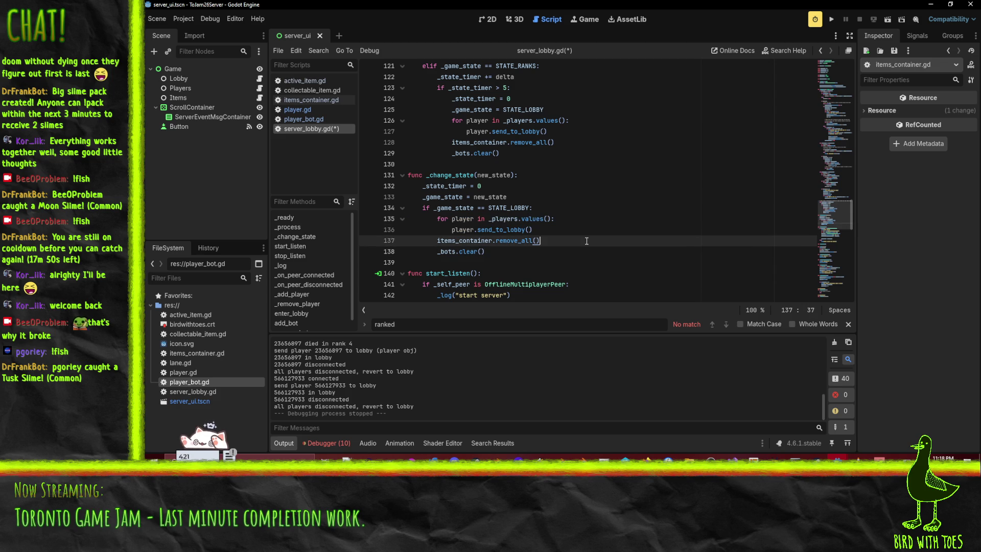
text(fir)
key(BackSpace)
key(BackSpace)
text(or bot)
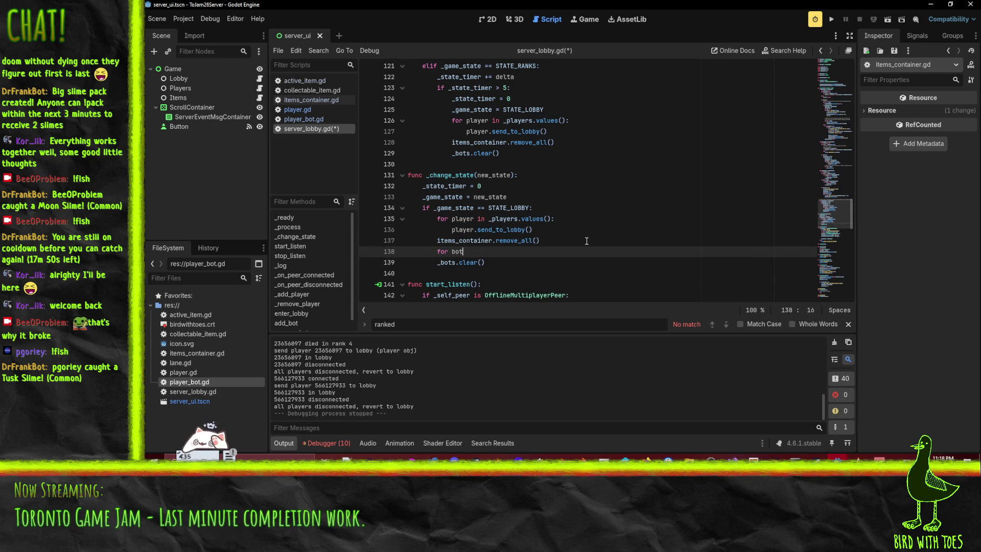
text( in _bots:)
key(Return)
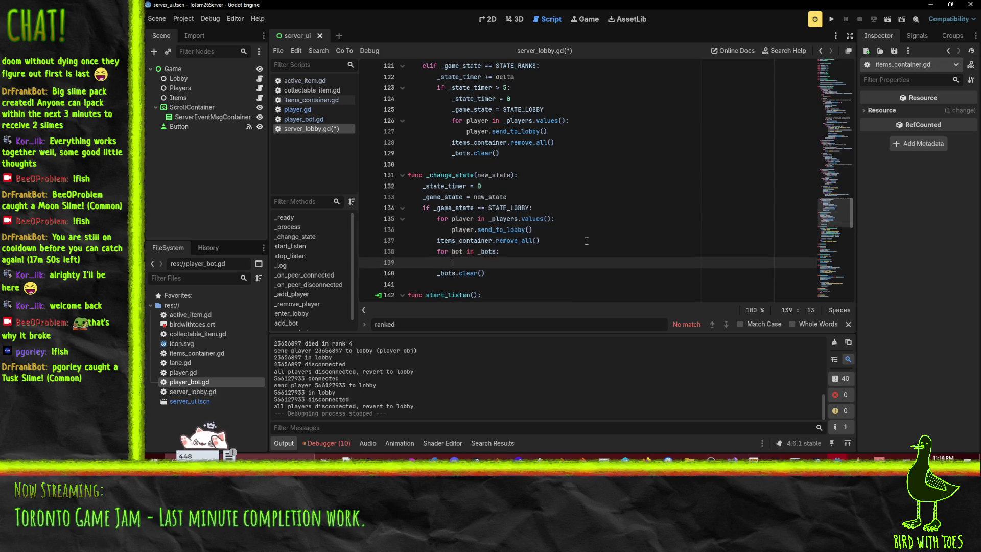
text(bot,)
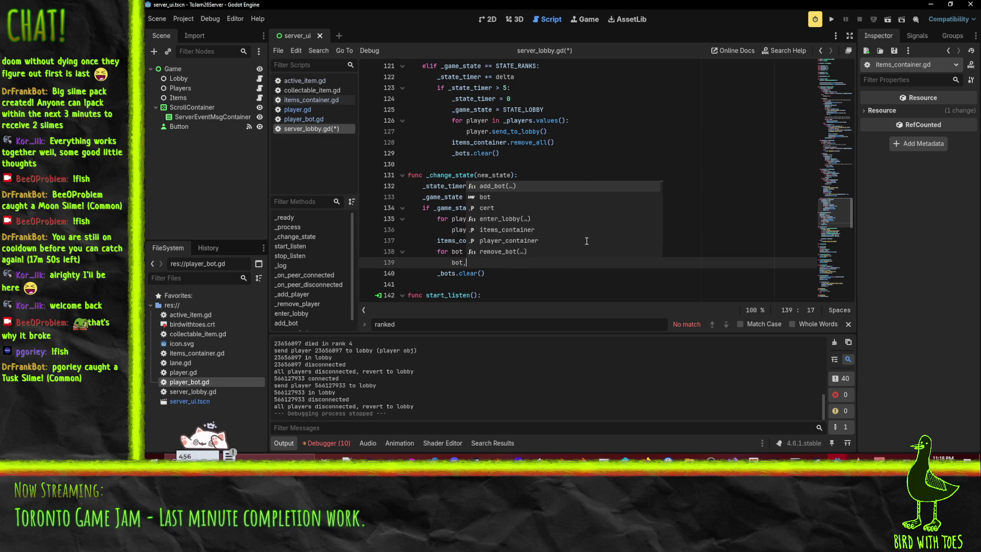
key(BackSpace)
text(.queue_)
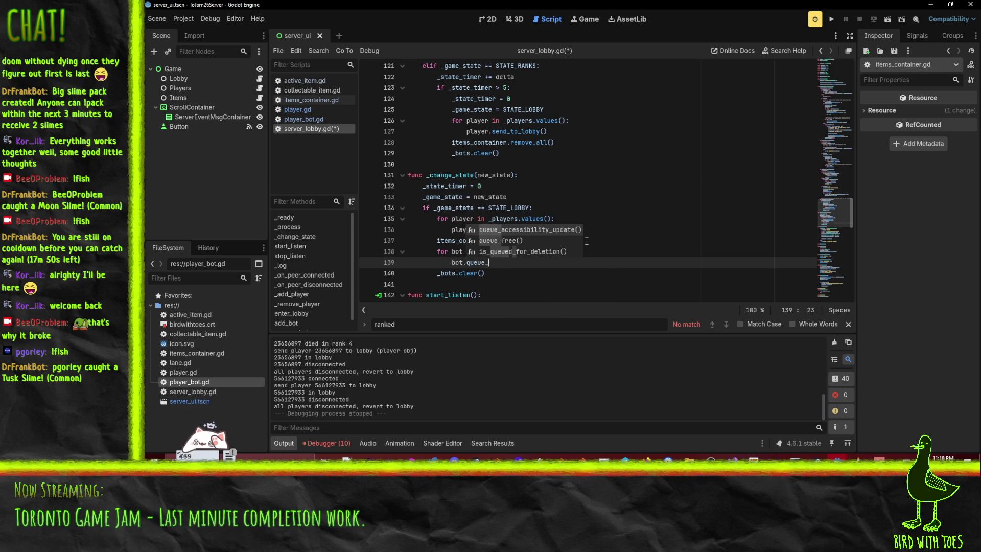
text(f)
key(Return)
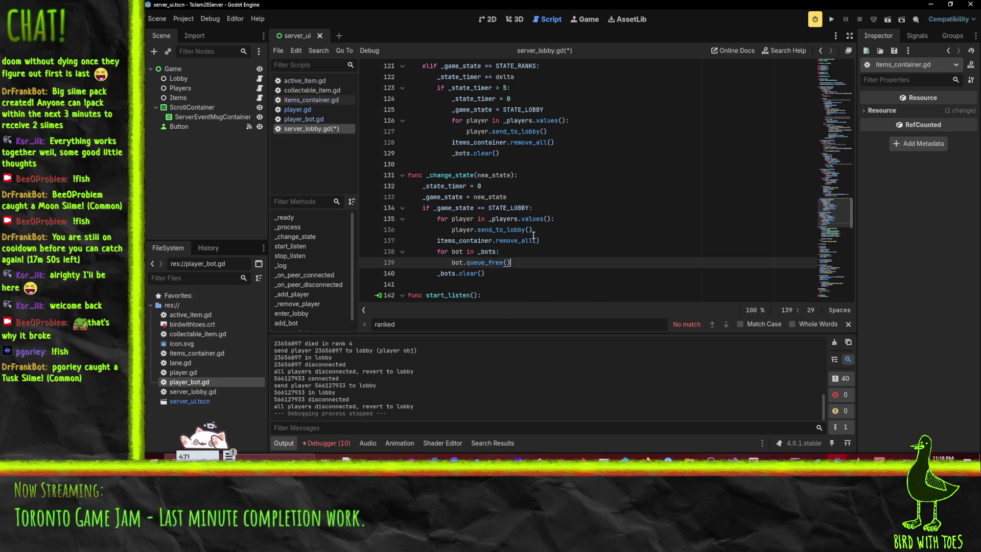
Move the remove_all() call to the top of the lobby branch, above both loops
key(Up)
click(556, 240)
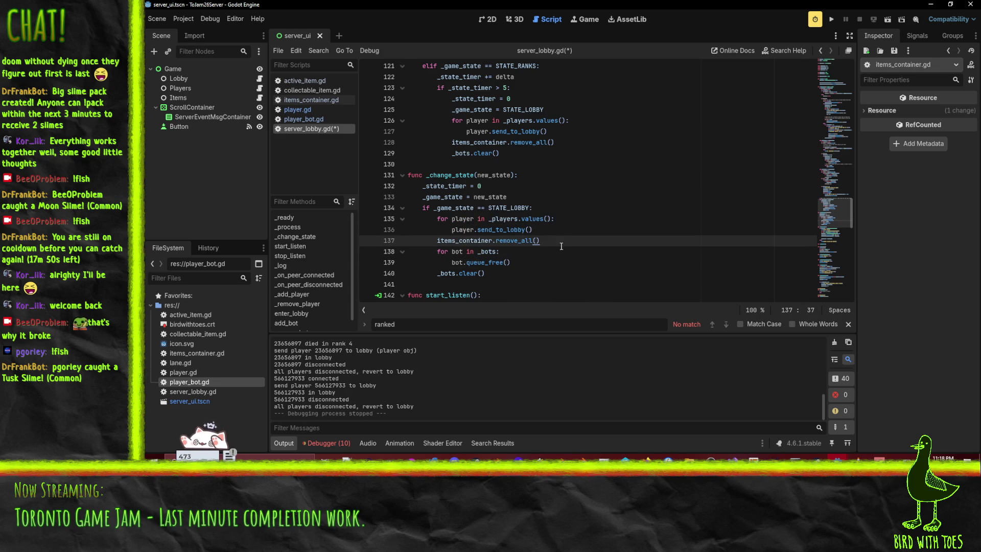
key(Home)
key(ctrl+x)
key(Up)
key(Up)
key(ctrl+v)
key(Down)
key(Down)
key(Down)
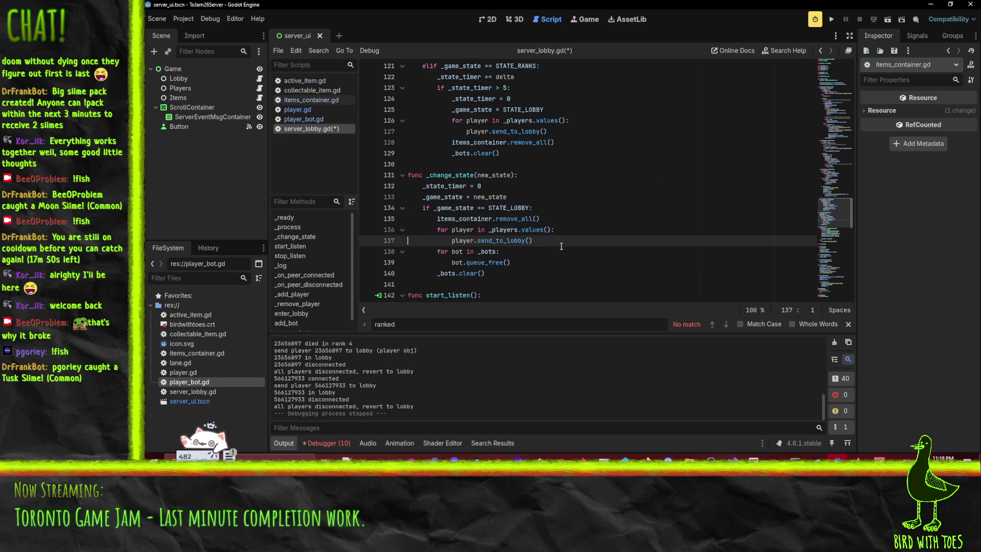
key(Up)
key(Up)
key(Up)
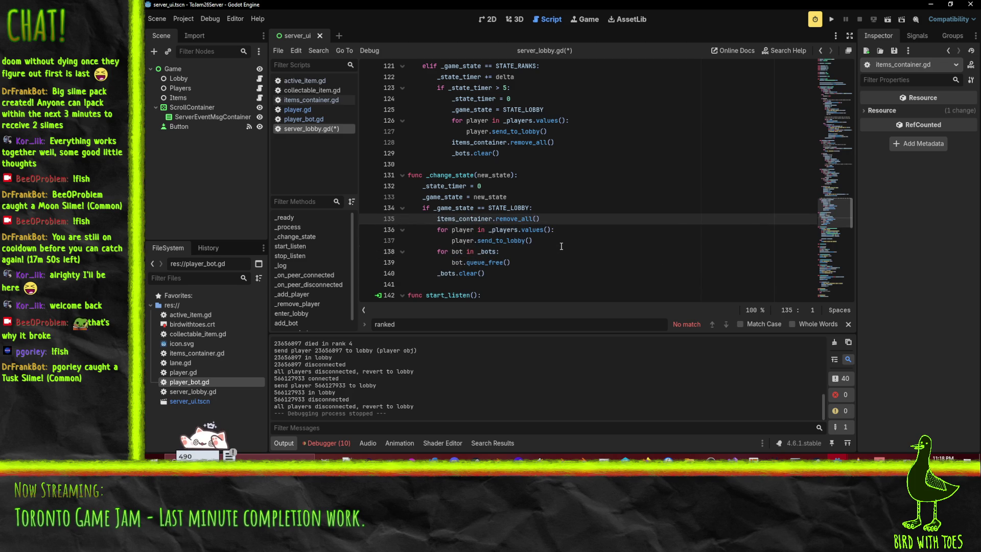
key(Up)
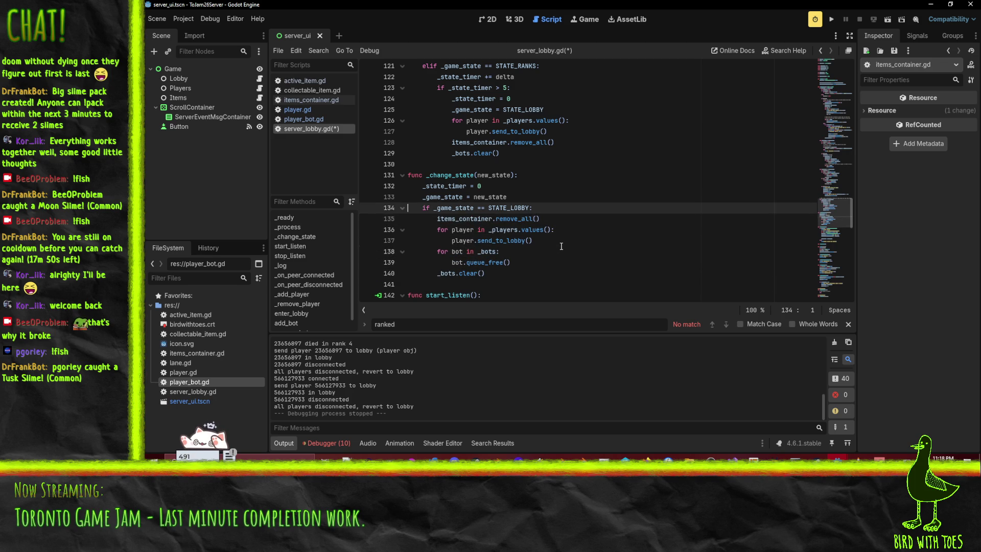
key(Up)
key(Up)
key(Up)
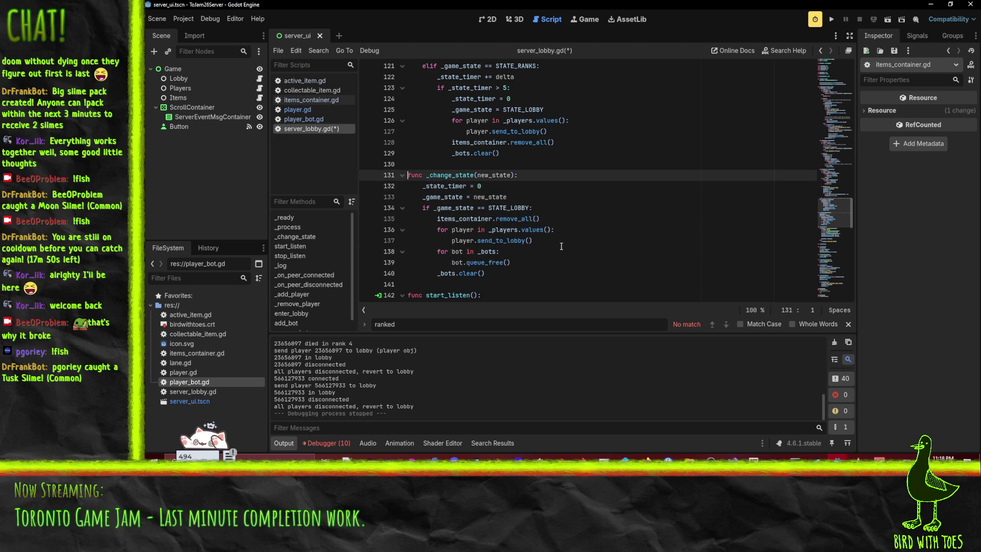
double_click(453, 175)
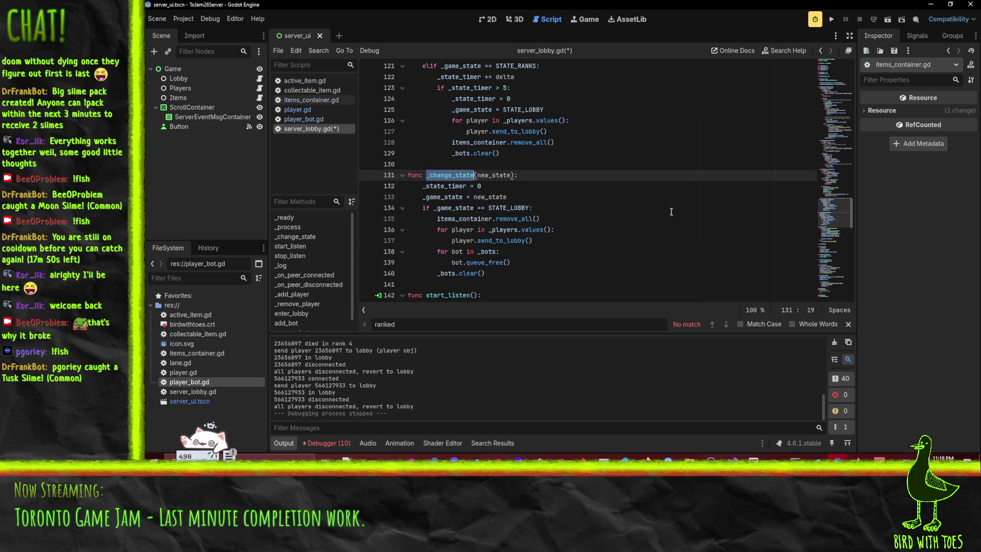
Add a _change_state(STATE_LOBBY) call inside the ranks timer check
scroll(558, 147, up, 1)
click(533, 125)
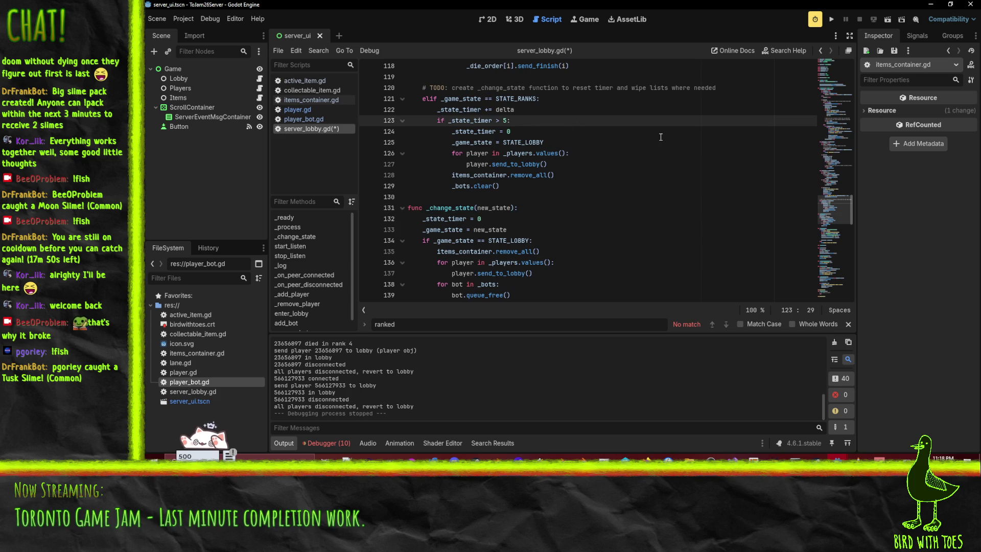
key(Return)
key(ctrl+v)
text(()
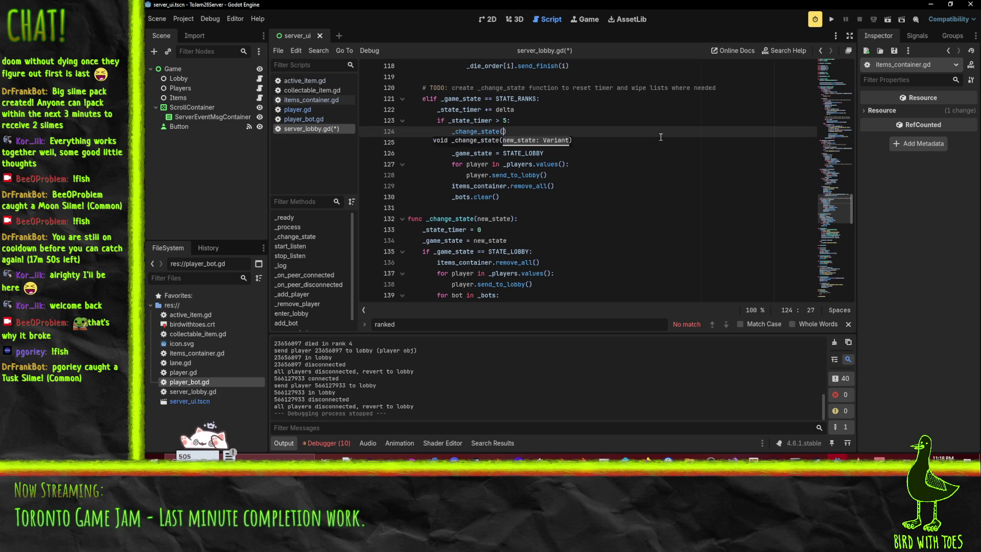
double_click(521, 154)
key(ctrl+c)
click(505, 133)
key(ctrl+v)
Delete the old state and timer reset lines beneath the _change_state(STATE_LOBBY) call
key(Down)
key(Home)
key(shift+Down)
key(shift+Down)
key(shift+Down)
key(shift+Down)
key(shift+Down)
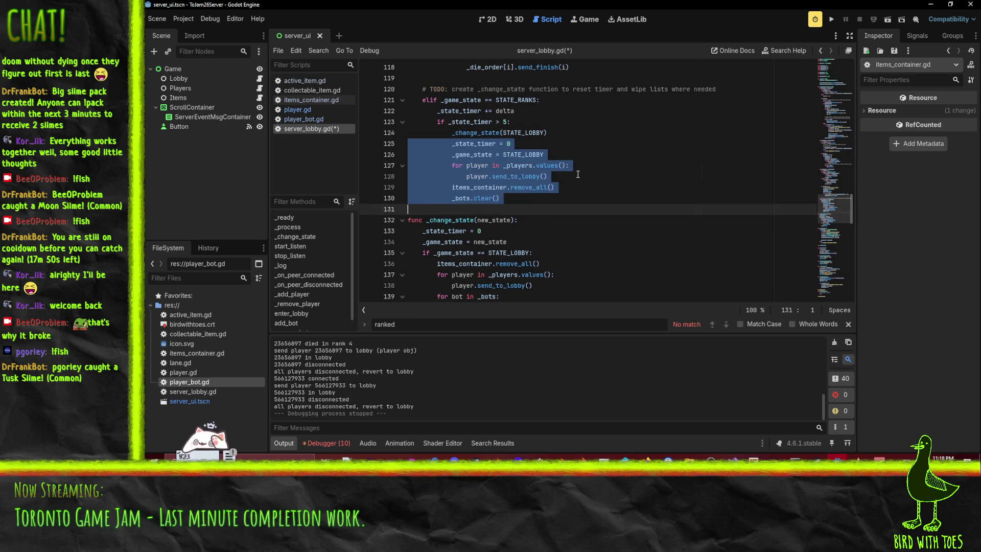
key(Delete)
key(Up)
key(shift+Down)
Insert _change_state(STATE_RANKS) above the STATE_RANKS assignment in the playing branch
scroll(578, 174, up, 5)
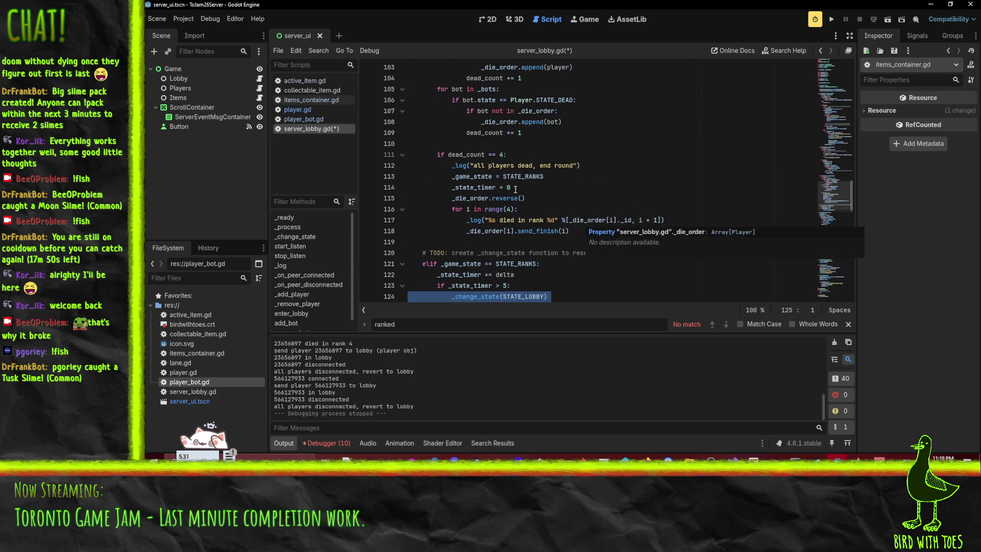
scroll(550, 158, up, 2)
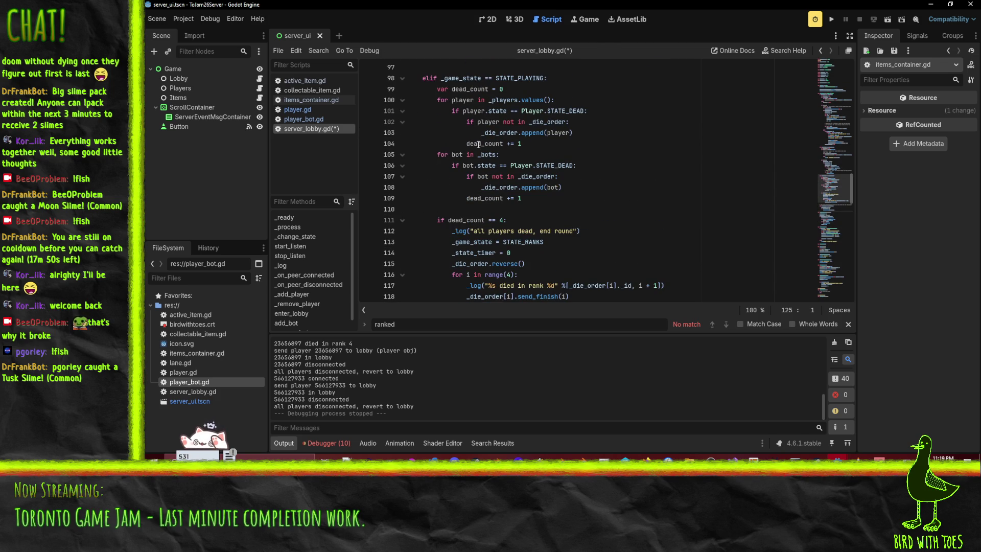
scroll(614, 230, down, 1)
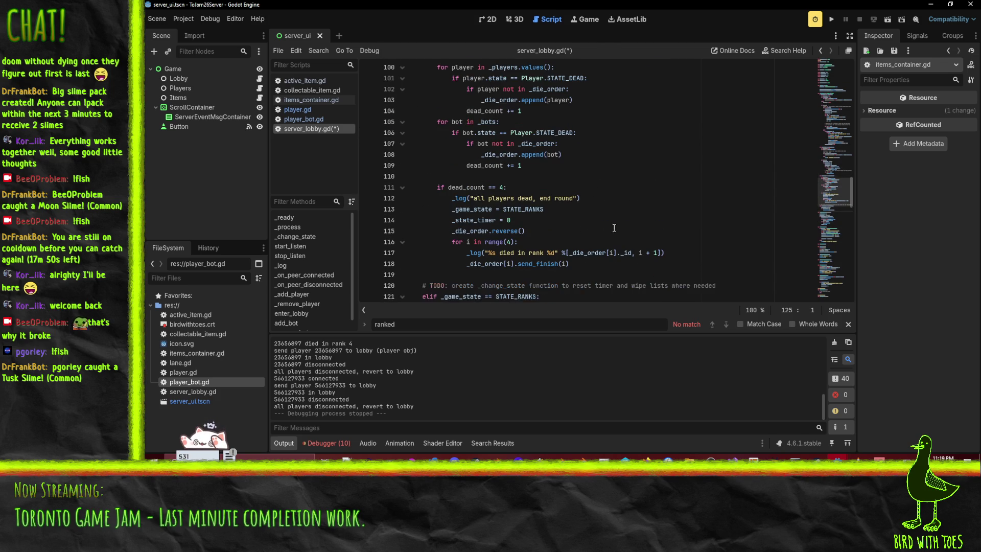
scroll(511, 259, up, 1)
click(567, 239)
key(Home)
key(Home)
key(ctrl+v)
double_click(529, 255)
key(ctrl+c)
double_click(521, 242)
key(ctrl+v)
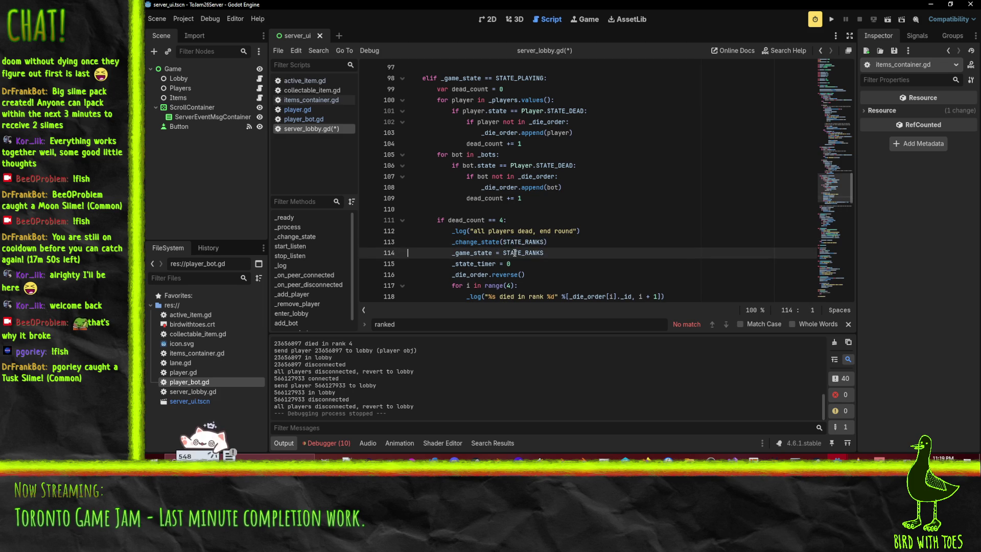
Remove the old state and timer lines from the playing branch
key(shift+Down)
key(shift+Down)
key(Delete)
key(Up)
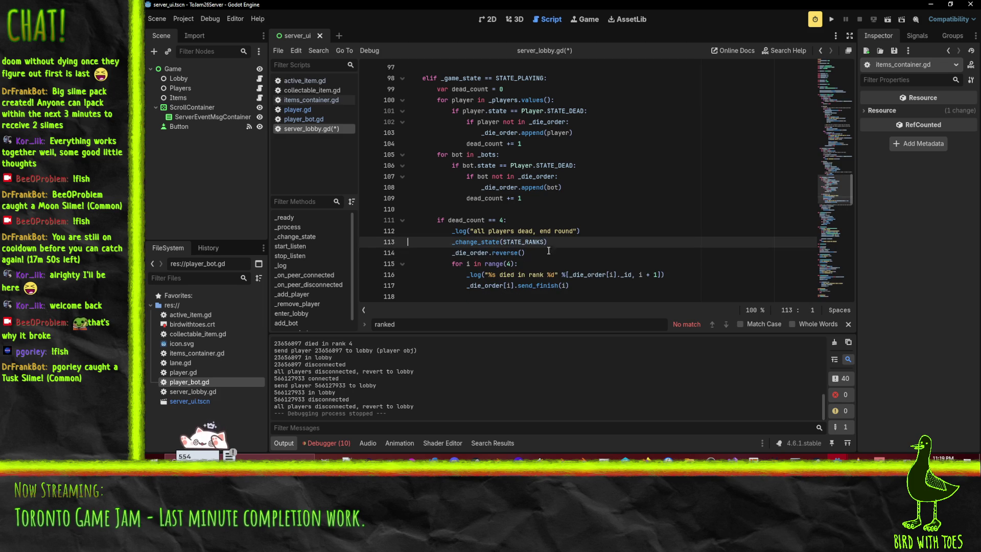
scroll(610, 242, down, 3)
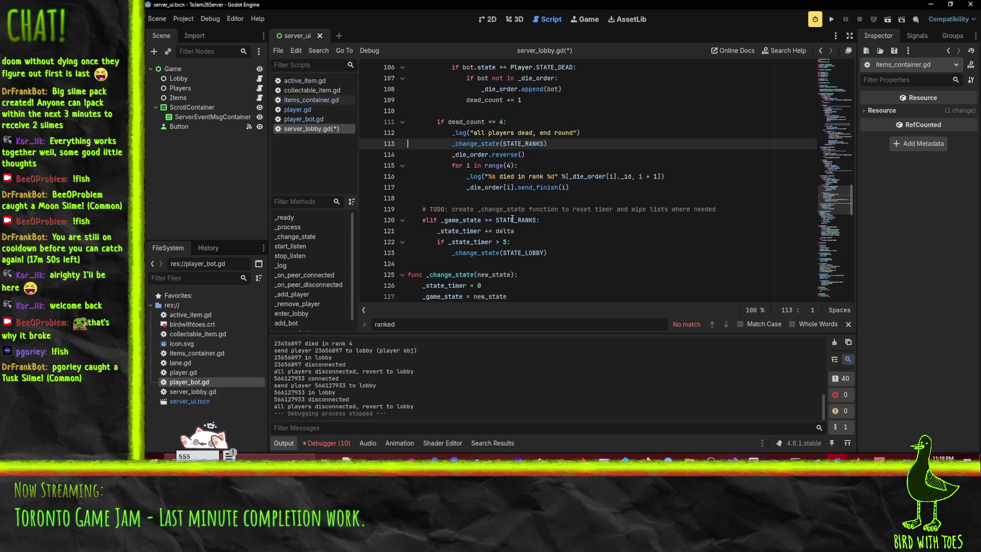
key(ctrl+z)
key(ctrl+y)
scroll(578, 225, up, 3)
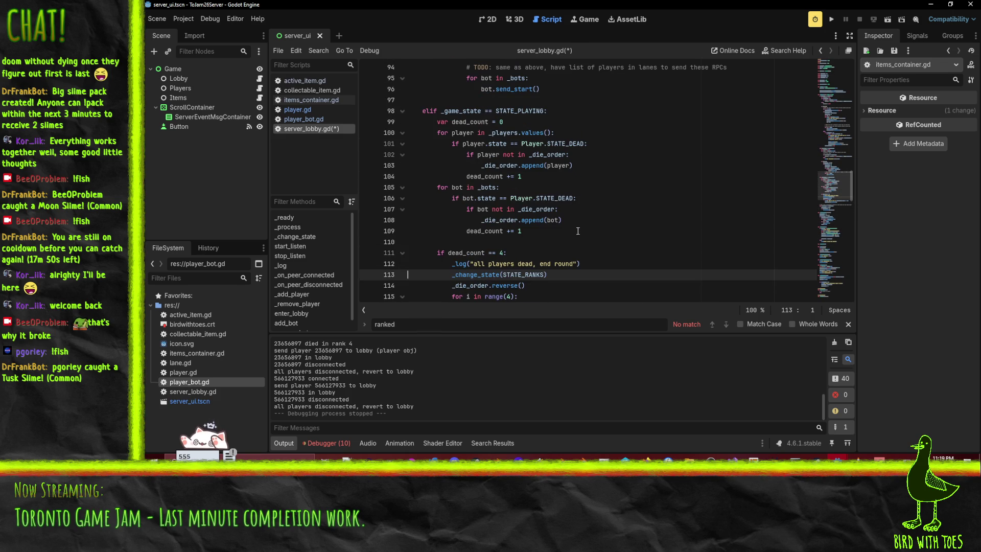
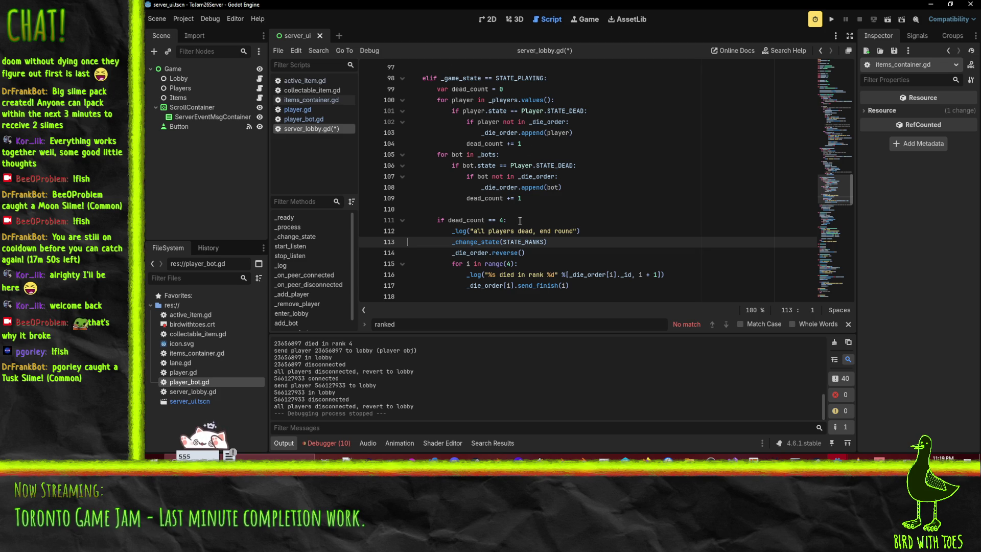
Search for _remove_player, view its definition, then return to the call site
scroll(613, 188, down, 10)
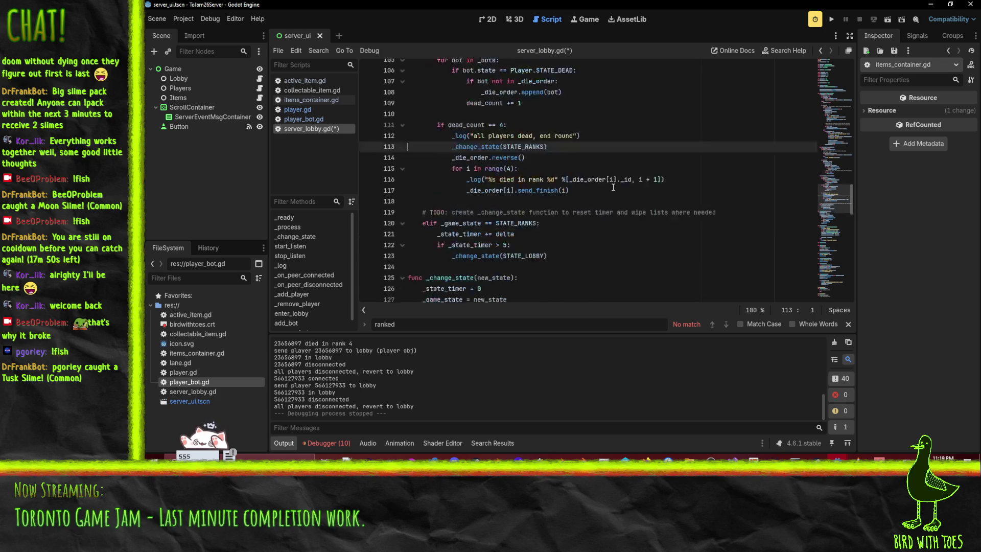
scroll(613, 187, down, 5)
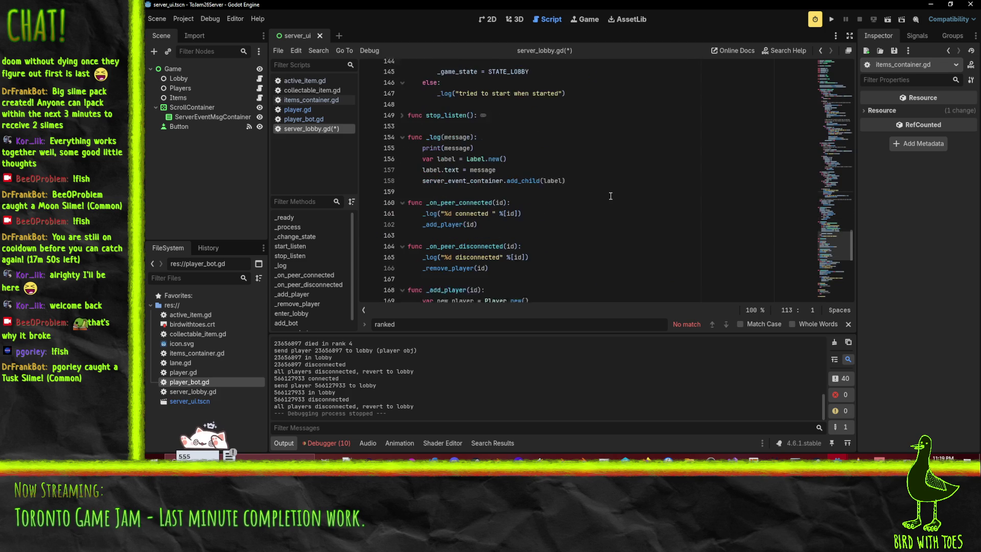
scroll(610, 196, down, 3)
double_click(448, 198)
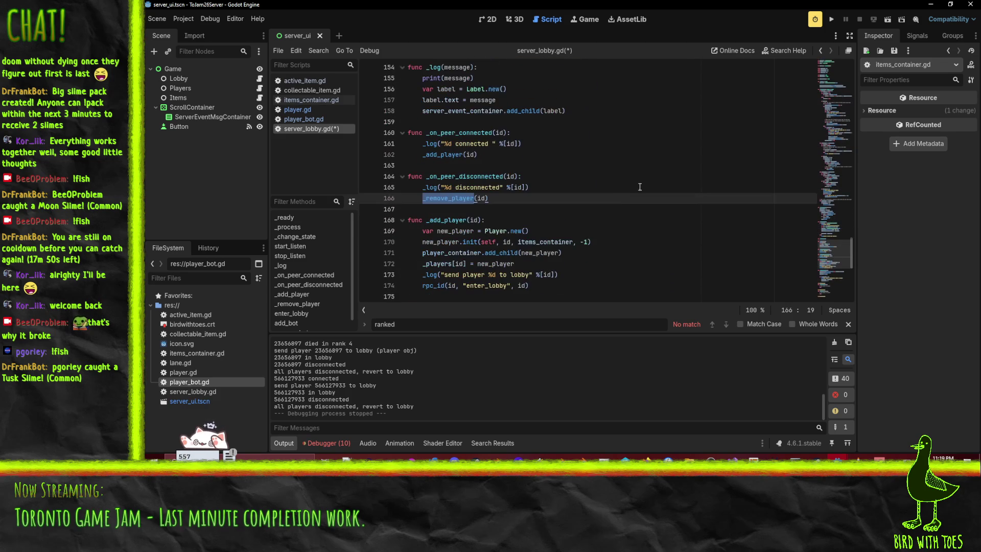
key(ctrl+f)
click(716, 323)
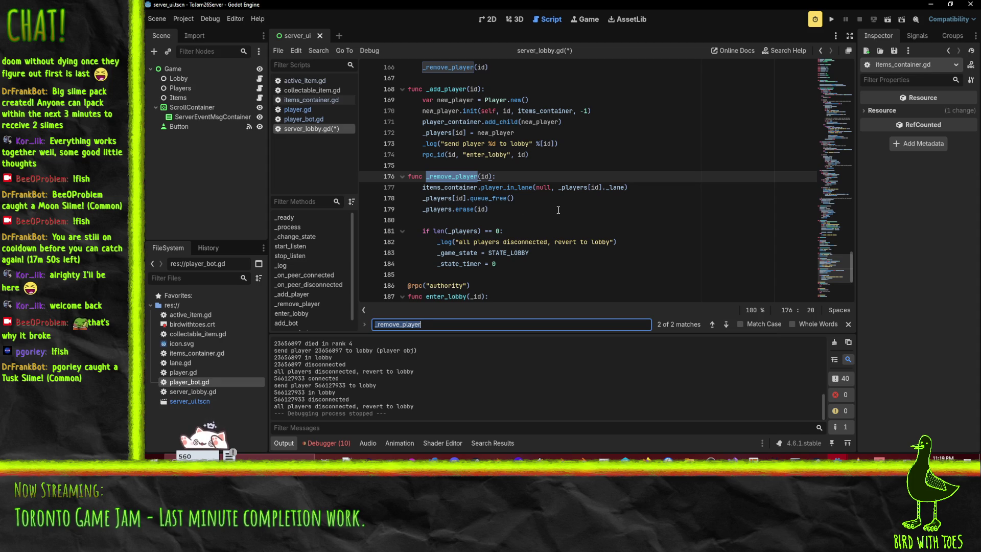
click(712, 324)
click(587, 209)
key(Down)
key(Down)
key(Down)
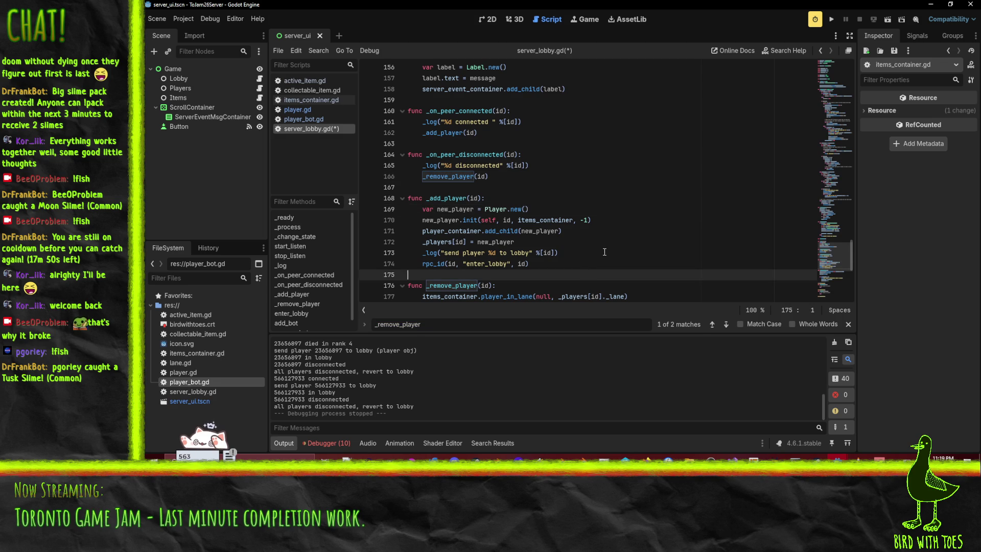
key(Up)
key(Up)
key(End)
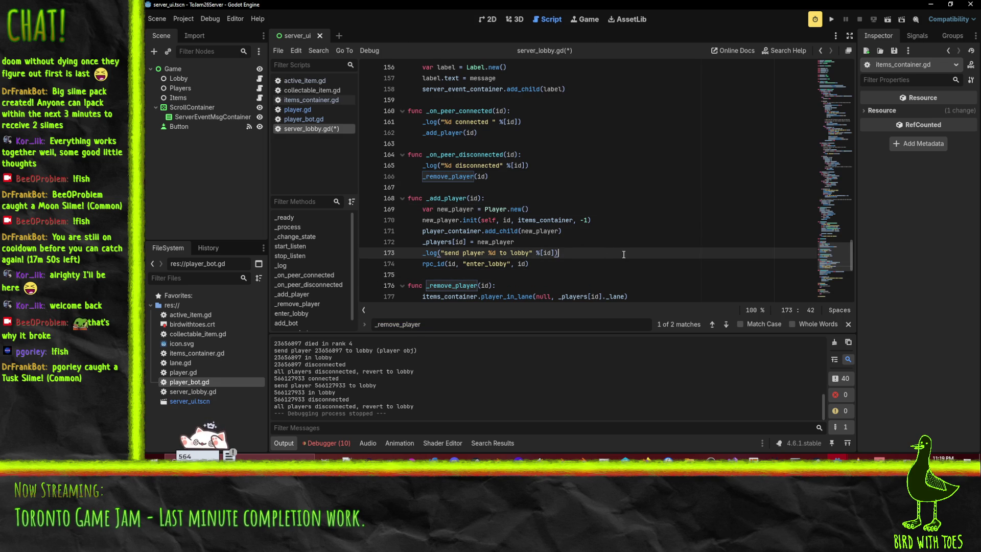
Delete the TODO comment line in the STATE_RANKS branch
click(526, 176)
scroll(572, 184, down, 5)
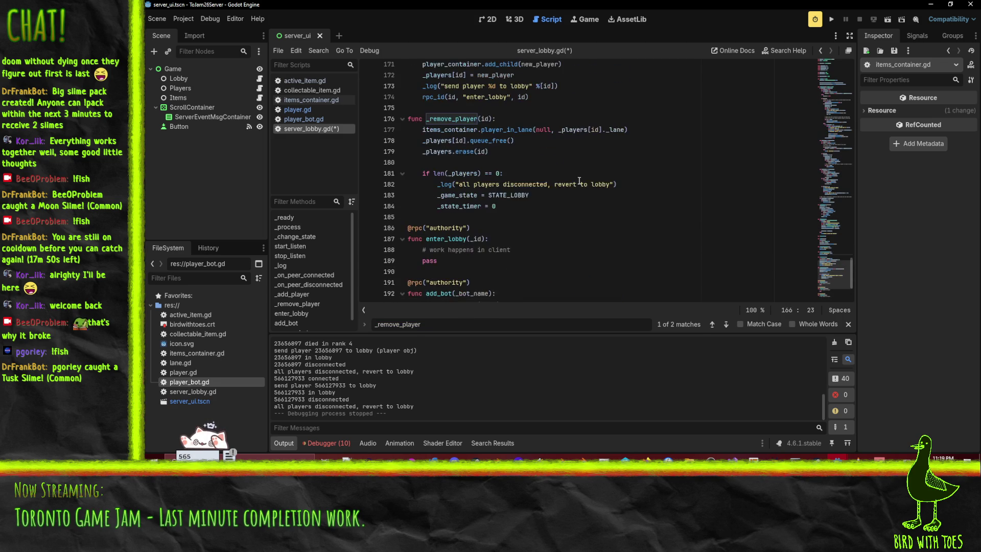
scroll(579, 181, up, 19)
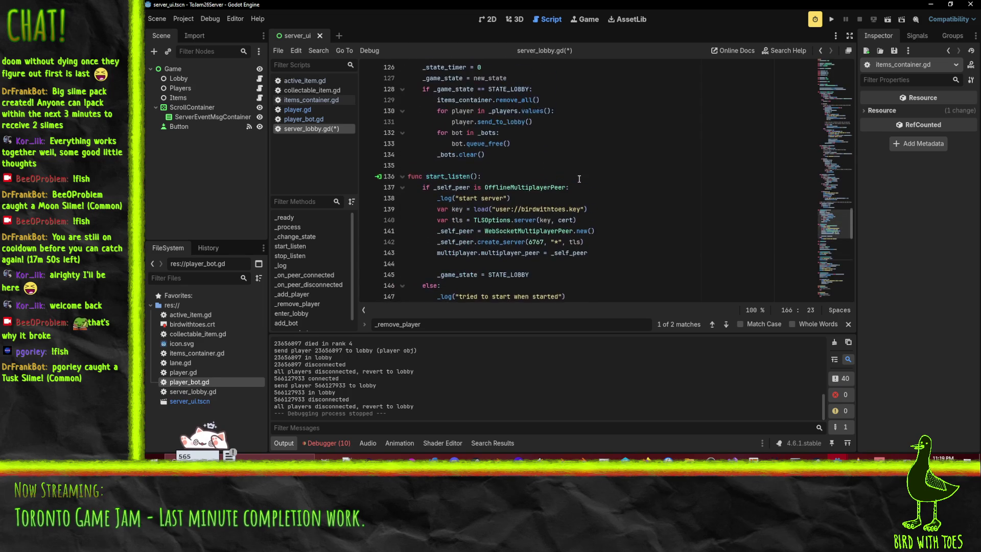
scroll(588, 194, up, 4)
click(640, 225)
scroll(577, 253, down, 1)
click(544, 221)
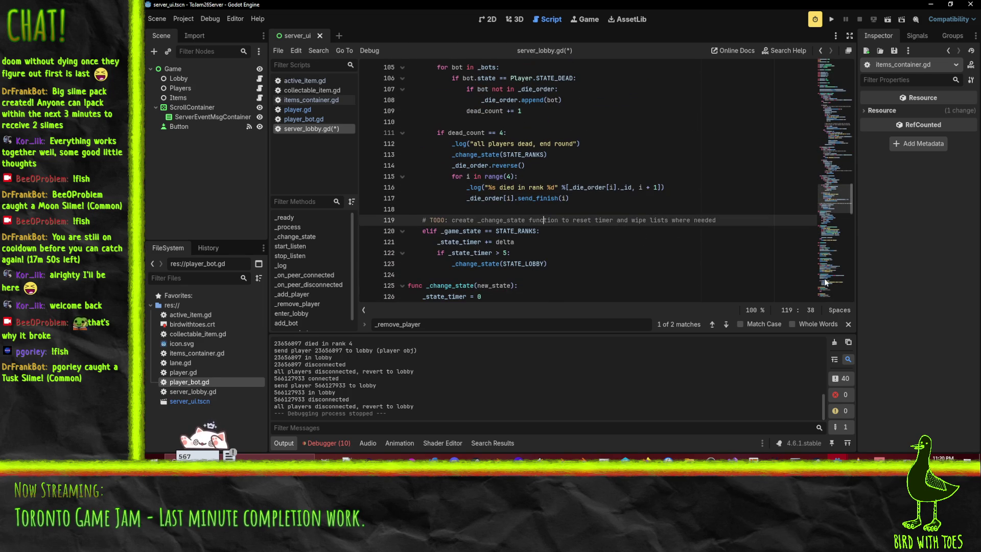
key(ctrl+shift+k)
key(Up)
key(Down)
key(Down)
key(Down)
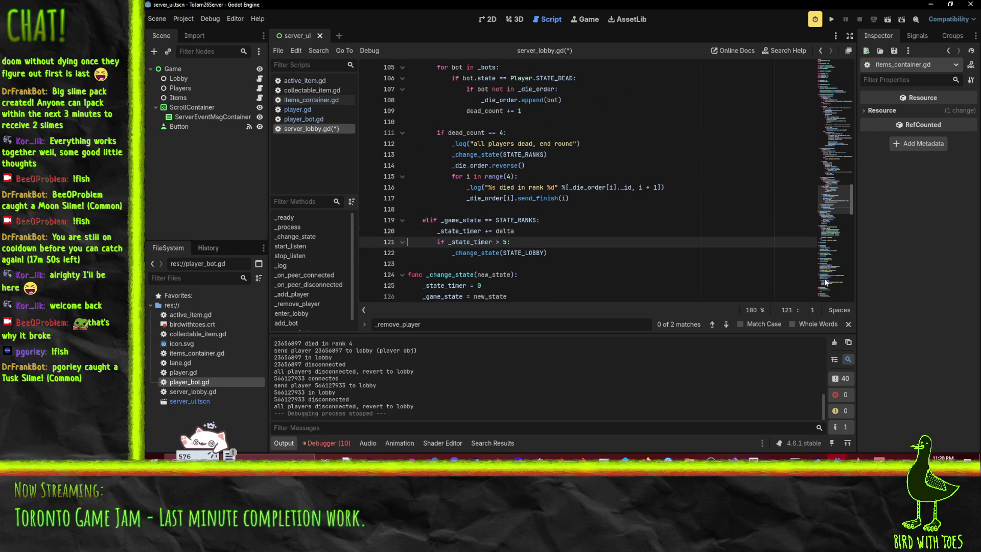
key(Up)
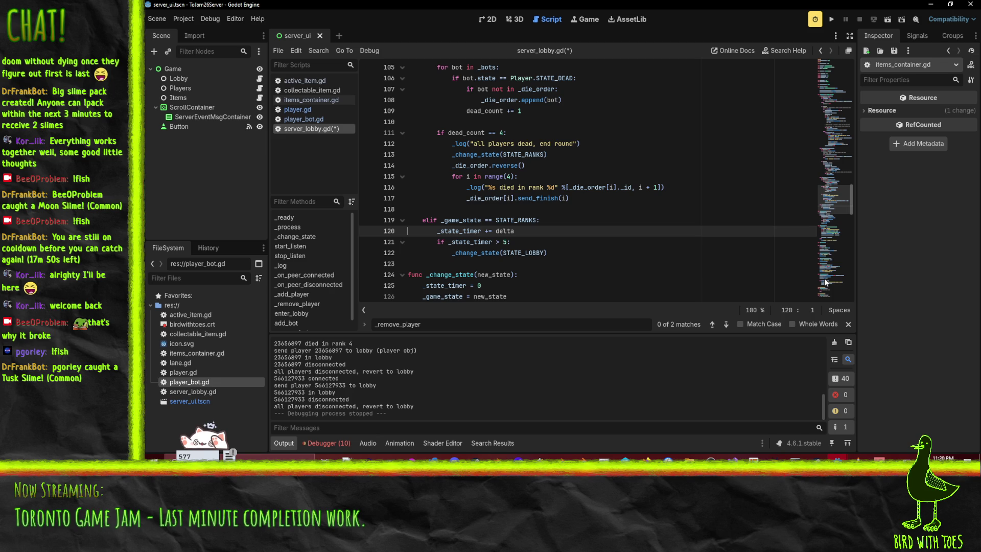
Insert a _change_state(STATE_PLAYING) call into the prepare countdown's can_start block
scroll(826, 282, up, 3)
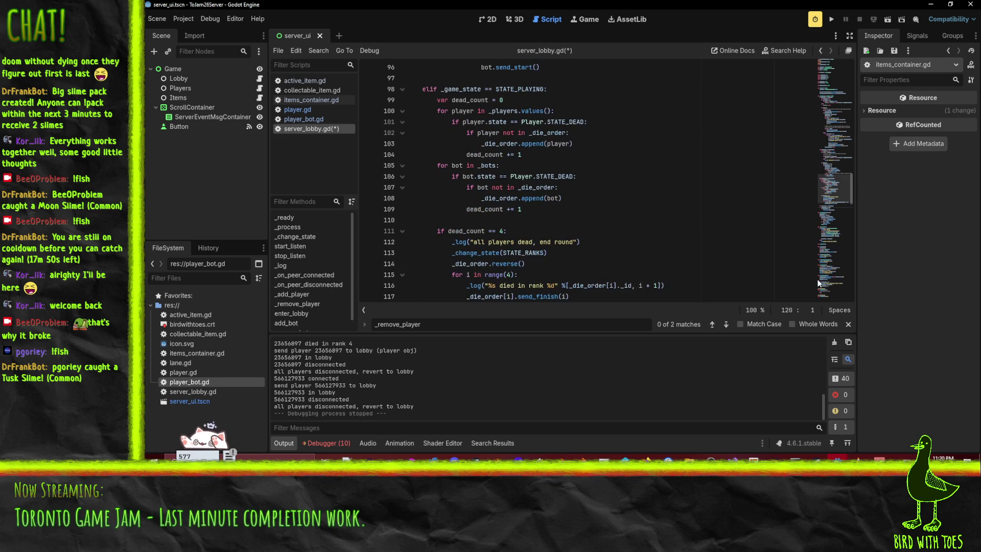
click(593, 156)
scroll(633, 179, up, 3)
scroll(636, 179, up, 2)
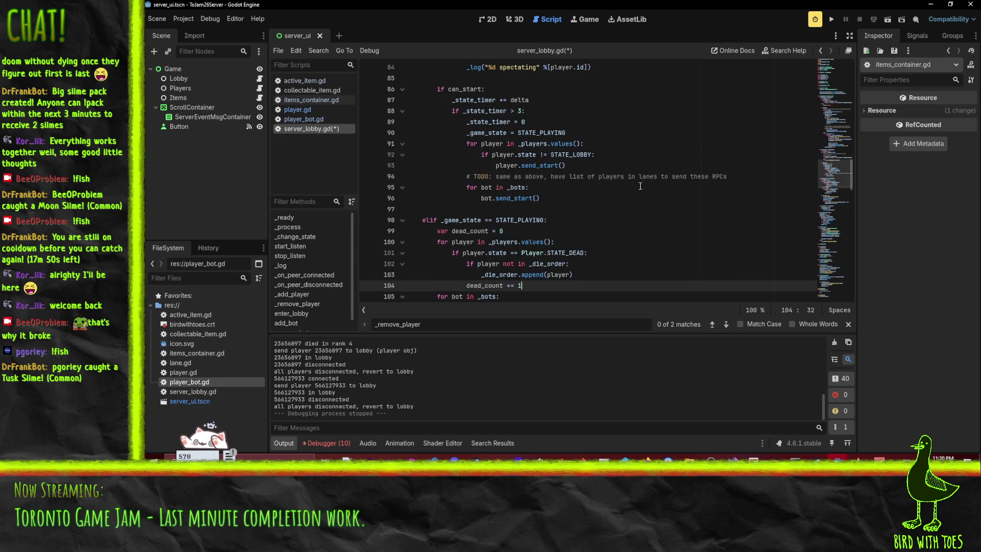
scroll(657, 154, up, 1)
click(657, 154)
key(Home)
key(Return)
key(Up)
key(ctrl+v)
double_click(542, 177)
key(ctrl+c)
double_click(538, 154)
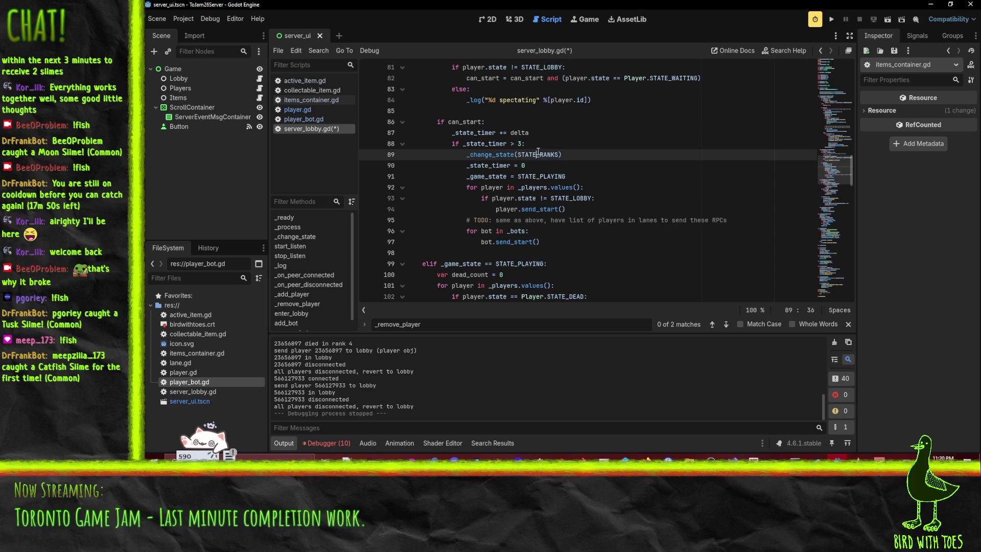
key(ctrl+v)
Delete the old timer and _game_state lines below the new call
key(Down)
key(Home)
key(Home)
key(shift+Down)
key(shift+Down)
key(Delete)
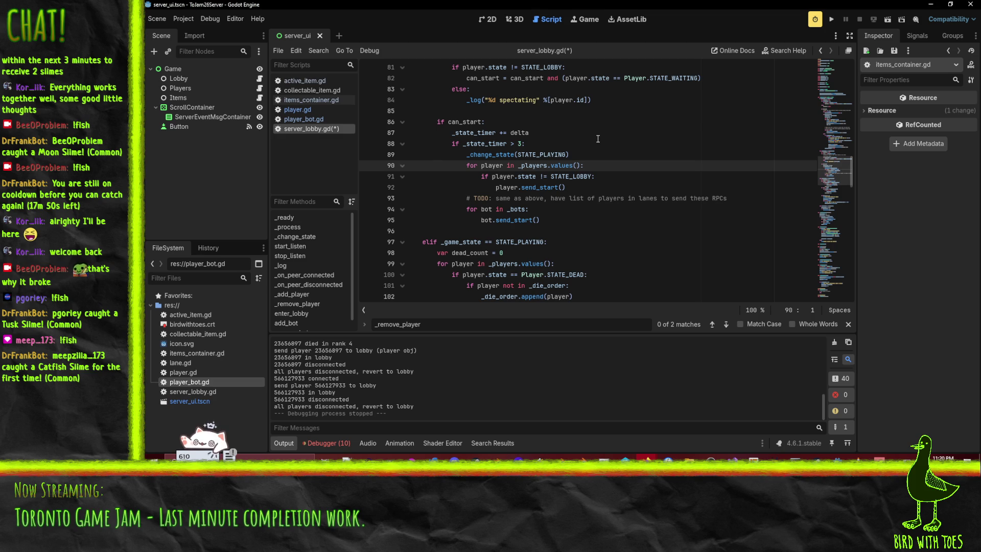
Review the rewritten STATE_PREPARE branch around lines 78–90
double_click(539, 155)
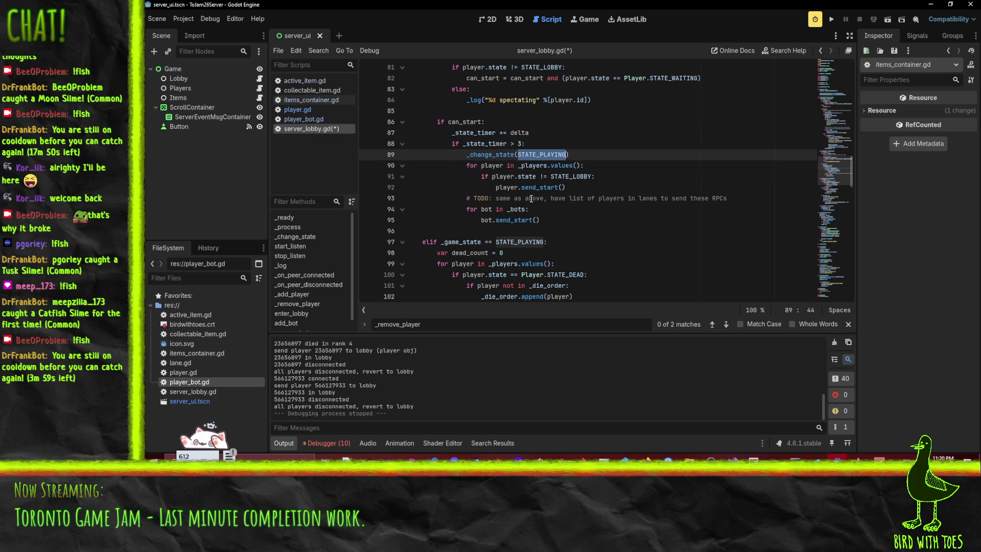
click(618, 166)
scroll(620, 169, up, 3)
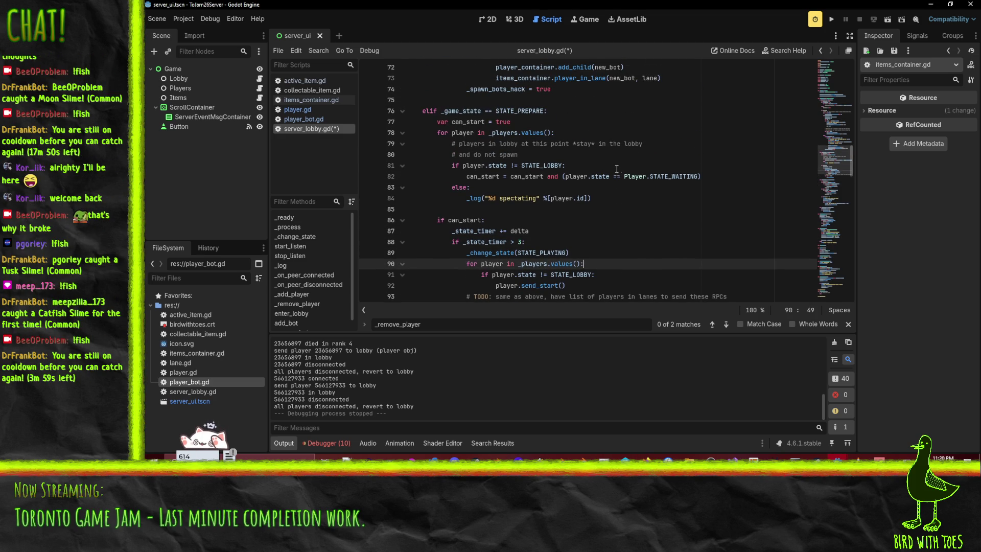
click(540, 252)
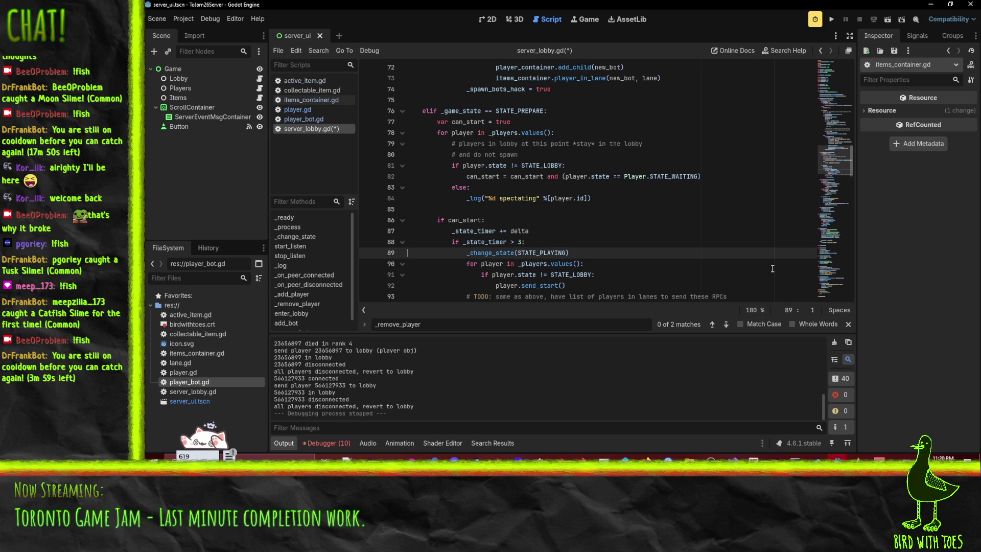
key(Up)
key(Up)
key(Up)
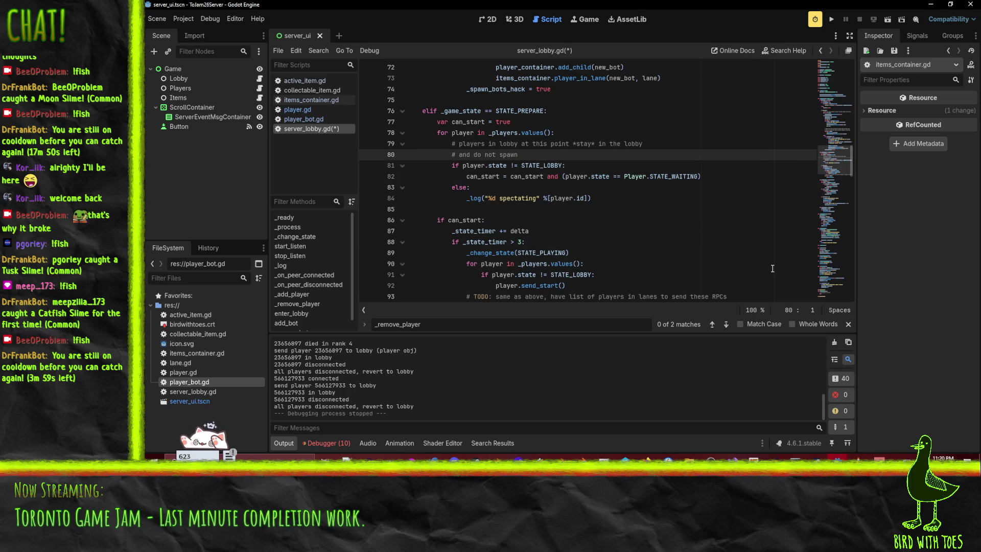
key(Up)
key(Up)
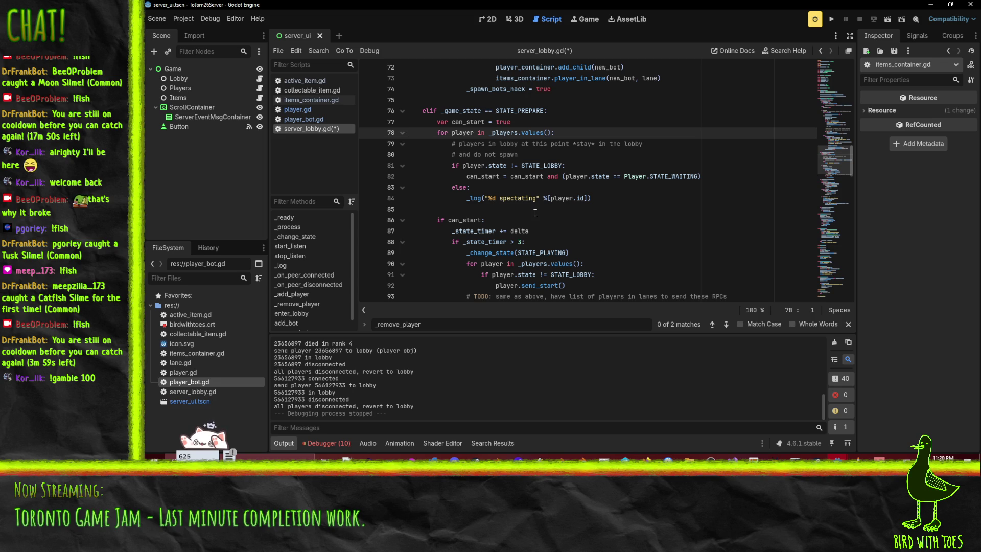
scroll(535, 212, up, 4)
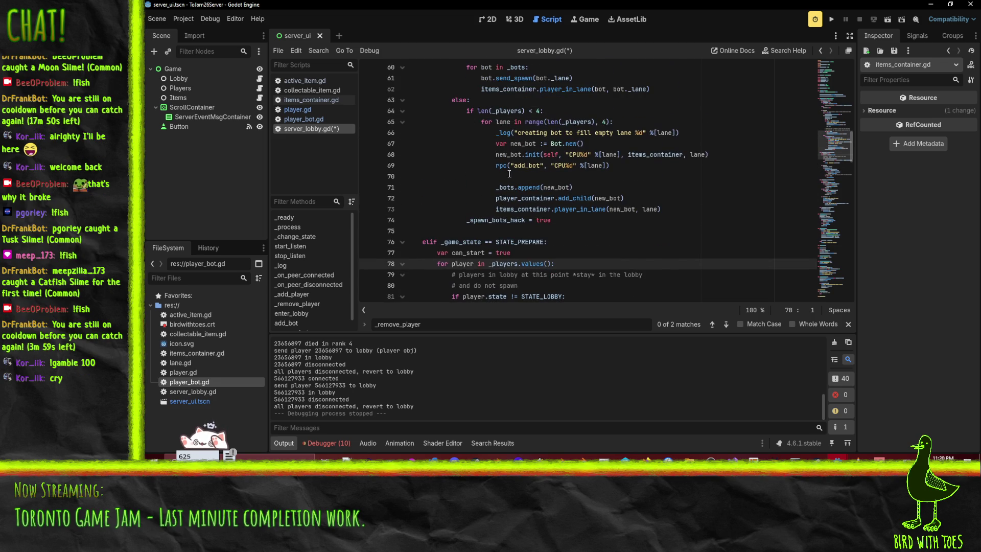
scroll(506, 170, up, 2)
scroll(587, 175, down, 3)
key(ctrl+f)
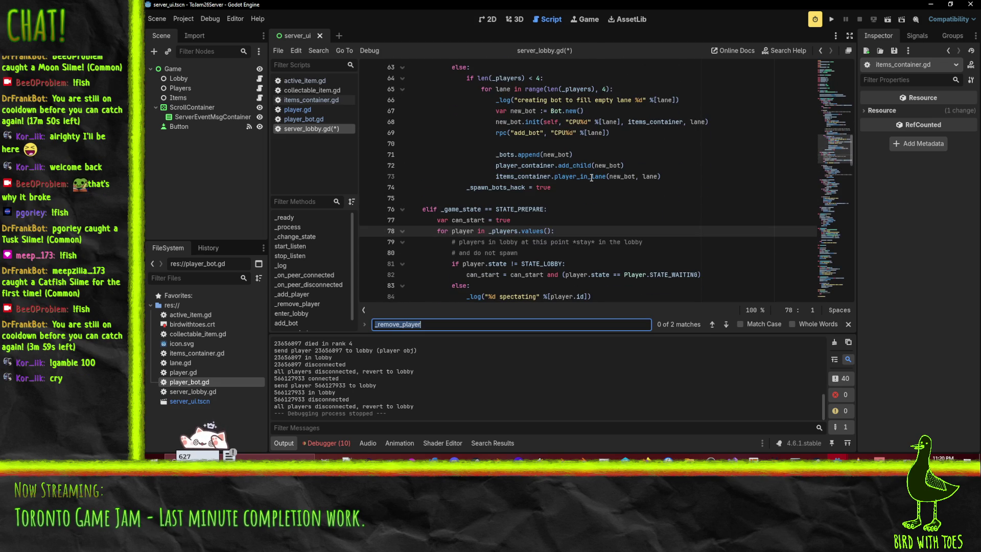
Search for '_state =' and paste a _change_state call above the line 143 assignment
text(_state =)
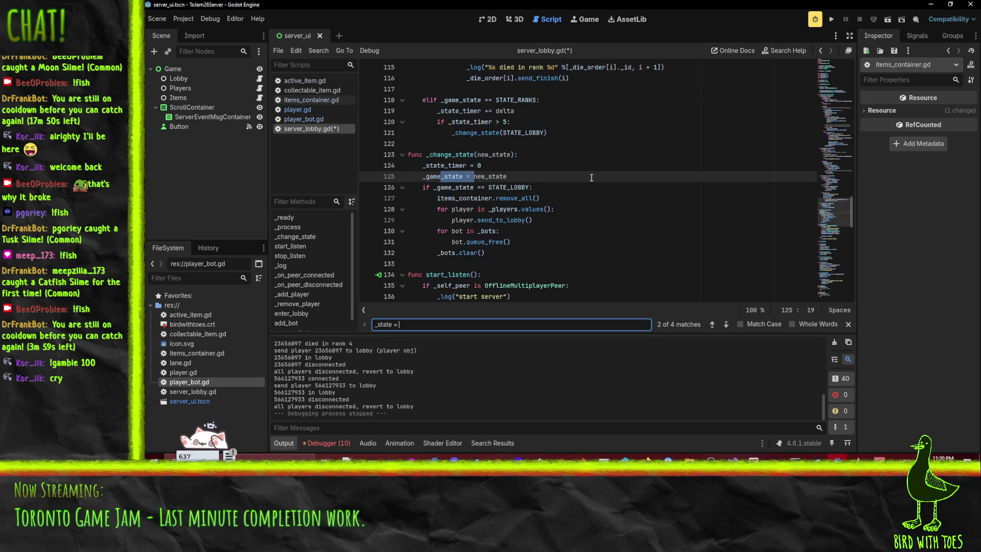
key(Return)
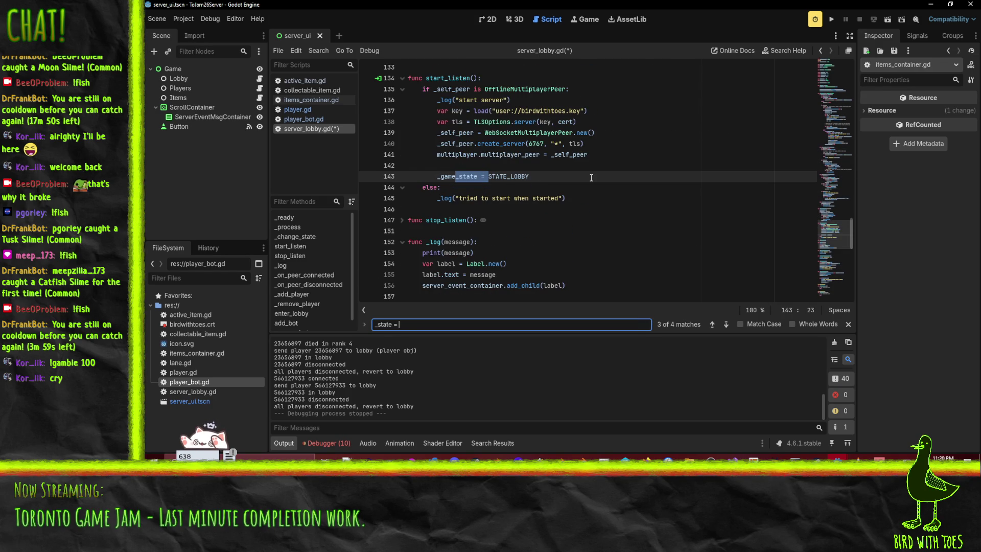
click(519, 177)
key(Return)
key(Up)
key(ctrl+v)
key(shift+Home)
key(shift+Home)
Switch that call to STATE_LOBBY and trim the old line, then undo the start_listen edits
double_click(528, 187)
key(ctrl+c)
double_click(511, 176)
key(ctrl+v)
click(525, 188)
key(shift+End)
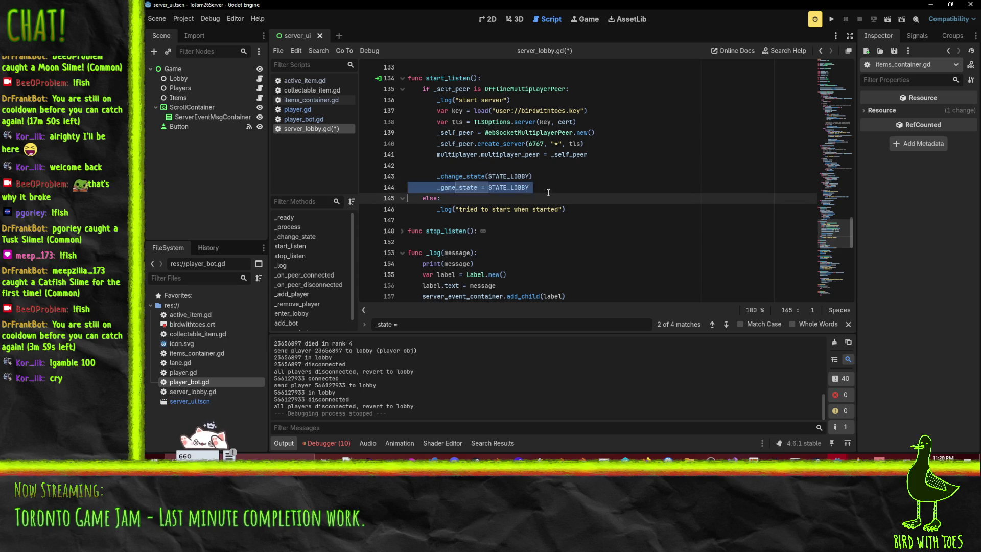
key(ctrl+shift+k)
key(Up)
key(Up)
key(ctrl+z)
key(ctrl+z)
key(ctrl+z)
key(BackSpace)
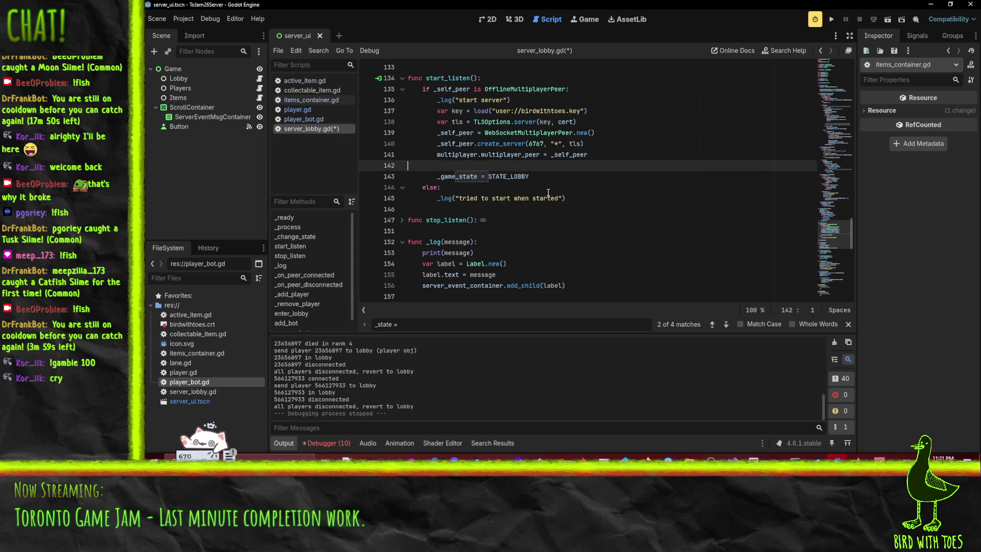
key(ctrl+z)
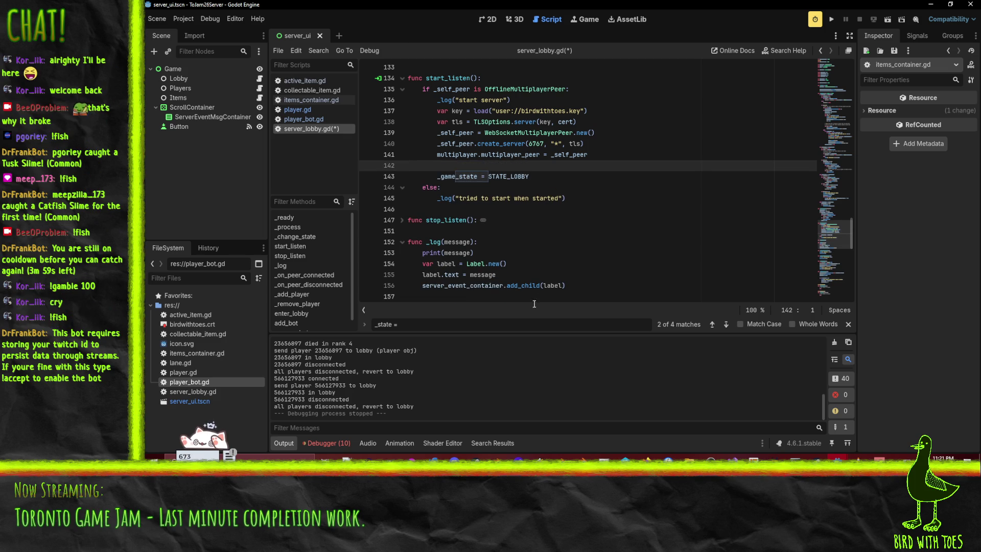
Add a new _change_state line above the state assignment at line 181 via autocomplete
click(726, 324)
click(726, 324)
click(817, 176)
key(Home)
key(Home)
key(ctrl+v)
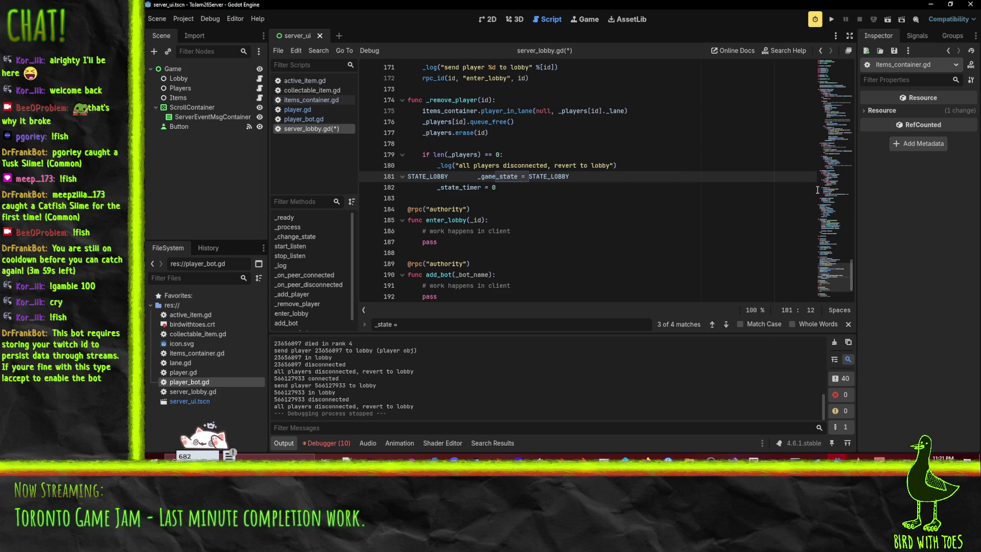
key(ctrl+z)
key(ctrl+shift+Return)
text(_change_state)
key(Return)
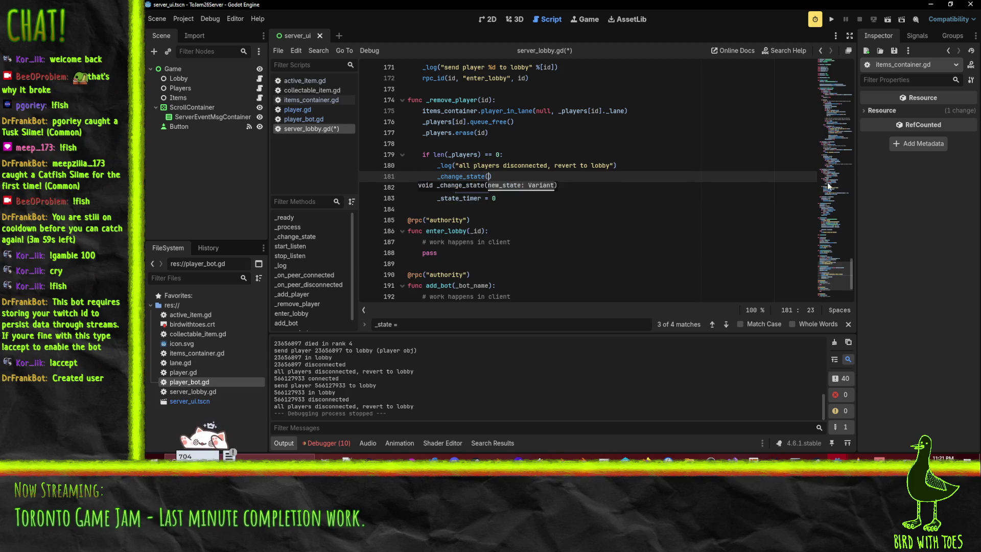
Pass STATE_LOBBY to the call, delete the old state and timer lines, and save
double_click(529, 188)
click(488, 176)
key(ctrl+v)
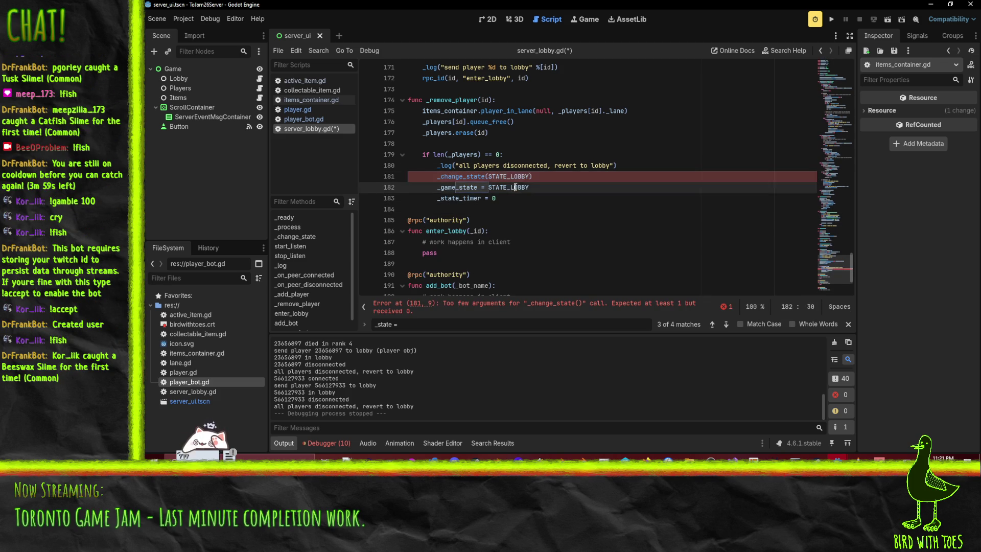
key(Down)
key(Home)
key(shift+Down)
key(shift+Down)
key(BackSpace)
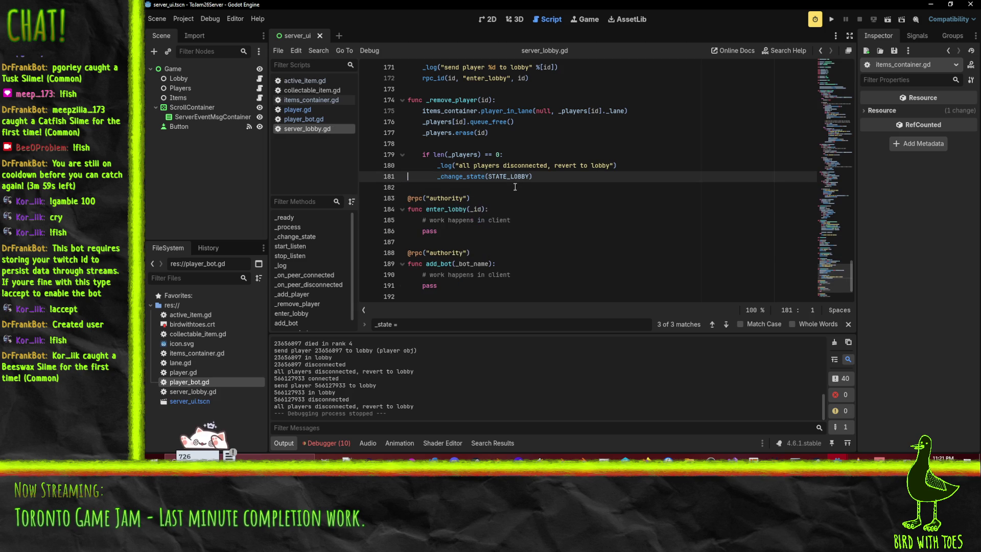
key(ctrl+s)
key(Up)
click(726, 324)
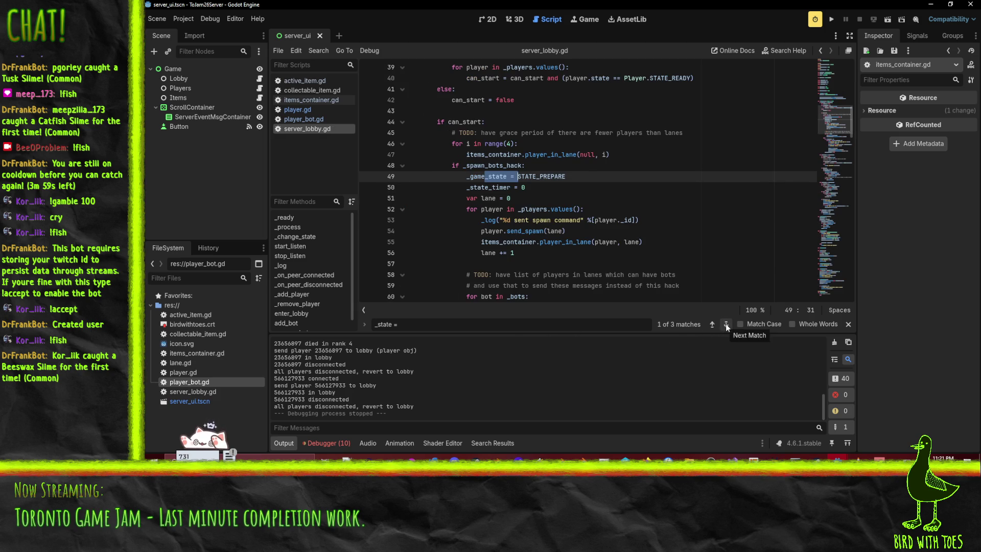
Replace the line 49 state assignment and timer reset with an indented _change_state(STATE_PREPARE), then save
key(ctrl+v)
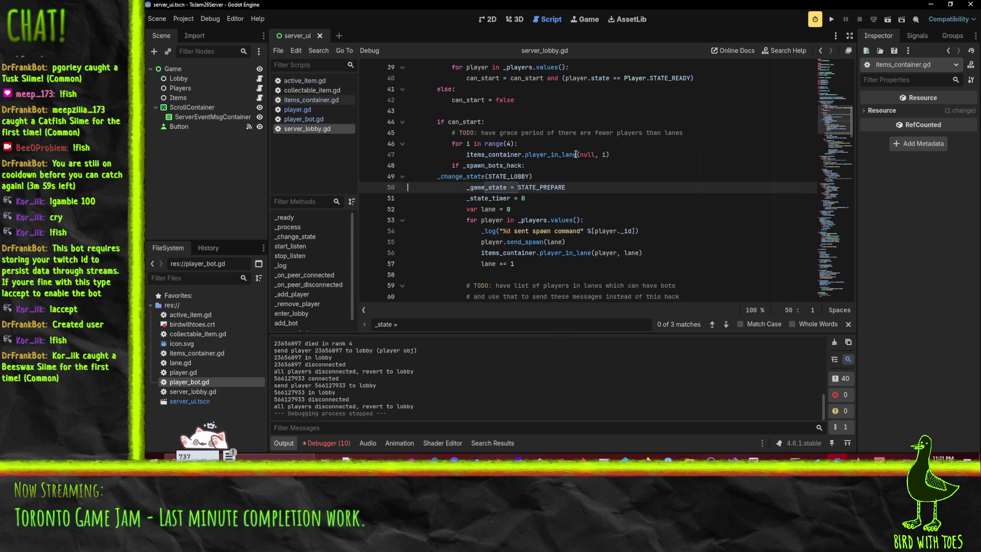
double_click(541, 188)
key(ctrl+c)
double_click(511, 176)
key(ctrl+v)
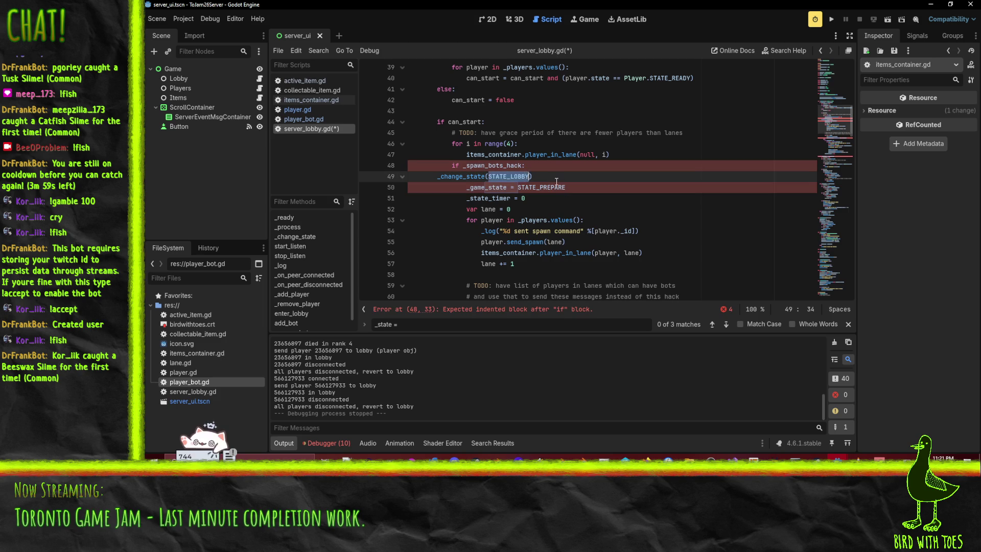
key(Tab)
key(Tab)
key(Down)
key(Home)
key(shift+Down)
key(ctrl+shift+k)
key(ctrl+s)
Review the bot-spawn lane code around lines 47–54, then run the server project
click(663, 156)
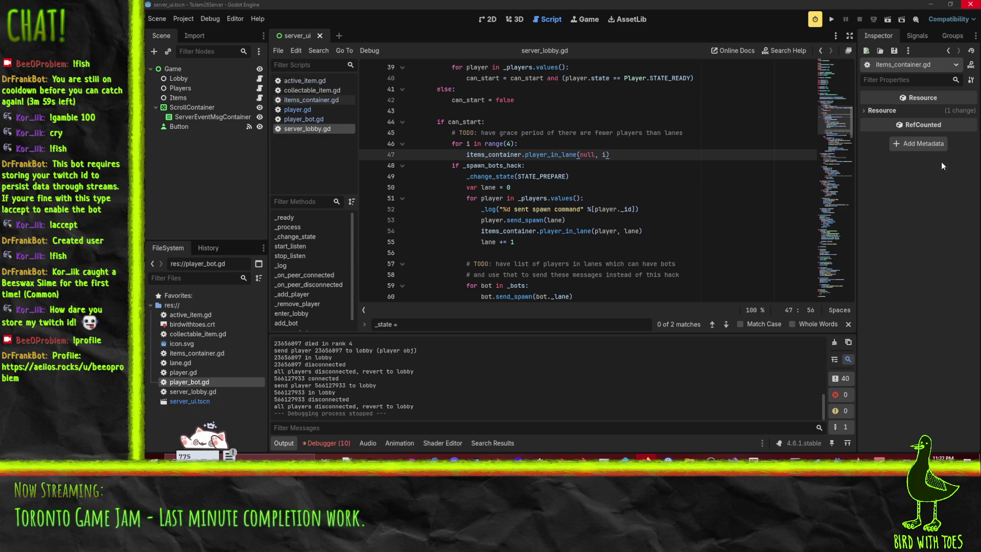
click(554, 210)
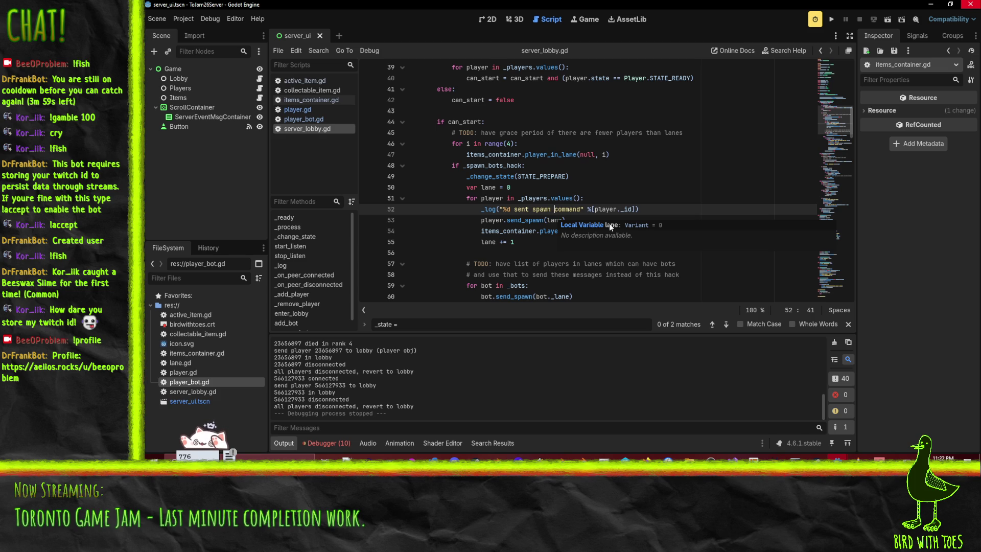
click(539, 233)
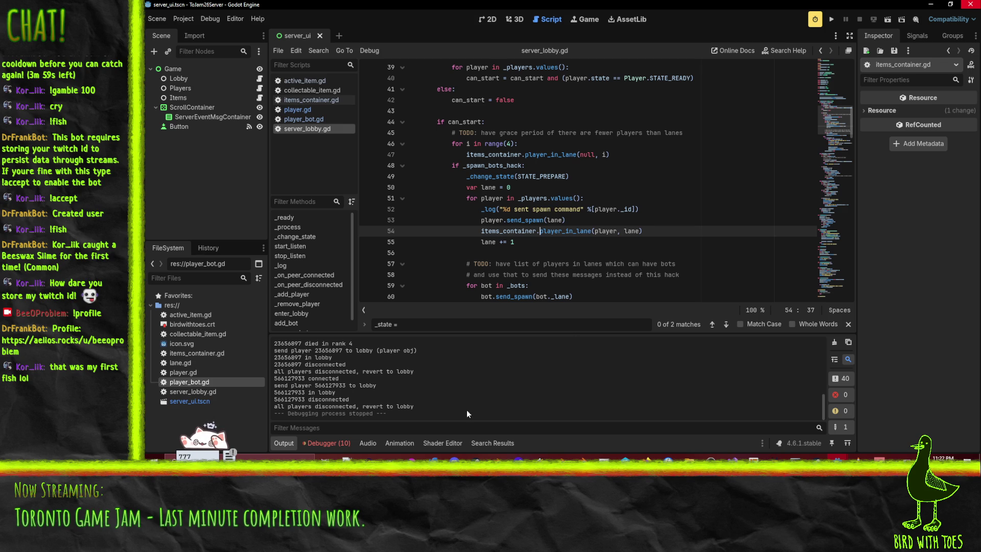
scroll(410, 403, up, 5)
scroll(409, 392, down, 2)
scroll(358, 383, down, 3)
click(685, 165)
scroll(689, 202, up, 6)
scroll(685, 204, down, 10)
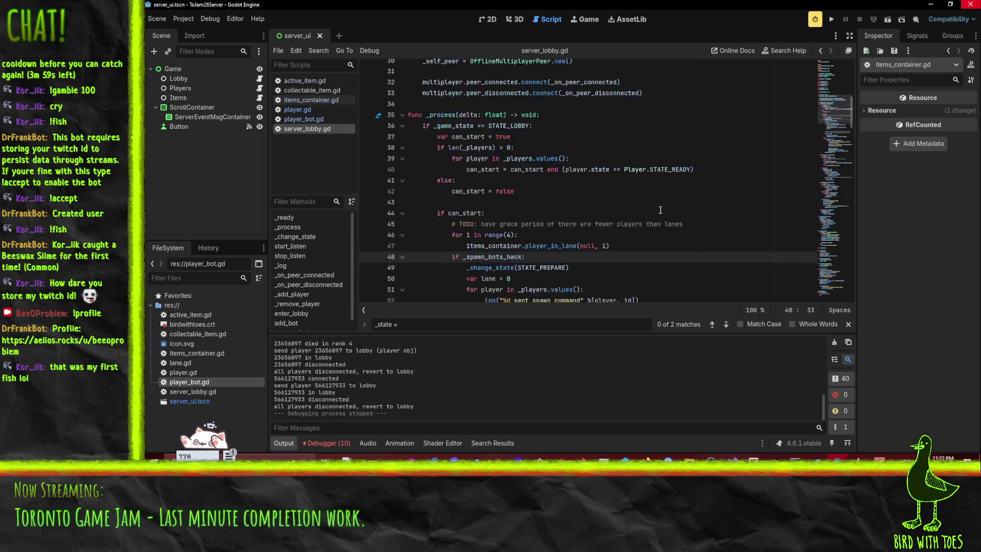
click(652, 152)
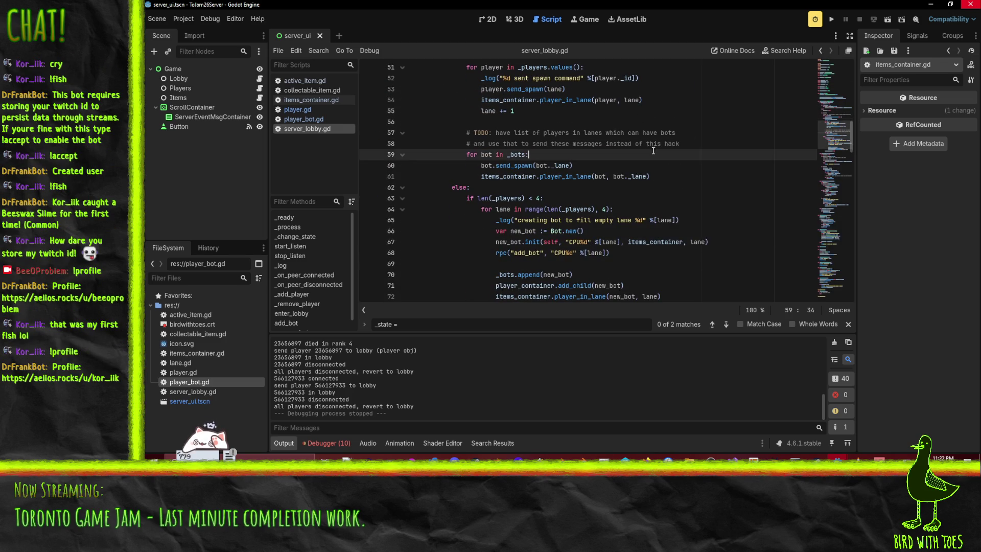
click(832, 20)
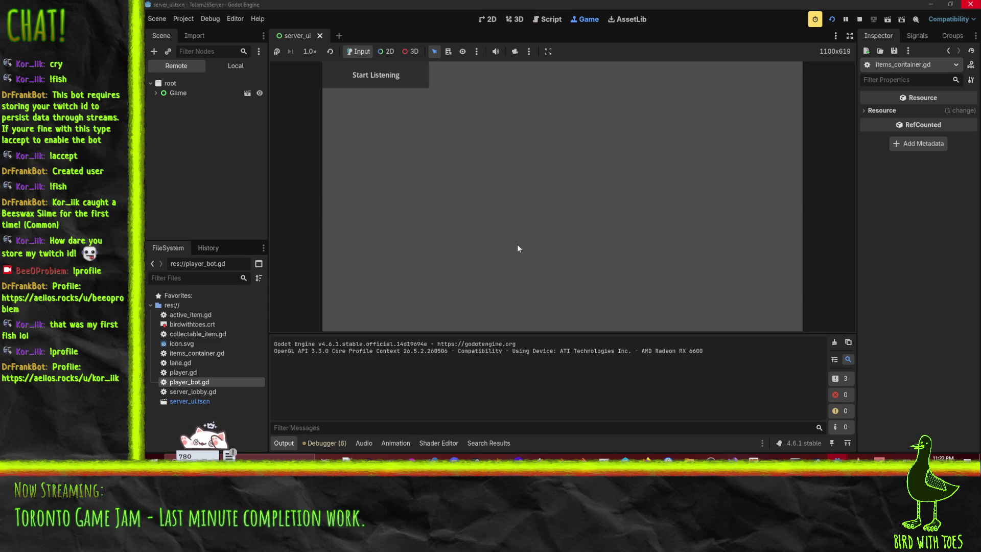
Start the server listening and launch the game client from the gameplay project
click(375, 75)
mouse_move(837, 459)
click(899, 419)
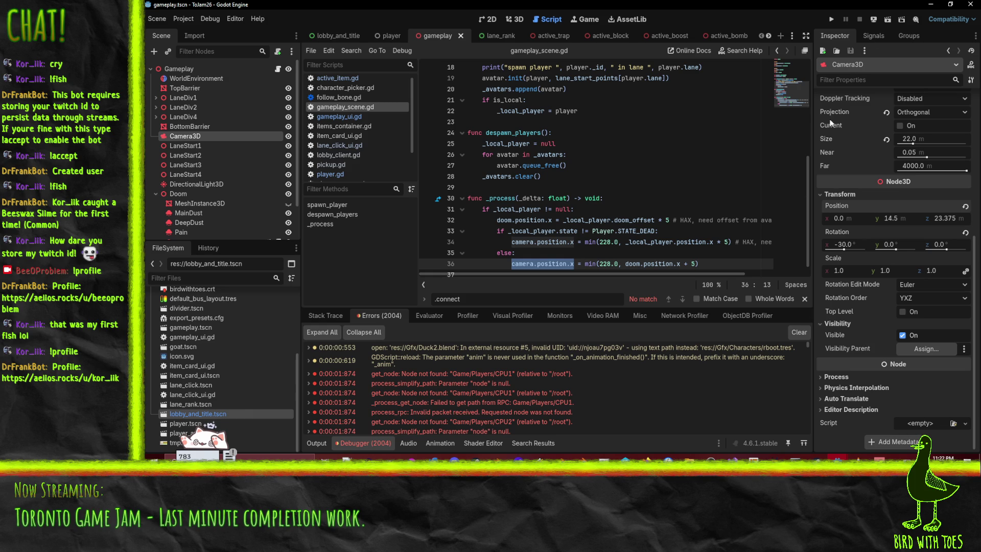
click(832, 19)
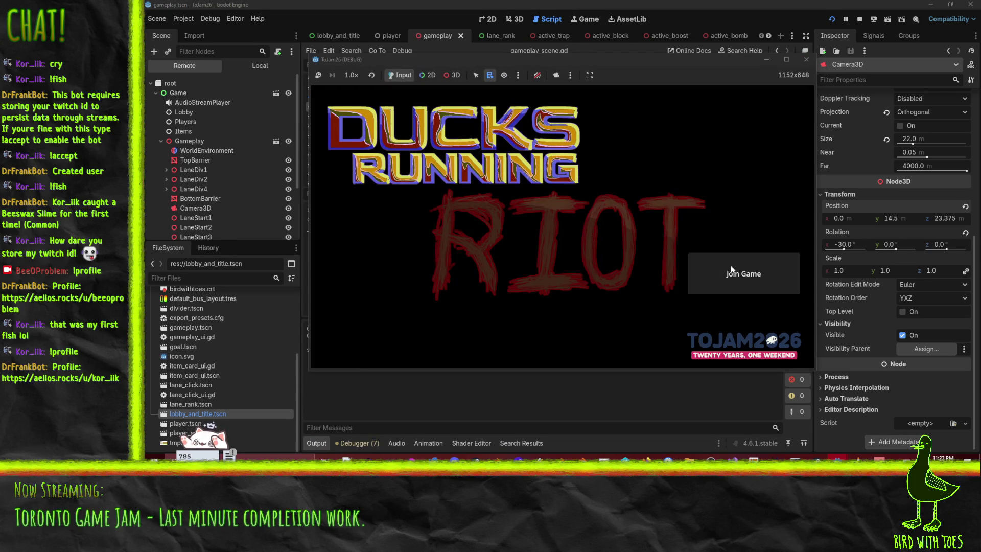
Join the game, browse three characters ahead, and mark the player ready
click(732, 270)
click(659, 236)
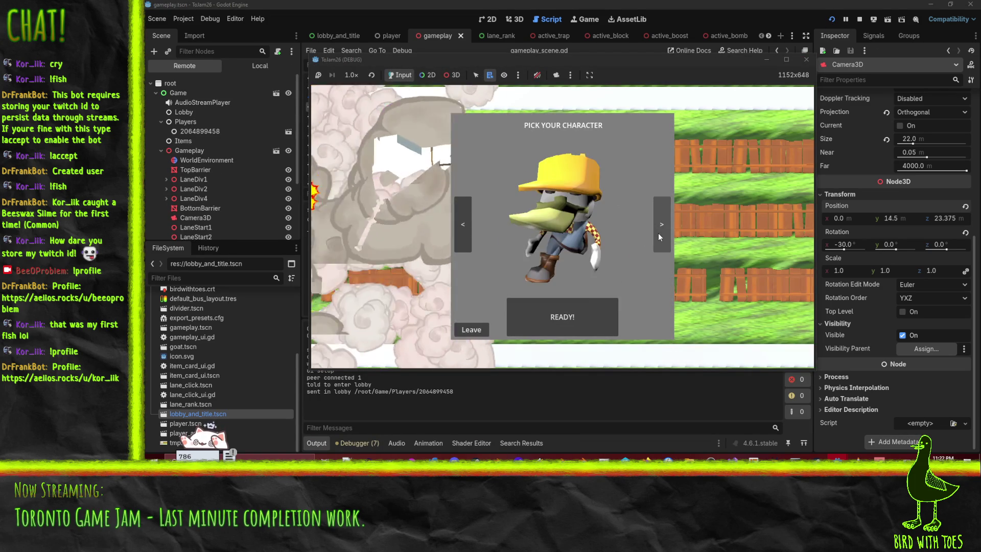
click(658, 233)
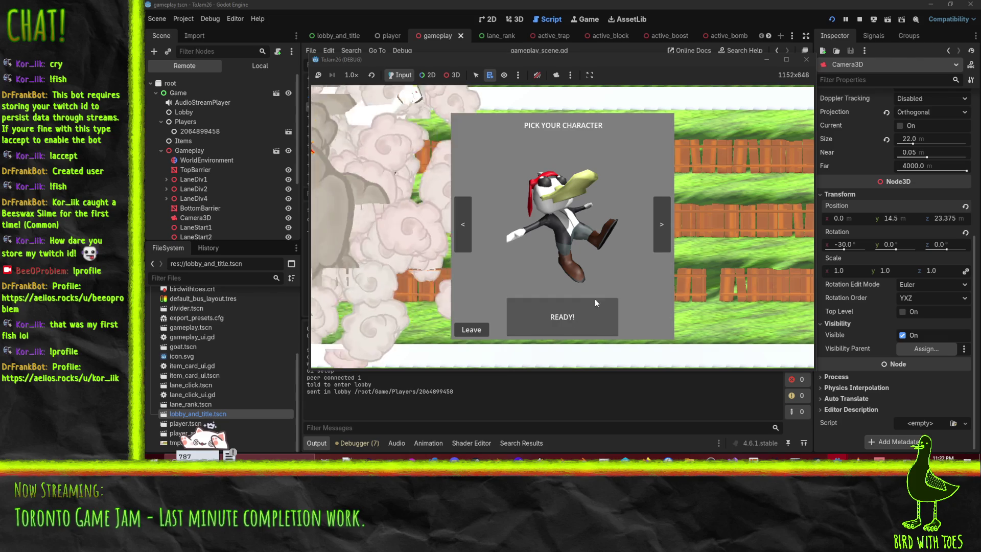
click(656, 222)
click(575, 303)
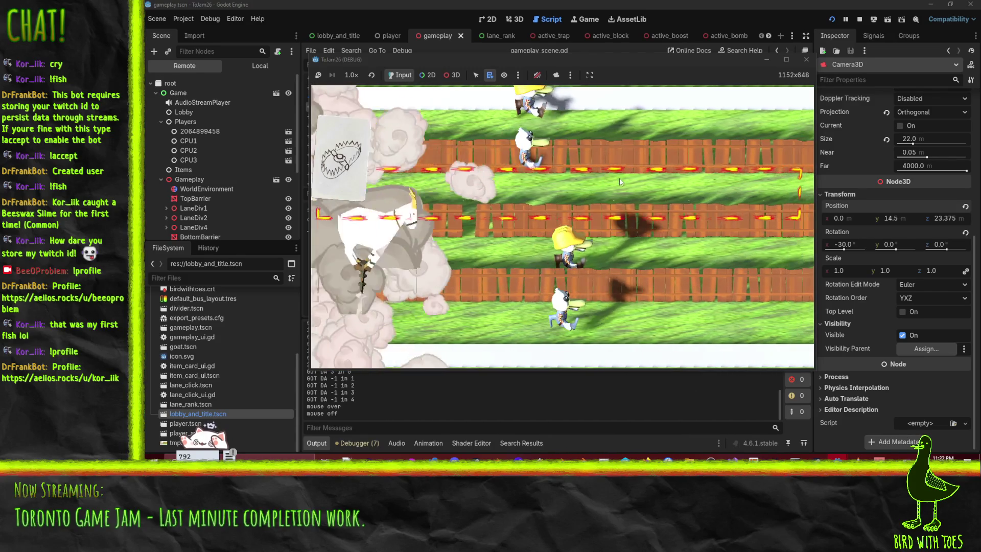
Play the round, placing an item in lane 2 and moving up a lane
click(619, 177)
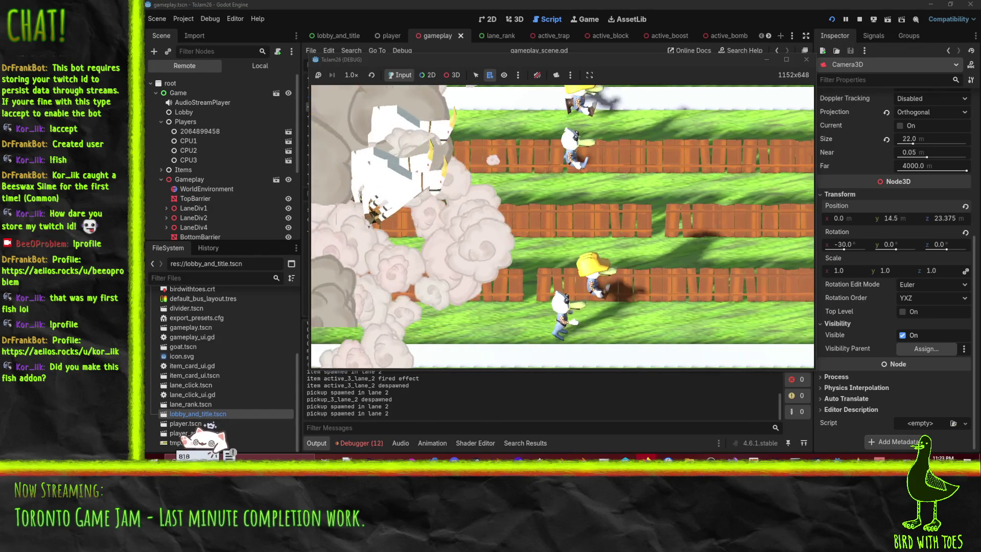
key(Up)
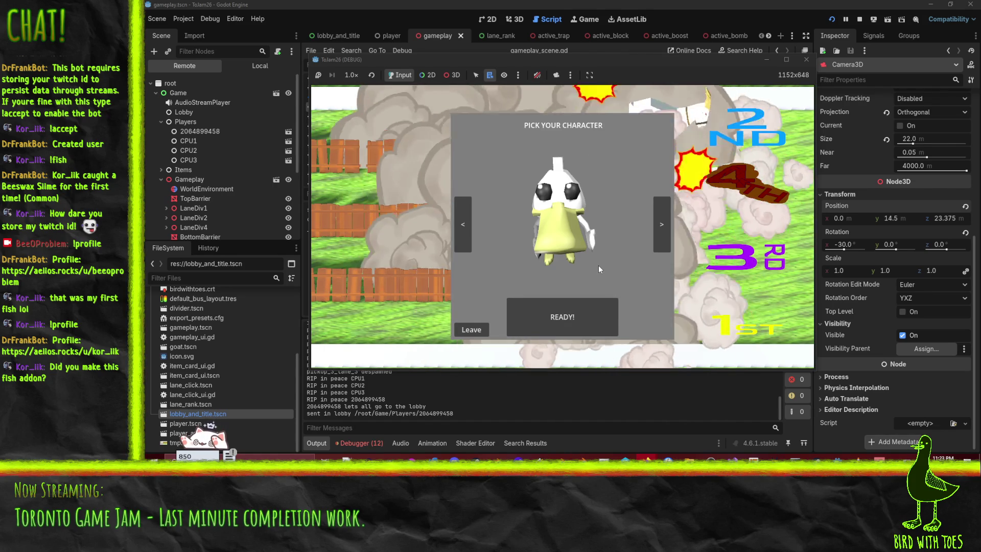
click(660, 218)
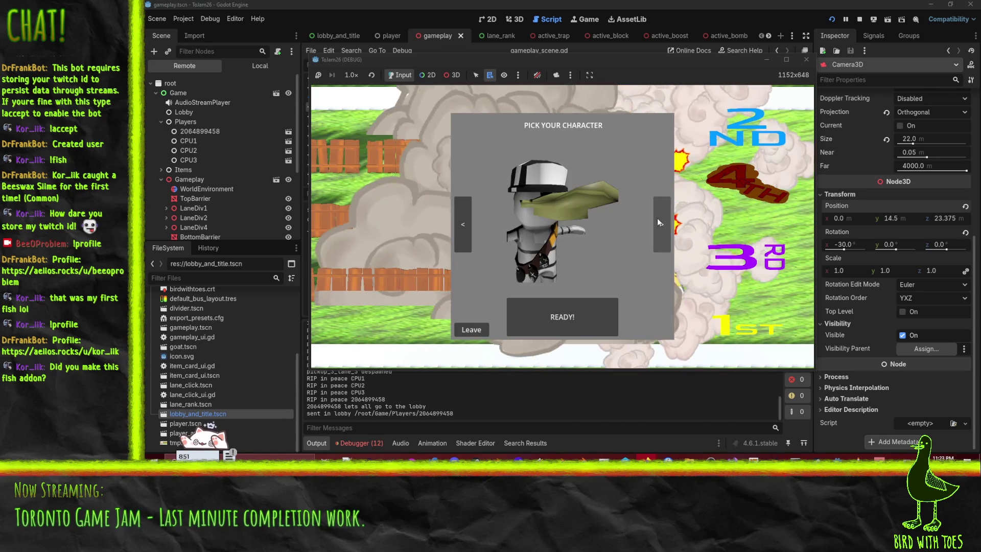
Ready up again, refocus the game window to ready once more, then bring the server forward
click(590, 323)
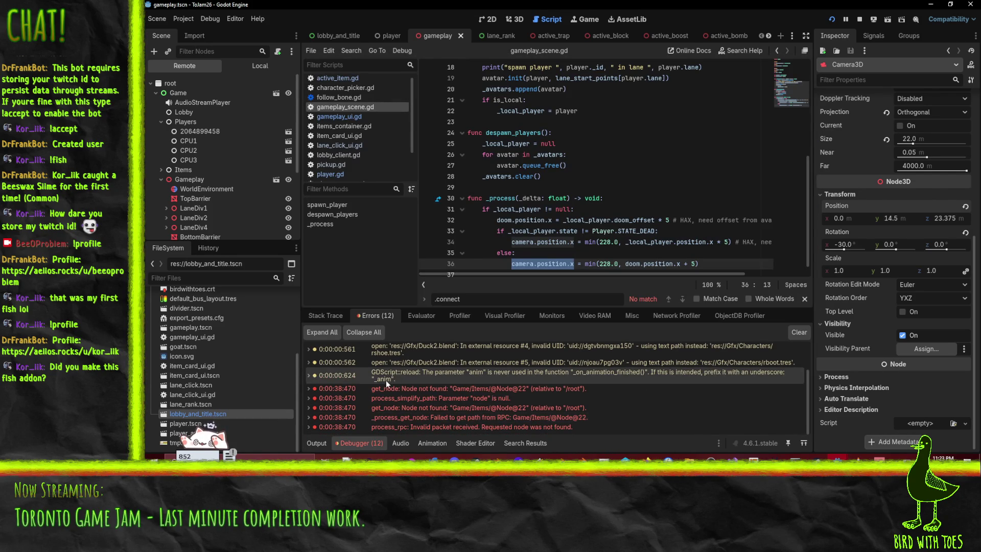
mouse_move(400, 391)
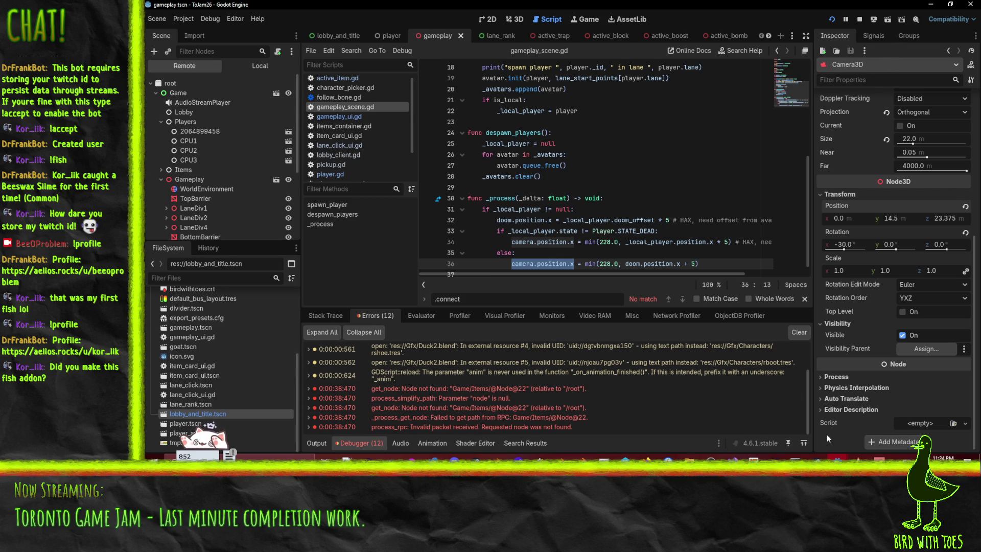
mouse_move(838, 458)
click(916, 428)
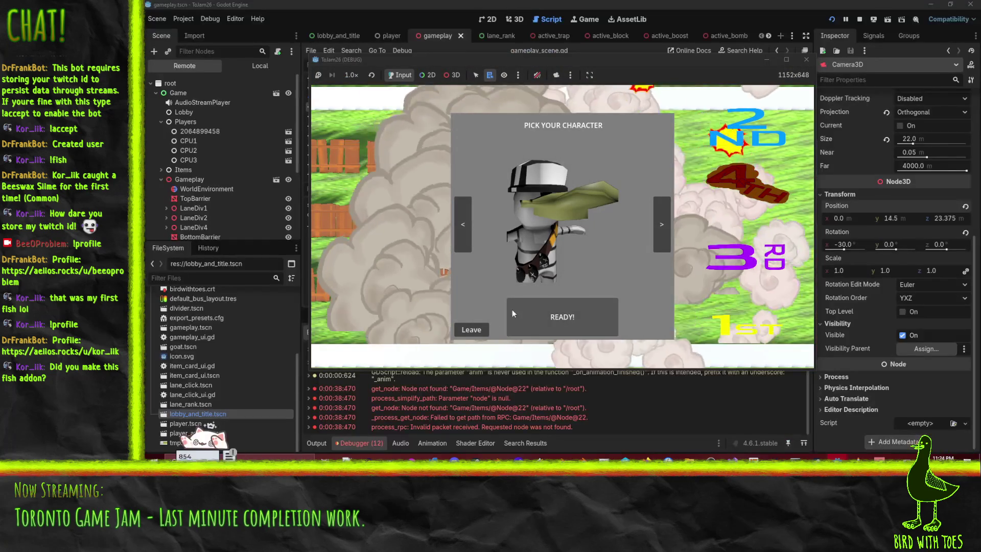
click(562, 321)
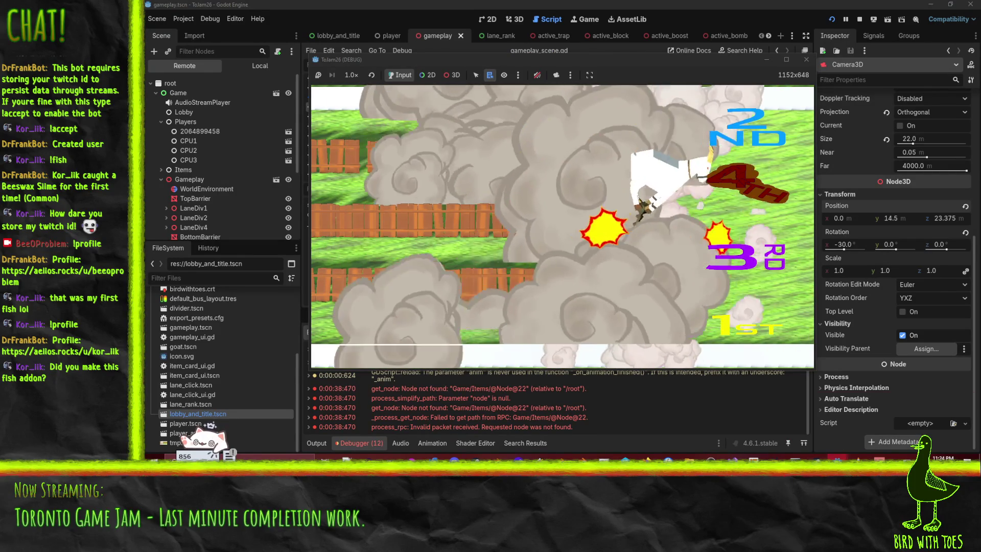
mouse_move(854, 427)
click(733, 418)
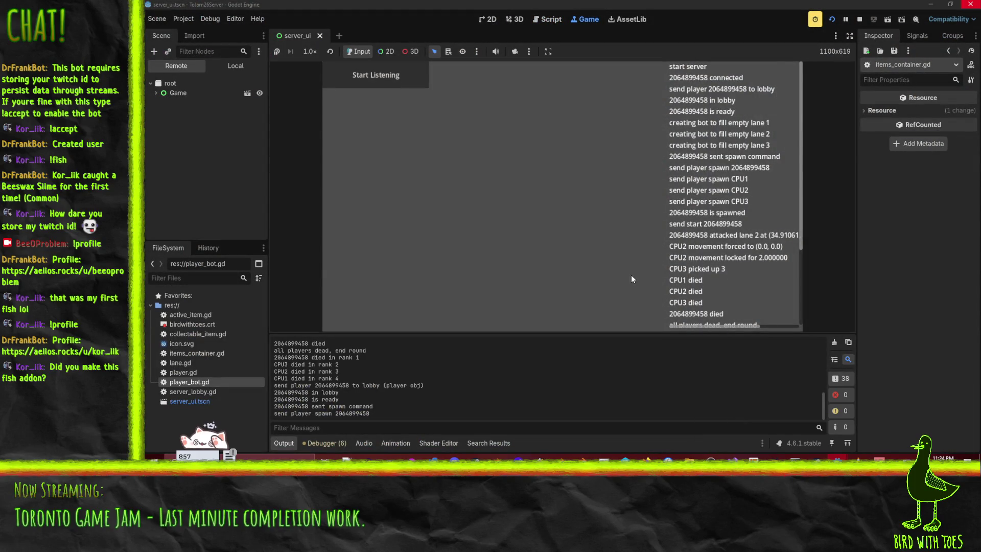
Stop the running server and close the Ducks Running Riot test game window
scroll(741, 284, down, 5)
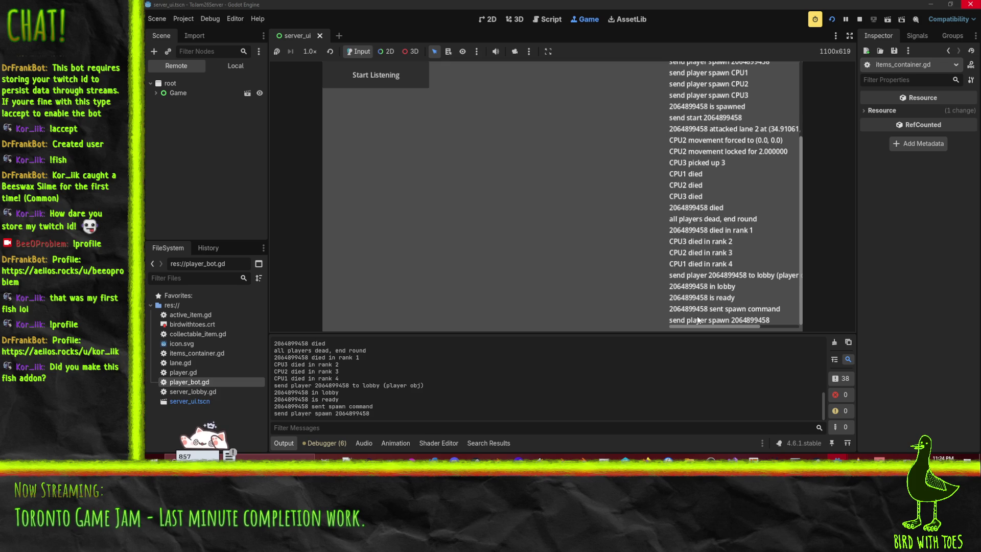
click(859, 19)
mouse_move(838, 456)
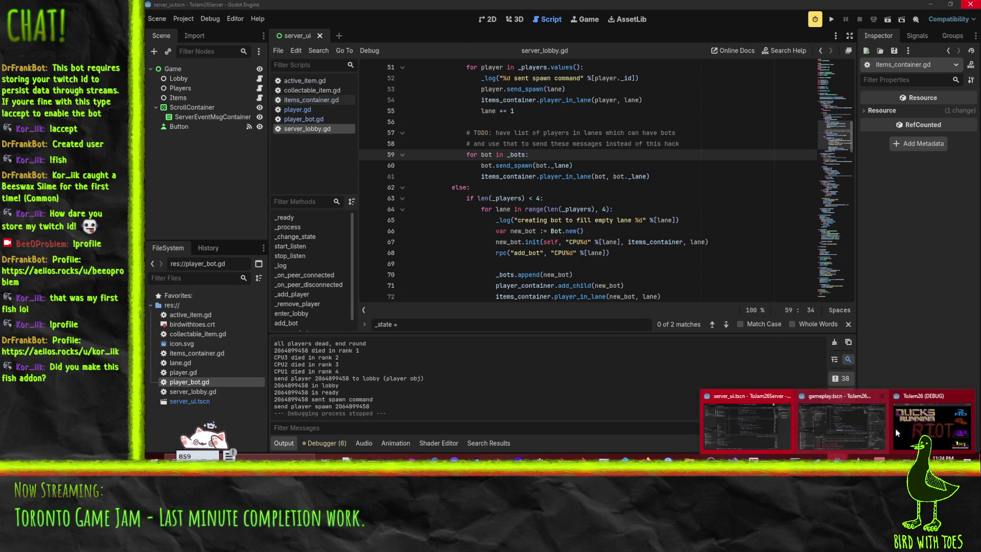
click(930, 424)
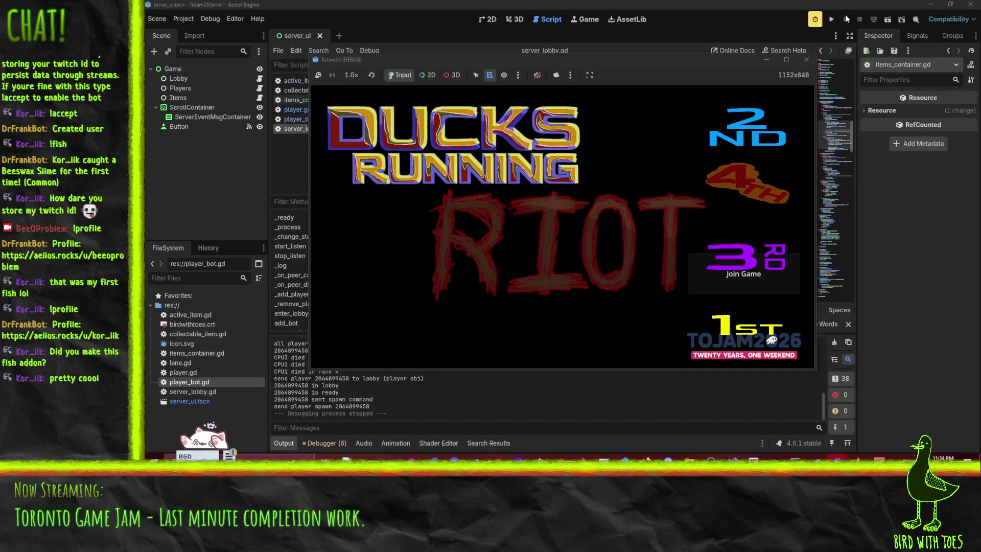
click(805, 63)
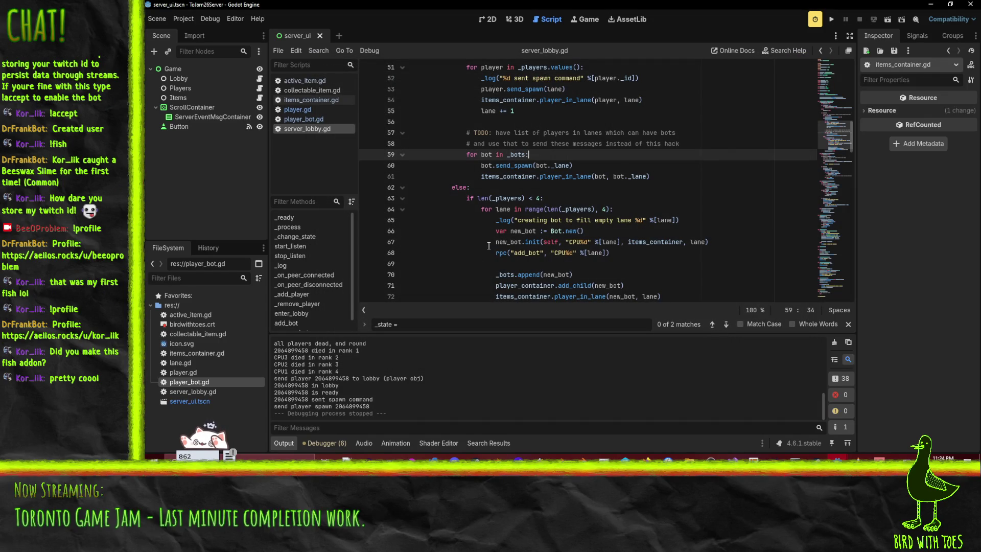
Review server_lobby.gd, checking the loop that starts the bots
scroll(619, 214, up, 1)
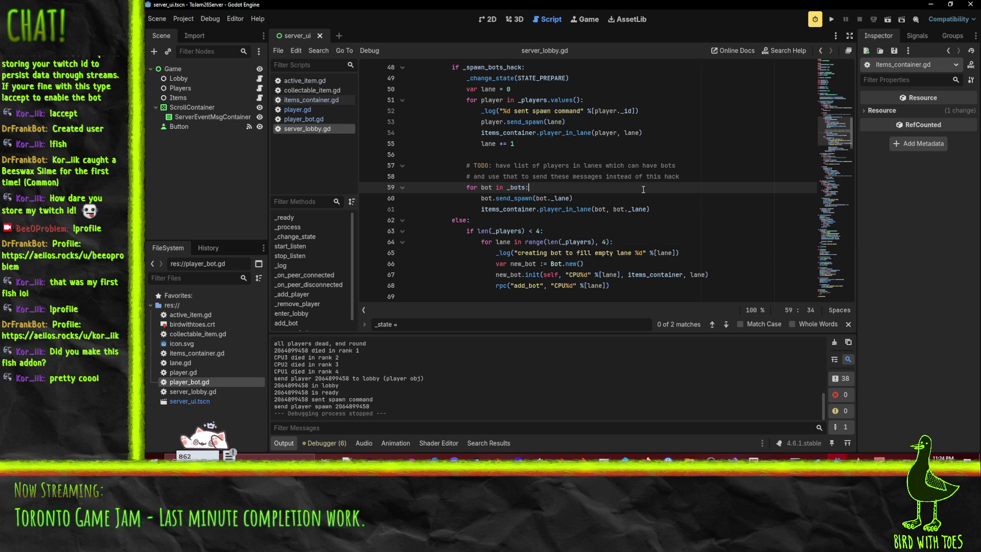
scroll(659, 204, up, 5)
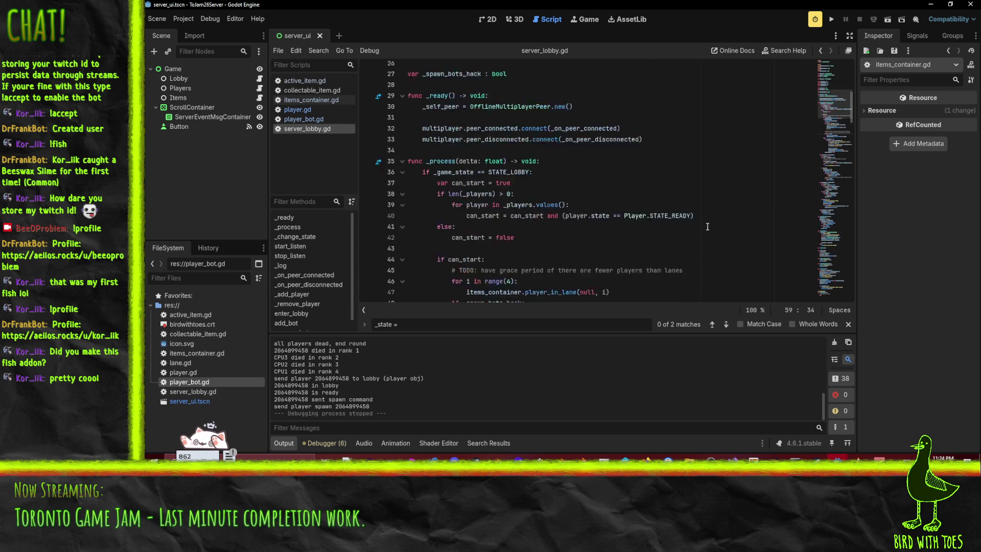
scroll(709, 229, up, 7)
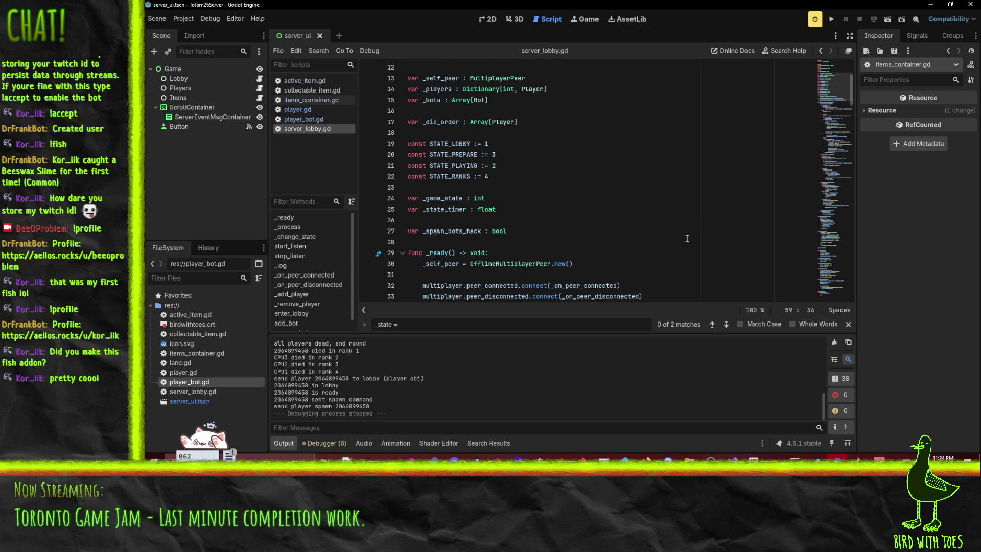
scroll(686, 239, down, 16)
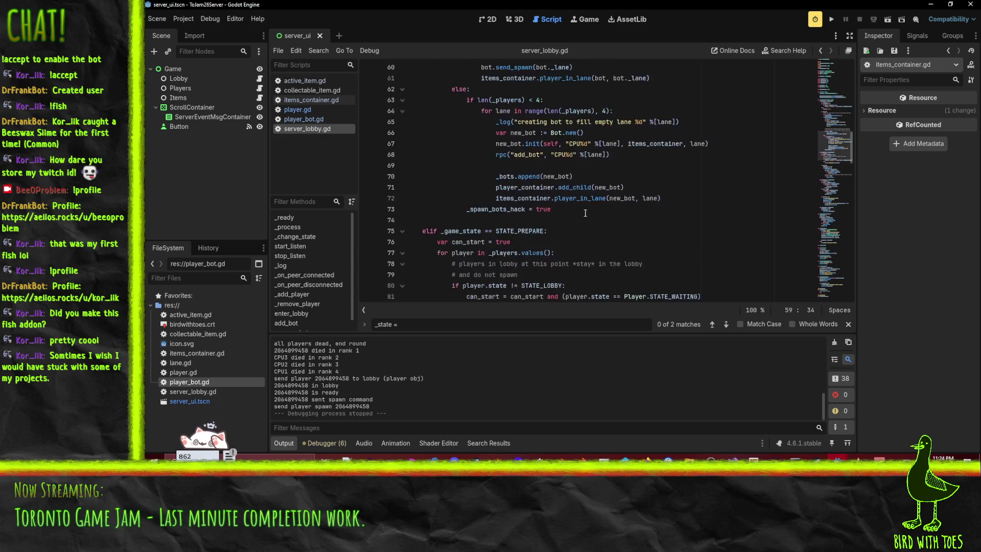
scroll(585, 213, down, 2)
scroll(604, 242, down, 5)
scroll(604, 242, down, 1)
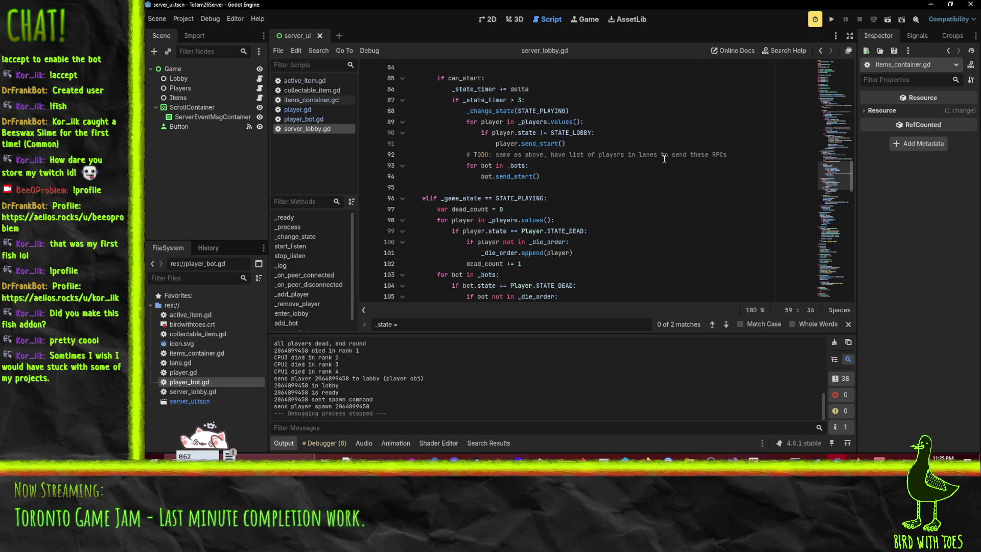
scroll(671, 187, up, 1)
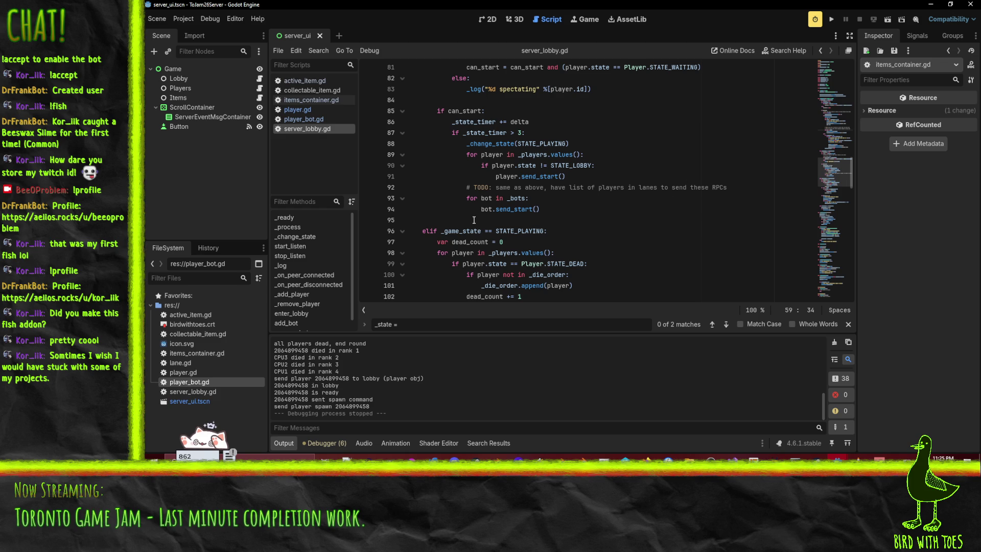
click(641, 219)
click(609, 198)
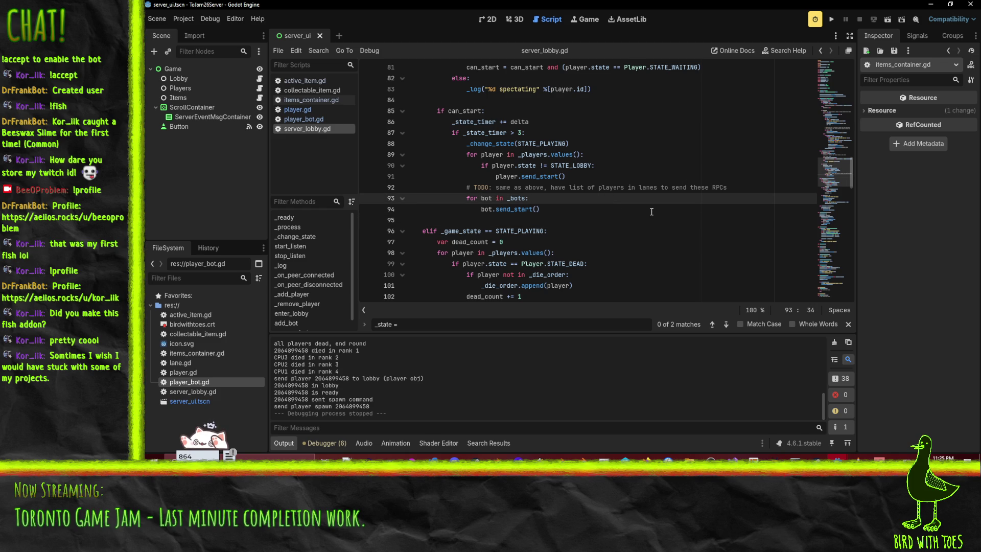
scroll(651, 212, up, 1)
scroll(652, 211, down, 1)
Glance at the gameplay project's camera code, then return to the server editor's player_bot.gd
mouse_move(838, 457)
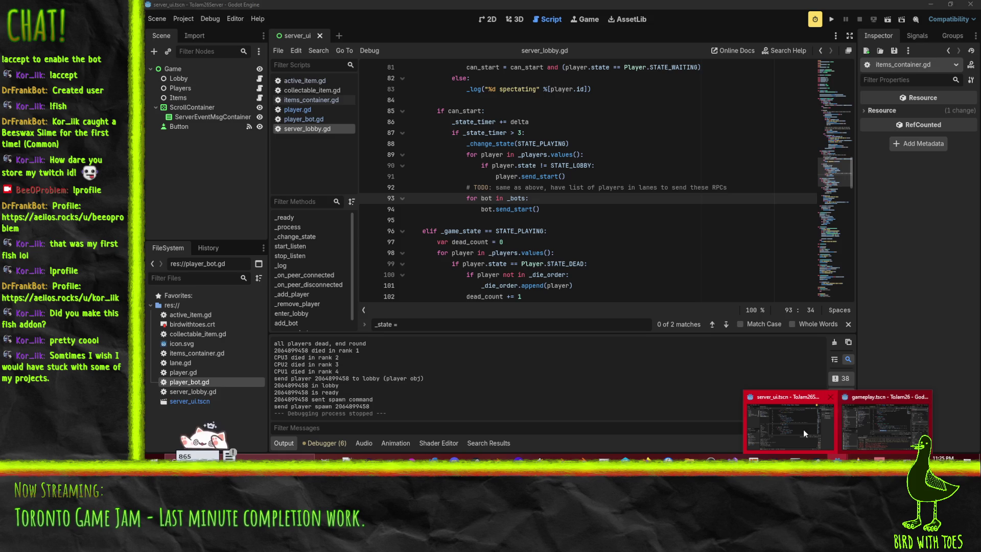
click(888, 434)
click(646, 236)
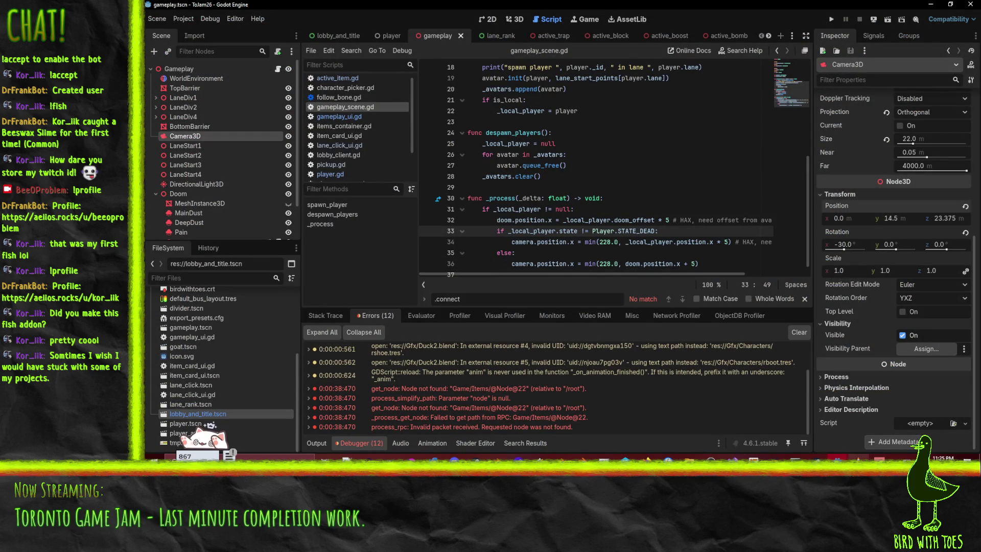
mouse_move(838, 456)
click(787, 427)
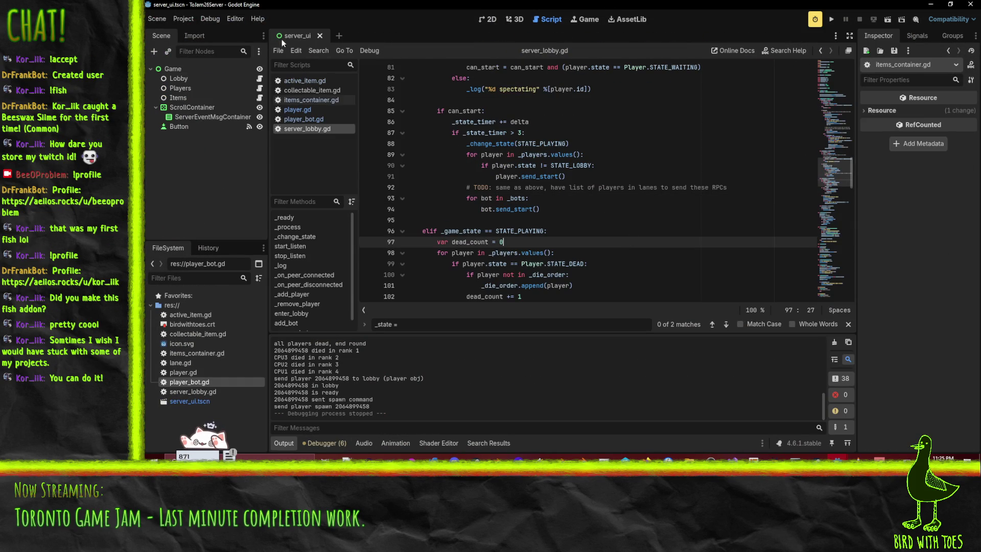
click(304, 119)
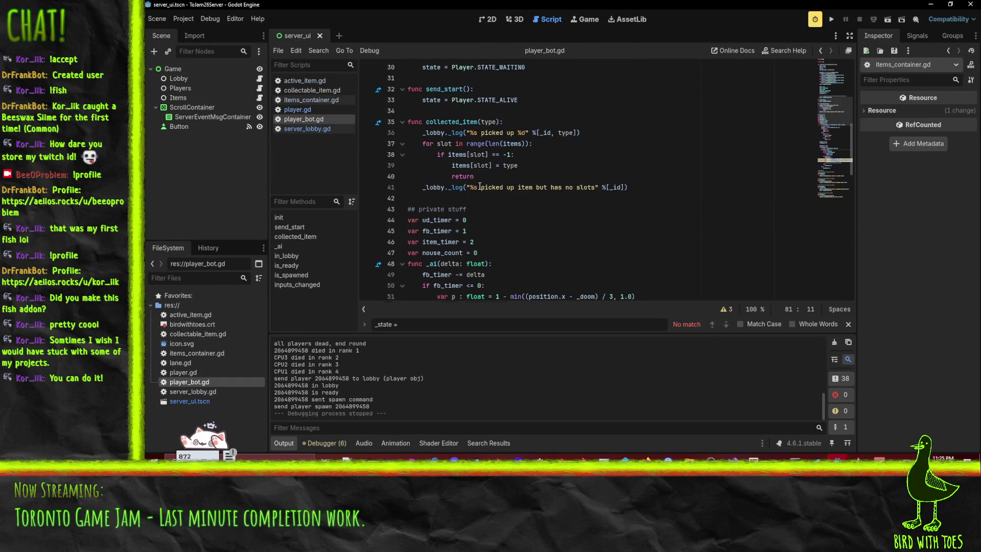
Uncomment the bot's use_item call in player_bot.gd by removing its '#'
scroll(555, 217, down, 9)
scroll(487, 196, down, 2)
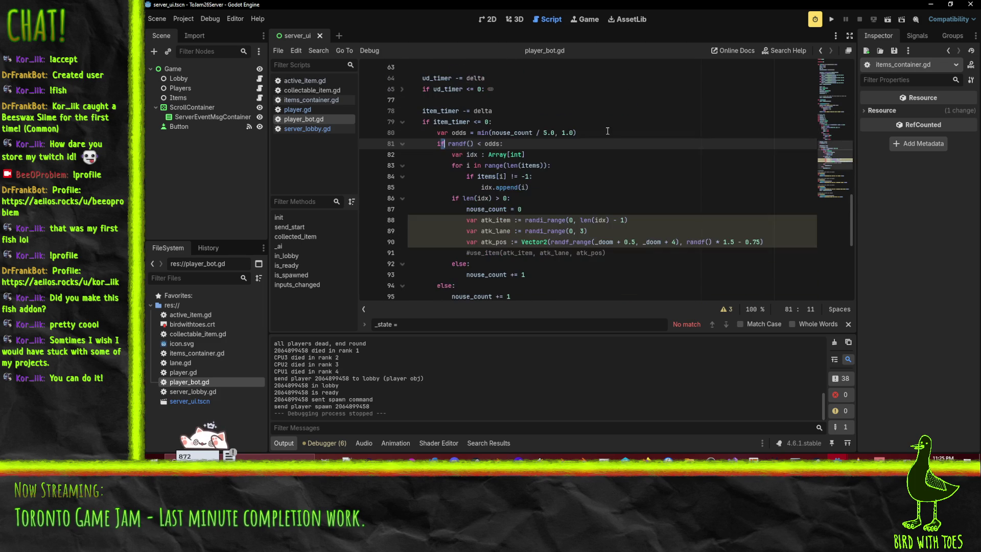
click(467, 253)
key(Delete)
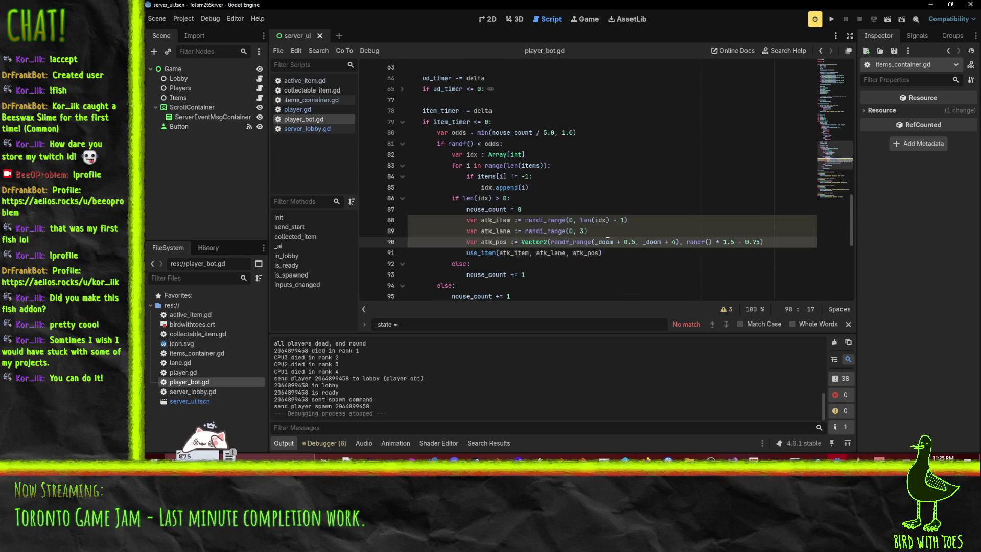
click(625, 198)
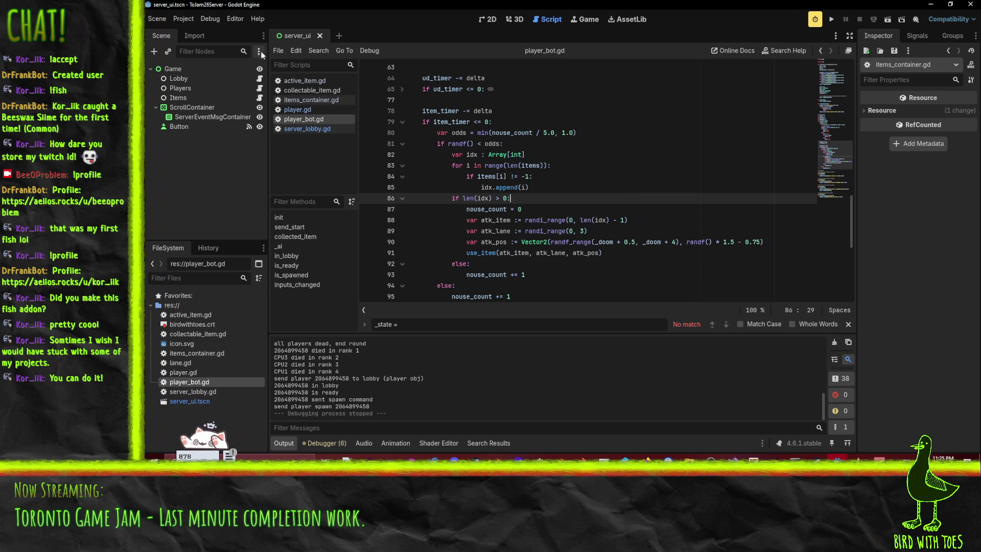
Look over collectable_item.gd's doom distance check, then move on to items_container.gd
click(302, 89)
scroll(613, 212, down, 3)
scroll(613, 212, up, 2)
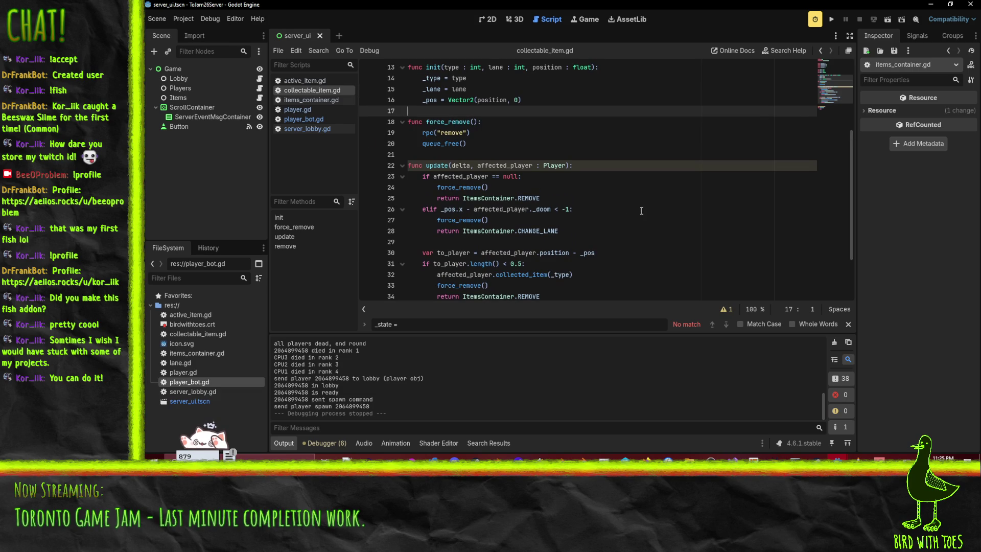
click(635, 211)
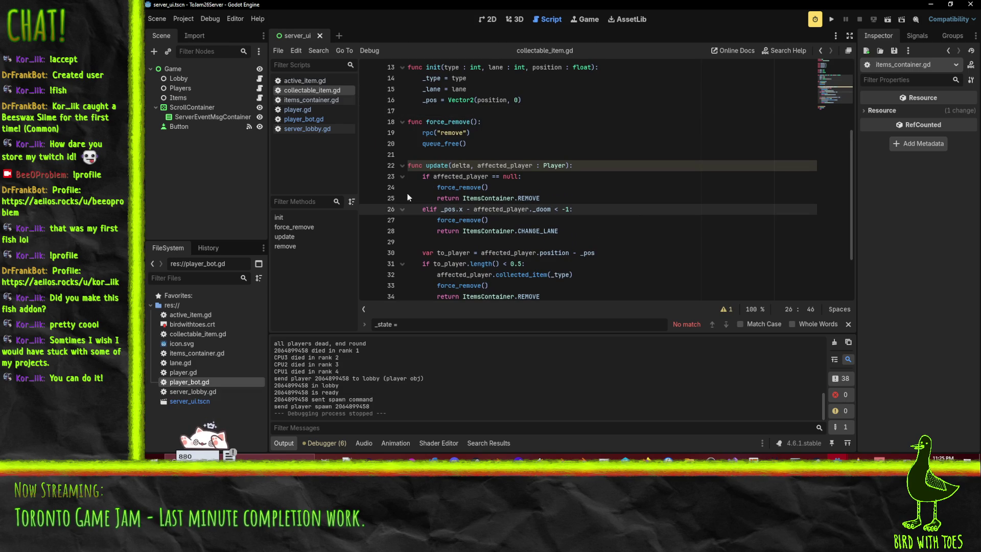
scroll(599, 212, down, 2)
scroll(600, 209, up, 6)
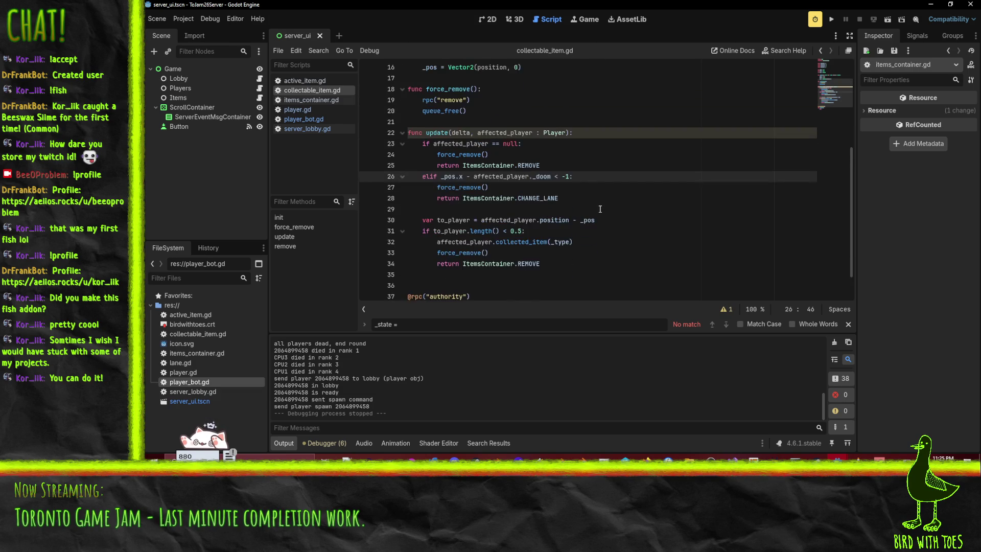
scroll(600, 208, down, 1)
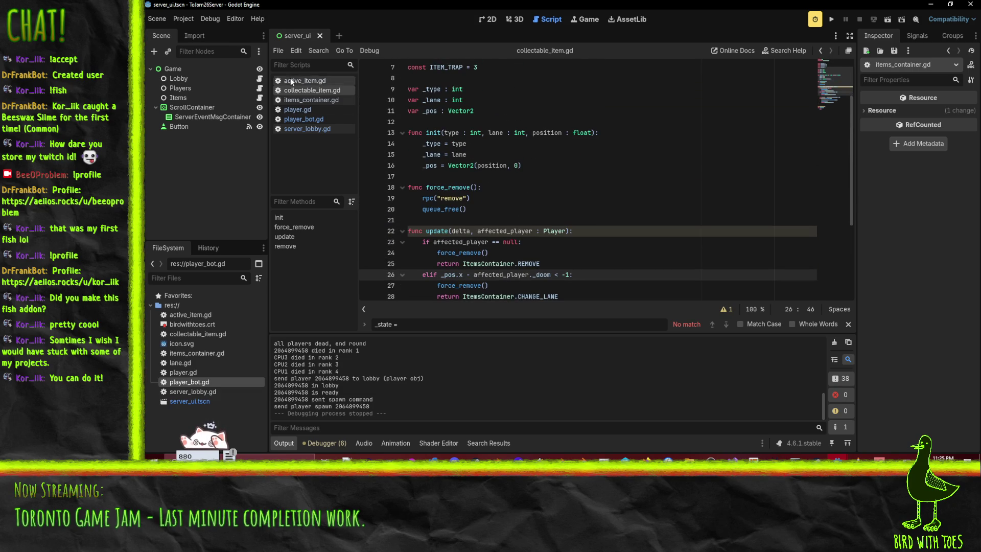
click(310, 99)
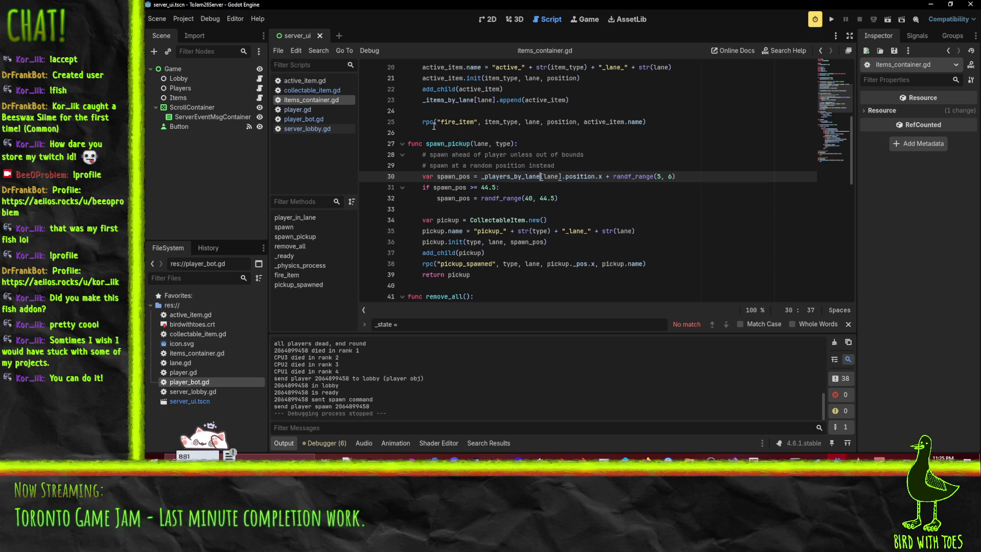
Read through spawn_pickup in items_container.gd, checking the fallback spawn position and 44.5 bounds check
click(659, 263)
scroll(599, 233, up, 1)
scroll(600, 233, up, 2)
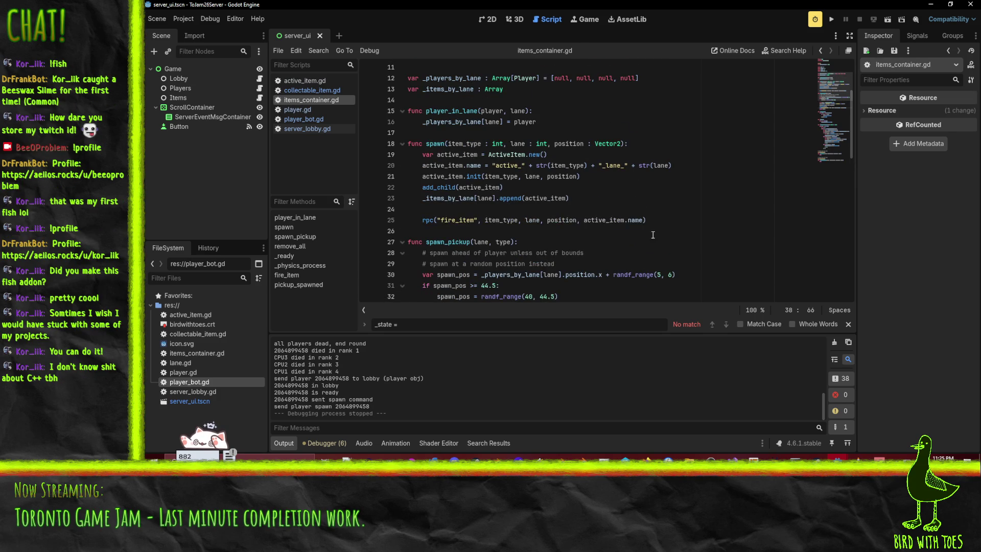
click(633, 189)
scroll(633, 191, down, 5)
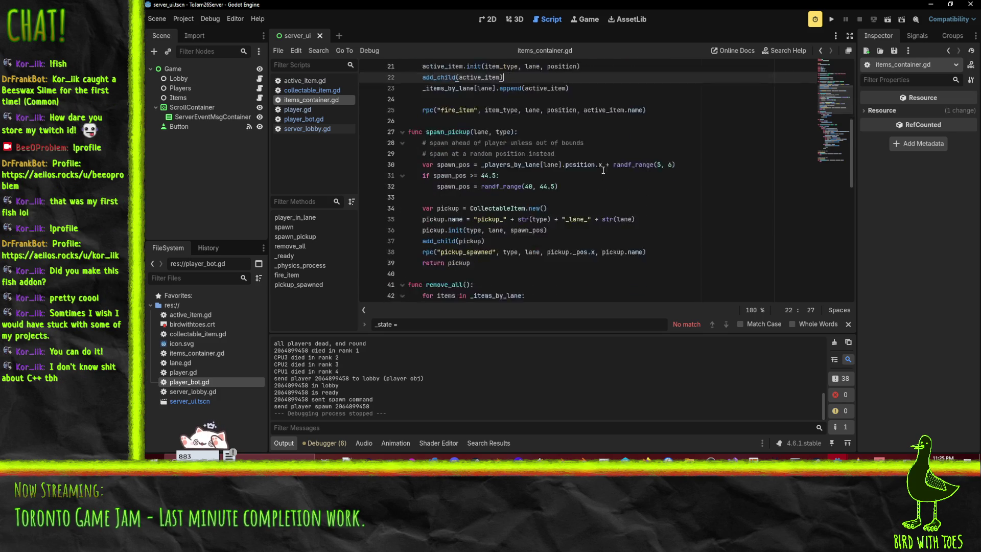
scroll(629, 175, up, 2)
scroll(629, 175, up, 1)
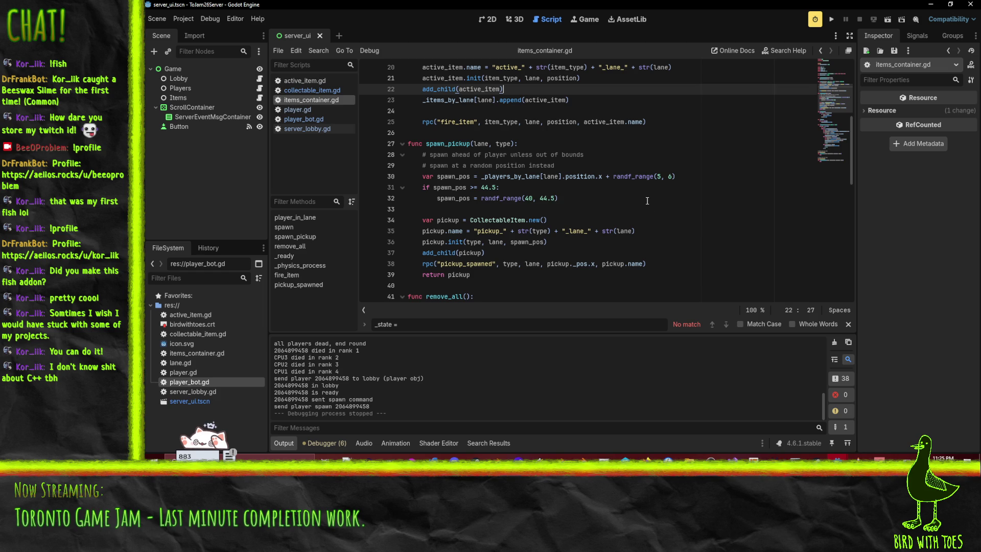
click(645, 200)
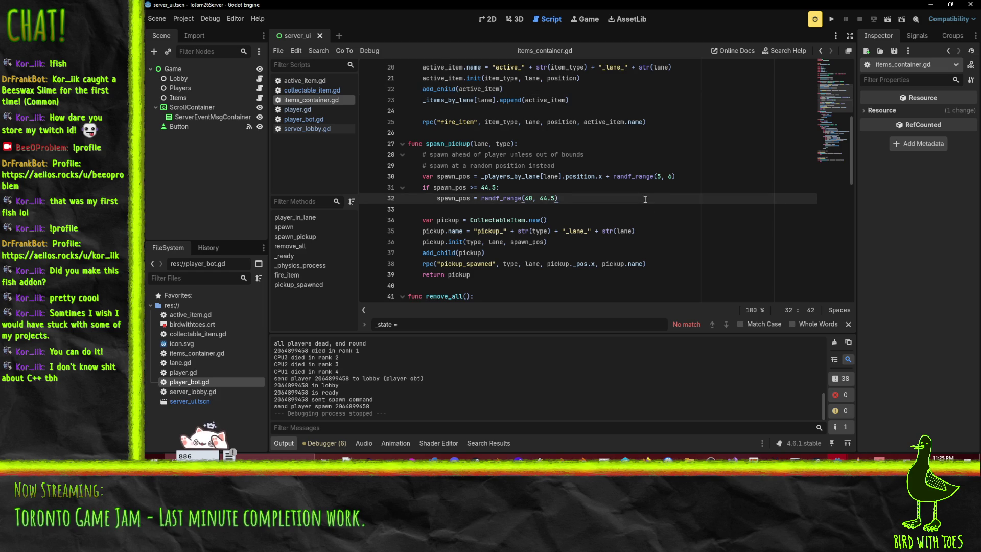
scroll(588, 218, up, 1)
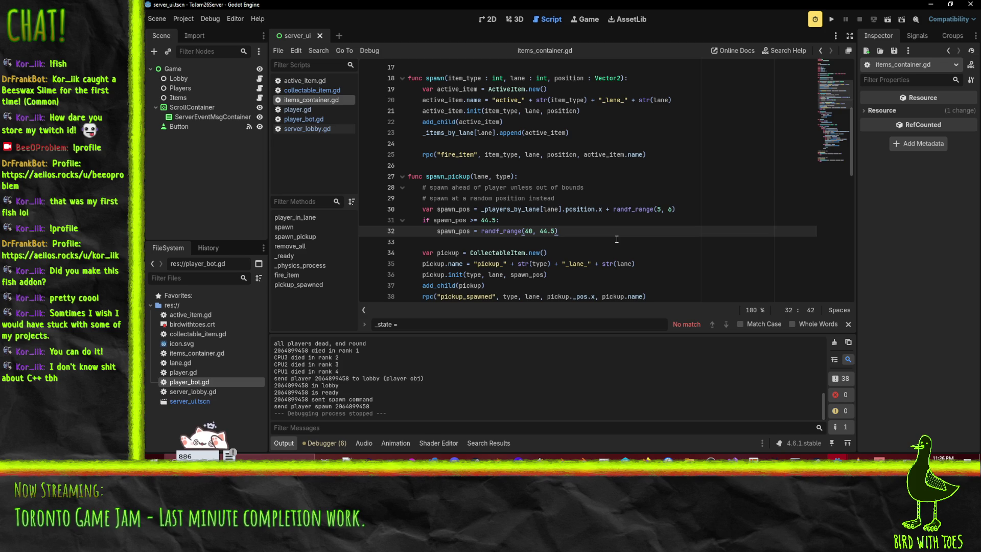
click(527, 218)
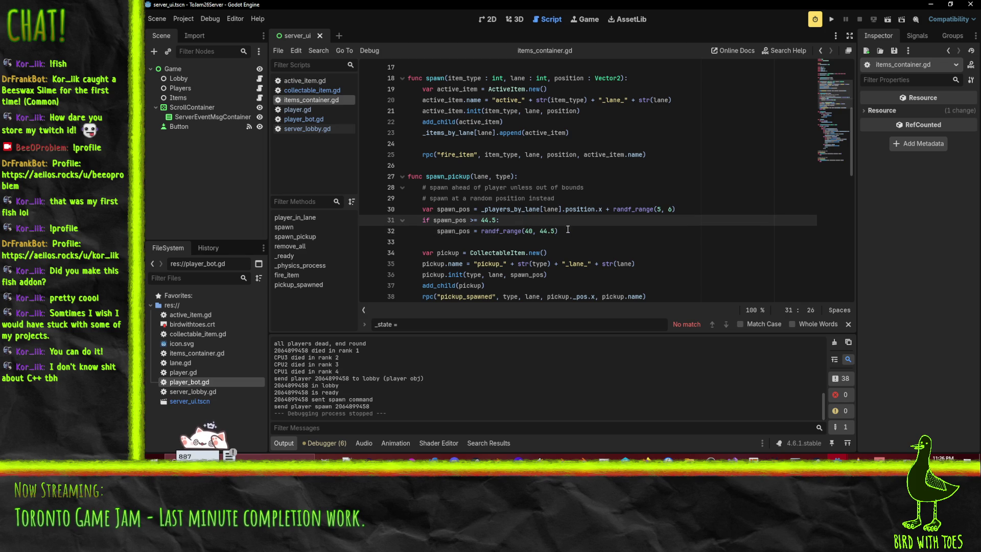
click(568, 230)
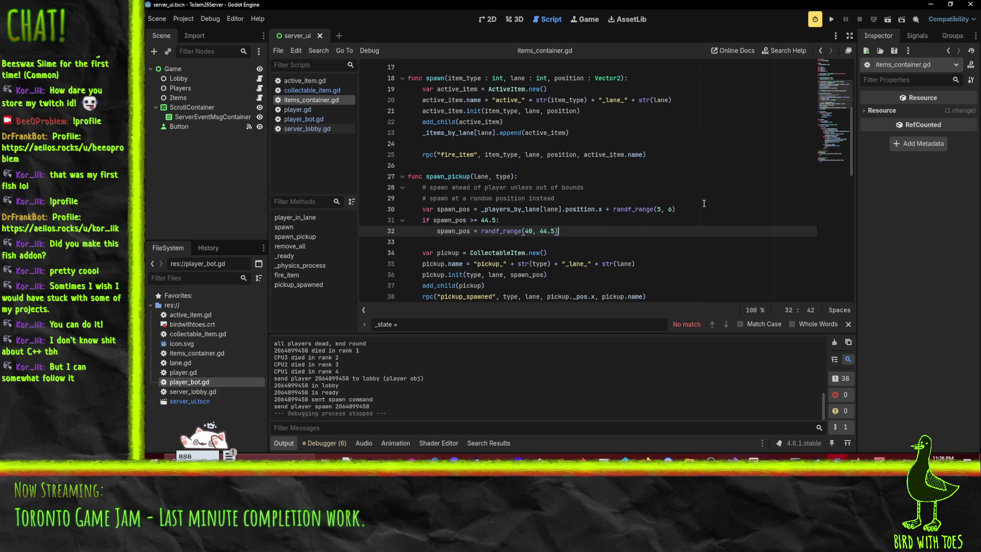
Examine the spawn_pos lines and _players_by_lane lookup to pick where the doom guard goes
click(686, 206)
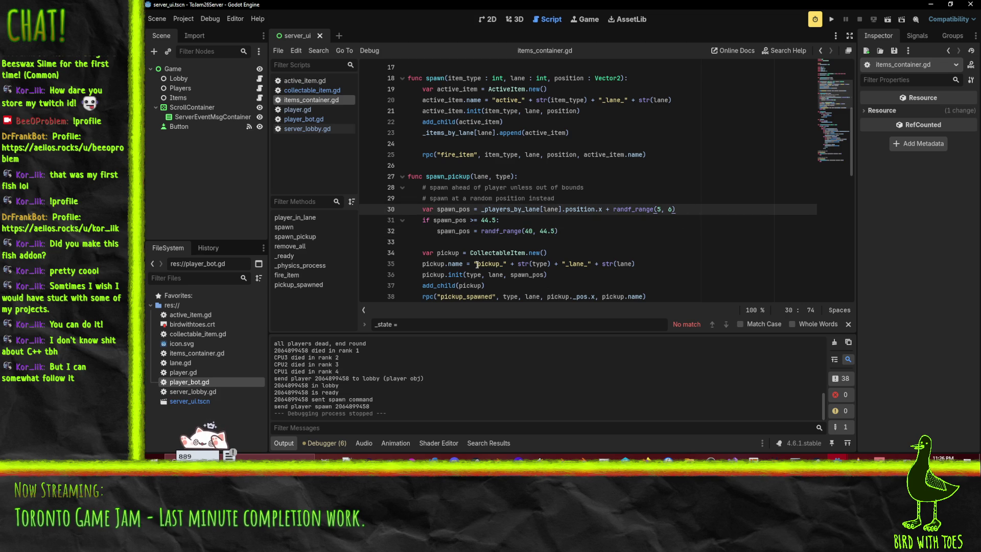
click(437, 225)
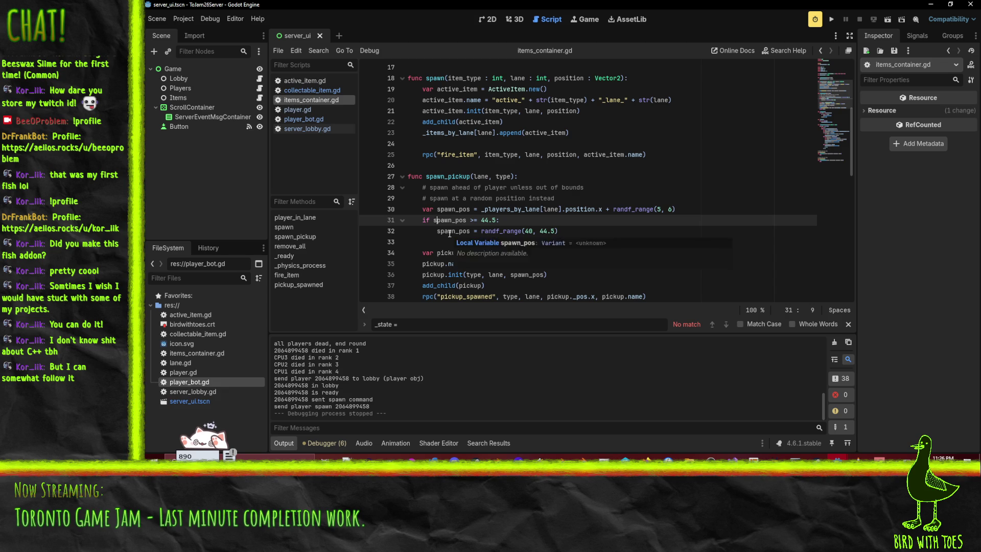
click(448, 231)
double_click(513, 208)
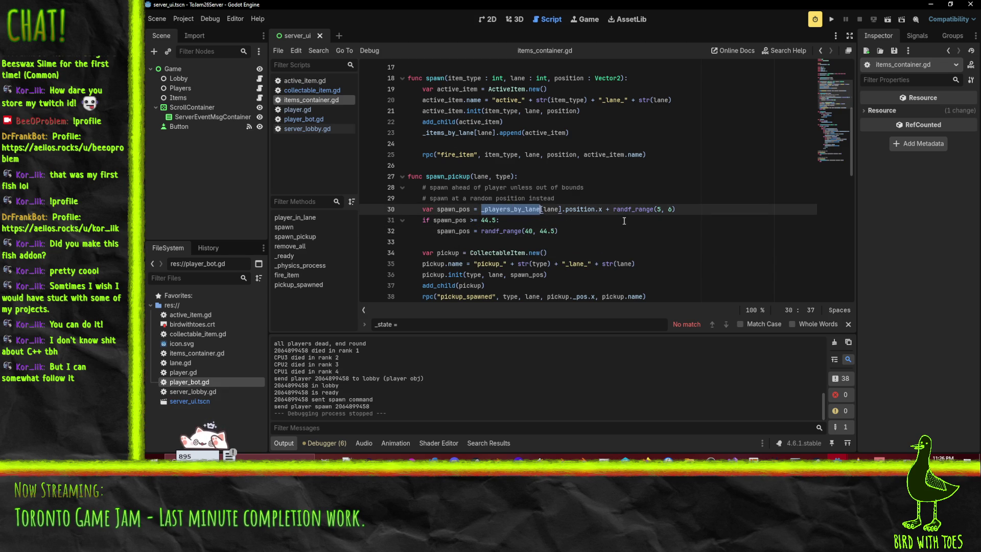
scroll(624, 221, down, 2)
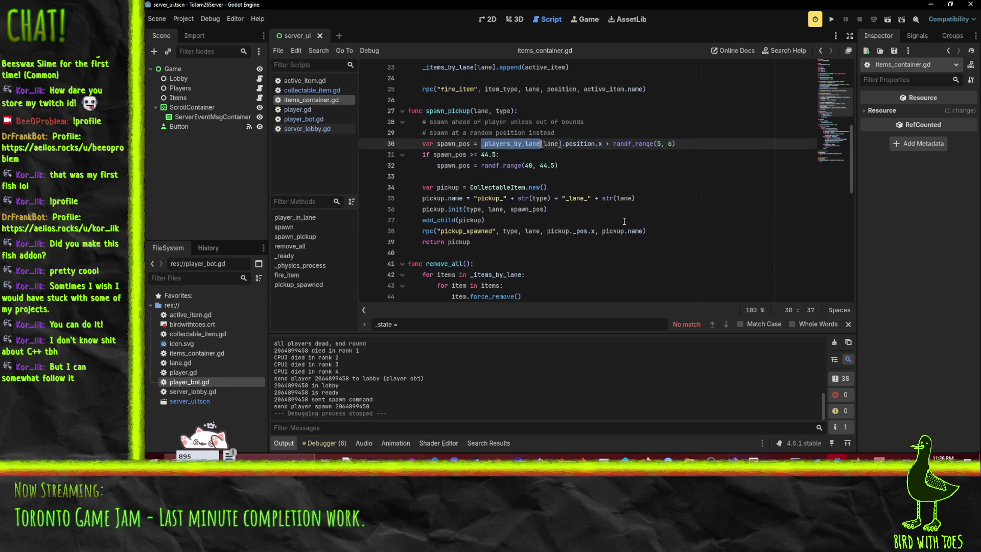
click(508, 239)
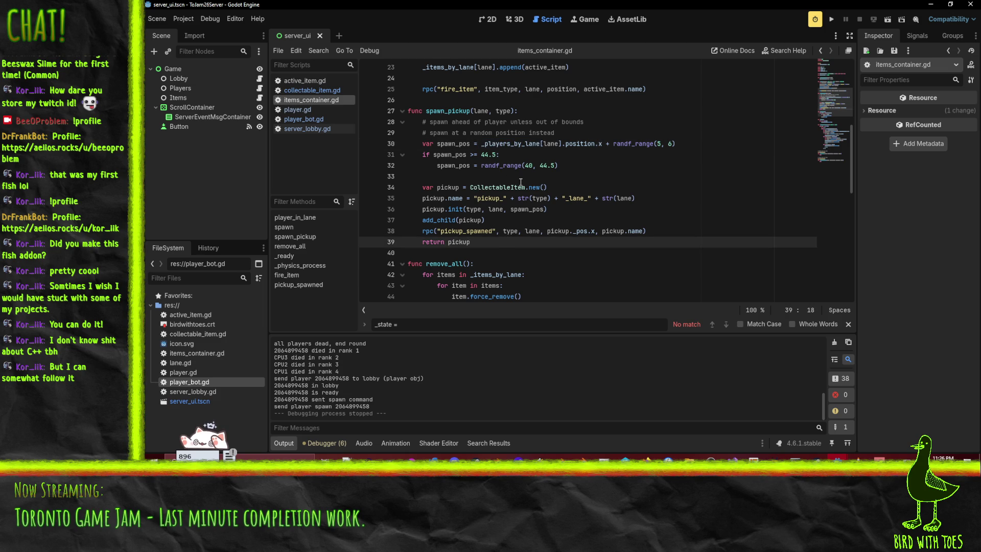
scroll(555, 236, up, 1)
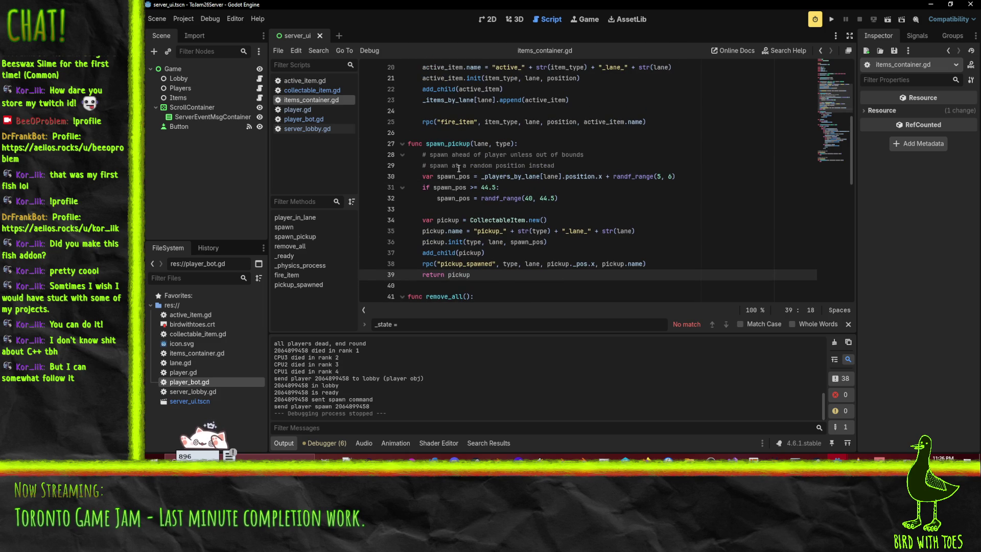
click(568, 200)
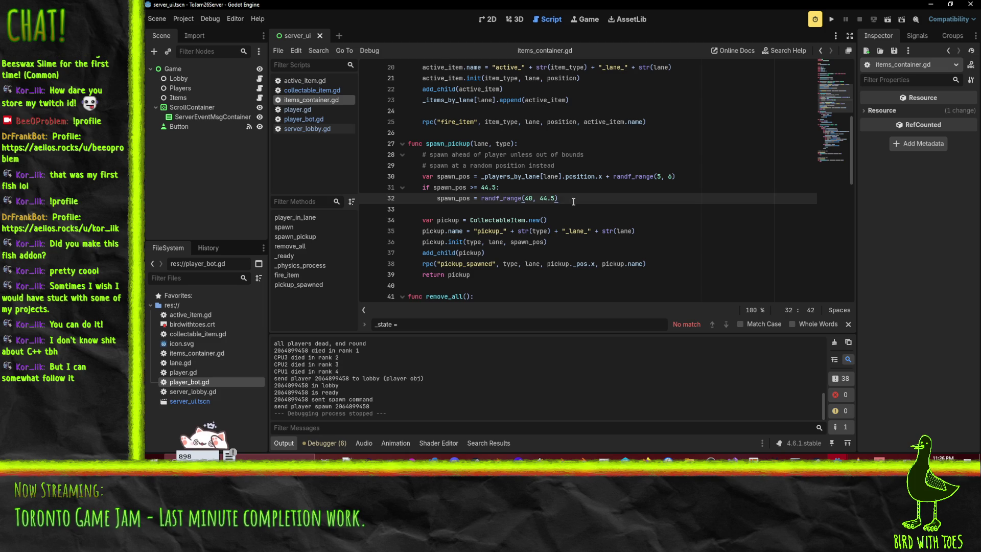
scroll(562, 201, up, 1)
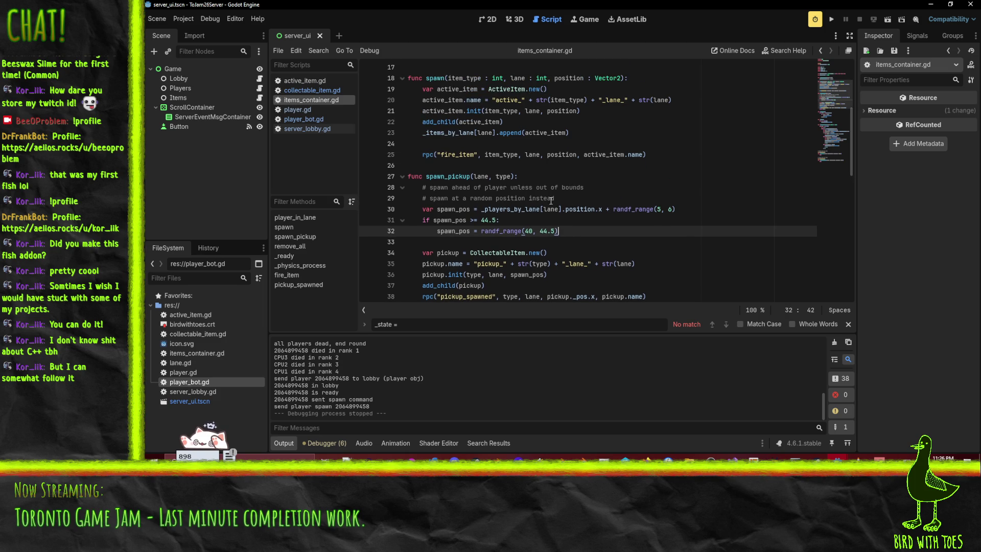
click(631, 201)
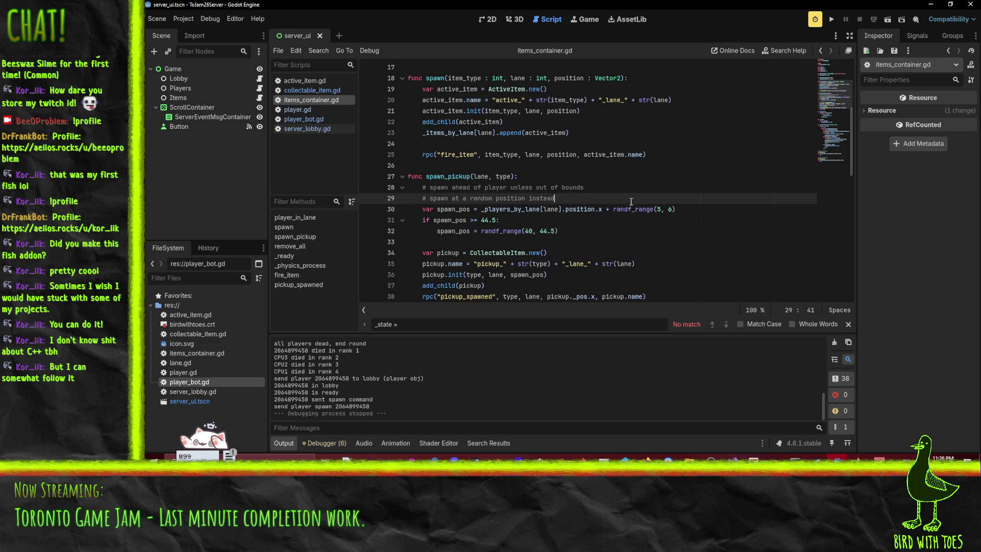
click(567, 231)
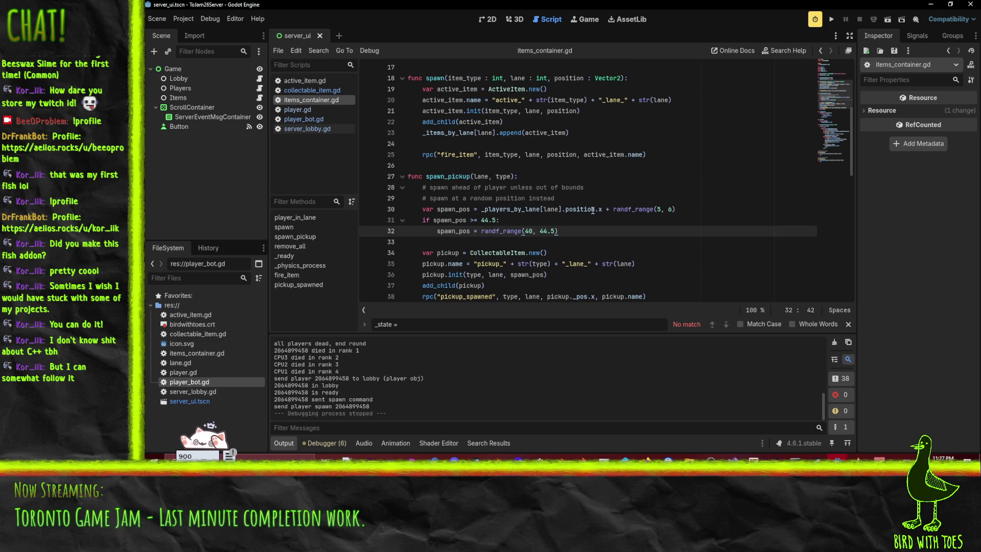
click(582, 203)
Add 'if _players_by_lane[lane]._doom > 40: return' to spawn_pickup
key(Return)
text(_players_by_lane[lane)
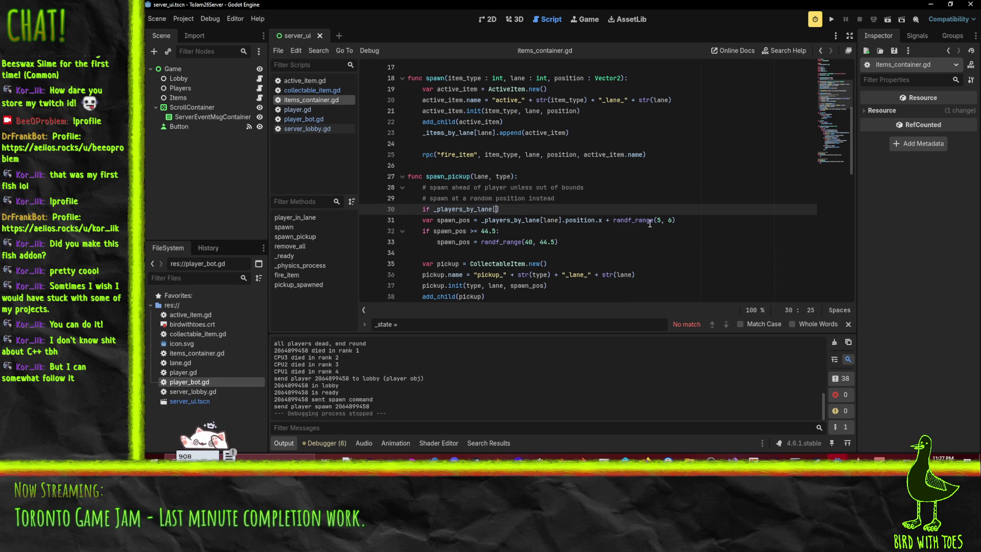
text(]._d)
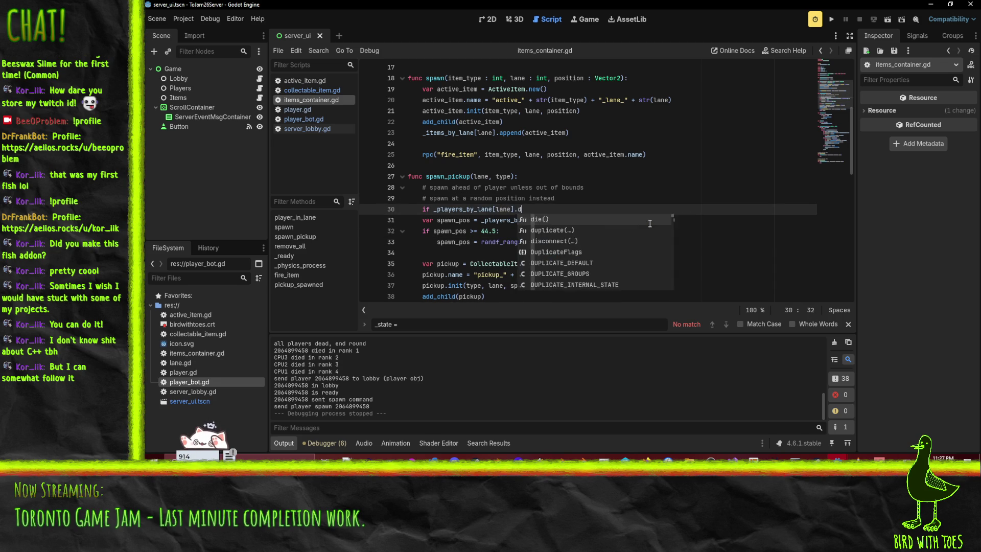
text(oo)
key(Return)
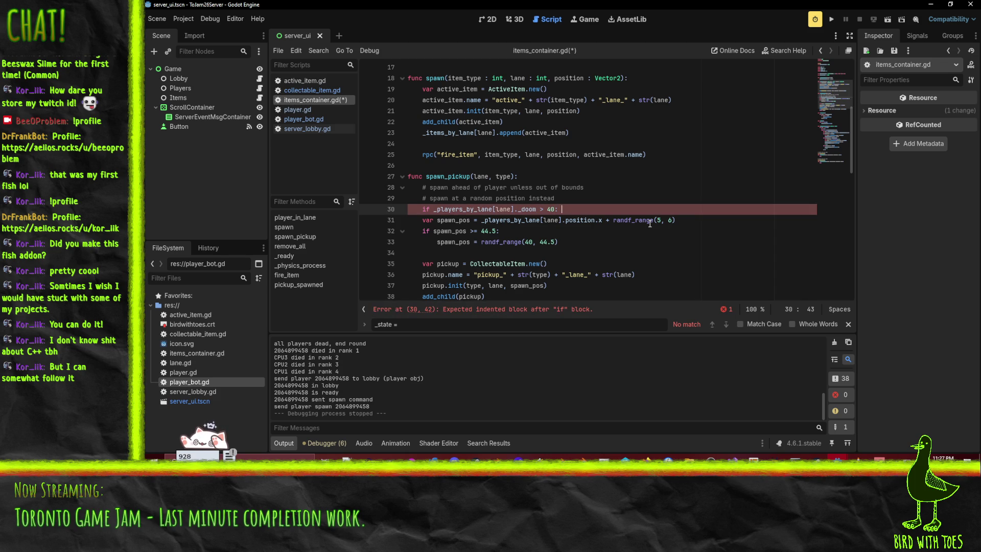
key(Return)
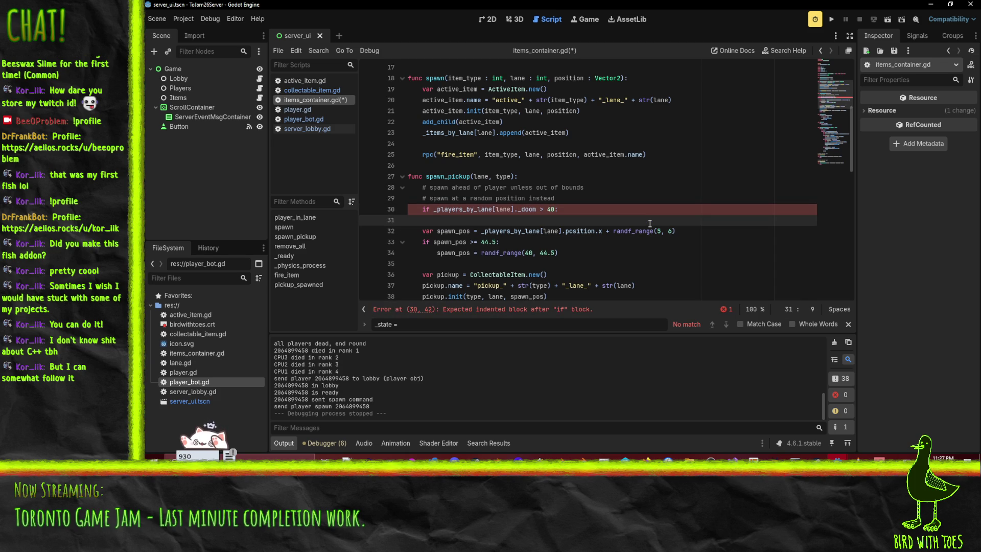
text(print)
scroll(620, 244, down, 3)
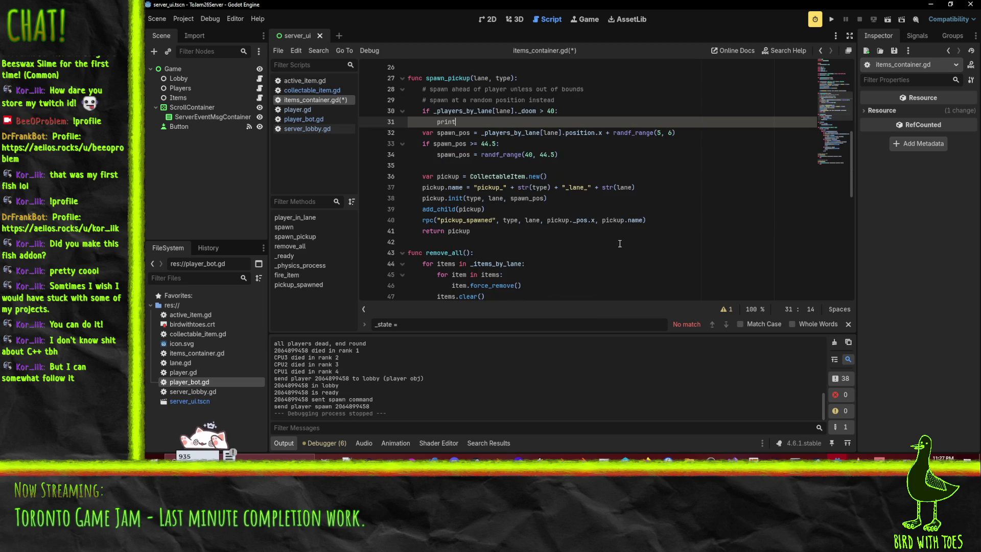
scroll(620, 244, up, 1)
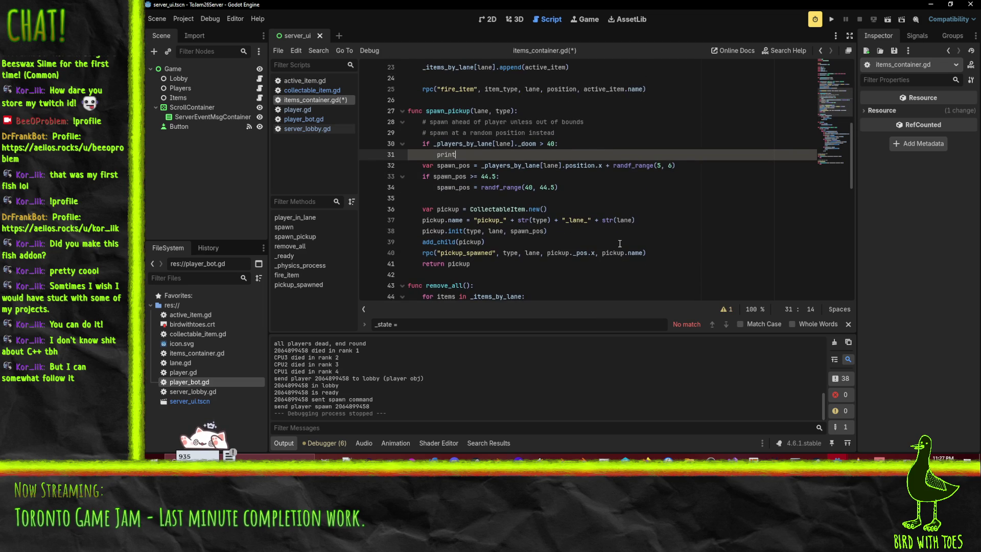
scroll(619, 243, up, 2)
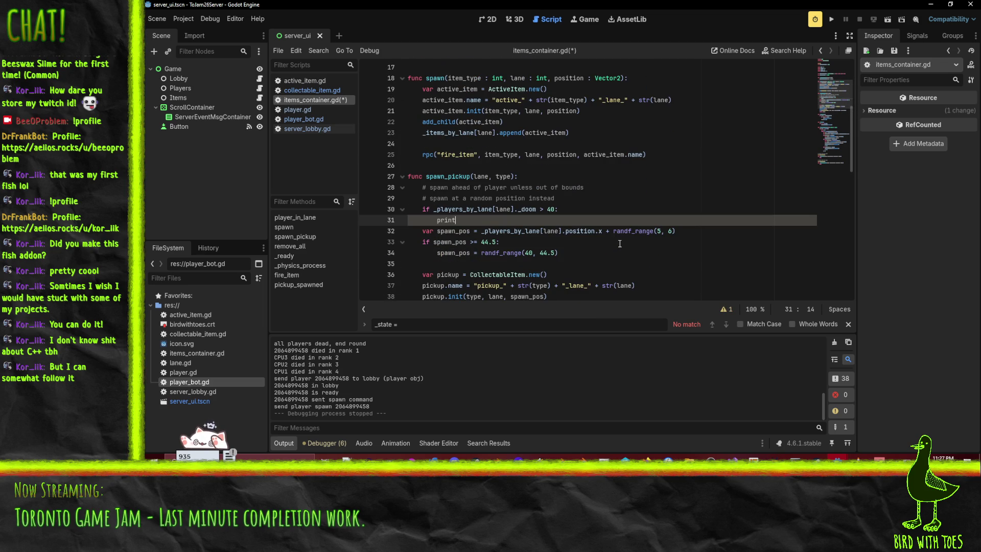
key(ctrl+shift+Left)
key(BackSpace)
scroll(601, 248, up, 5)
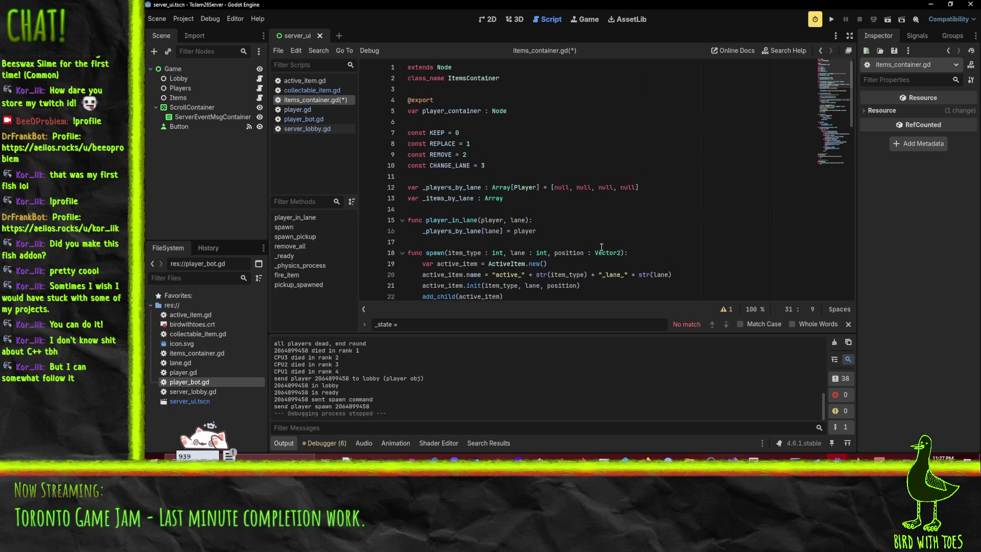
scroll(483, 227, down, 5)
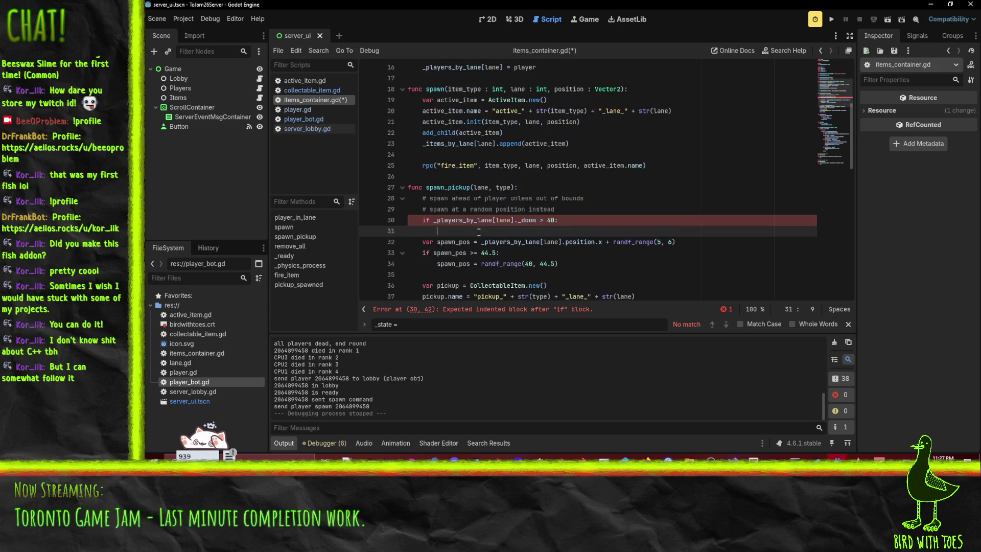
text(return)
Insert an explanatory comment above the doom check and save items_container.gd
key(Up)
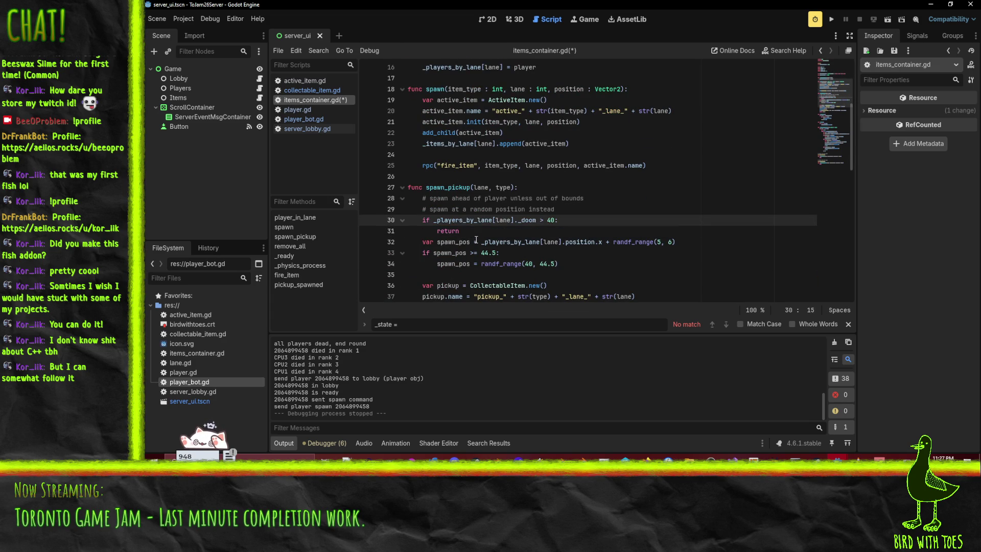
key(Down)
key(Down)
key(Up)
key(Up)
key(ctrl+shift+Return)
text(#)
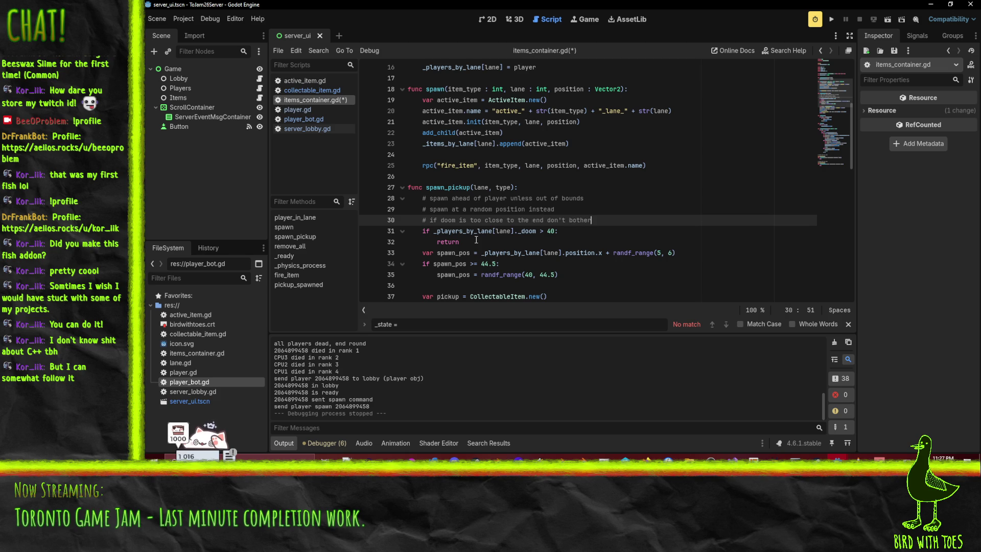
key(ctrl+s)
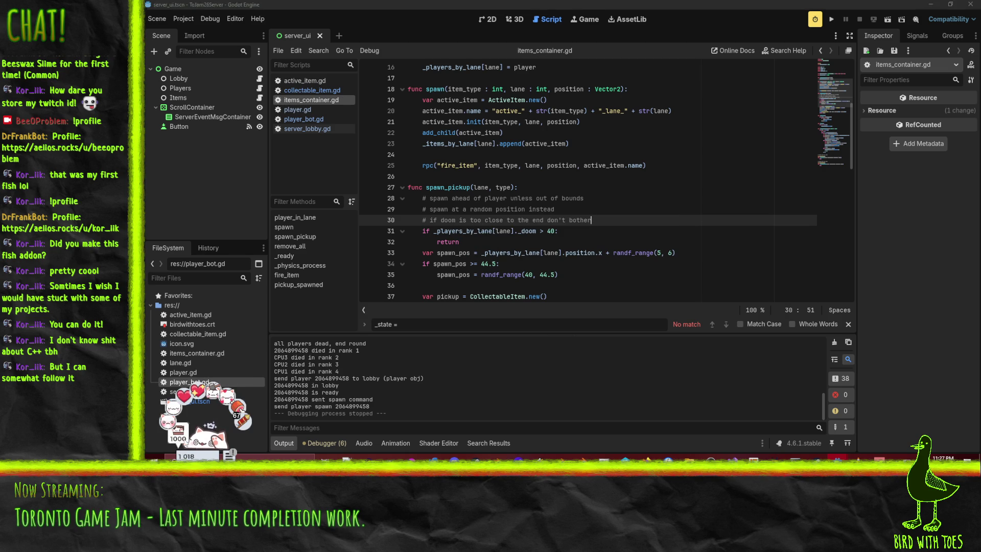
scroll(633, 233, down, 2)
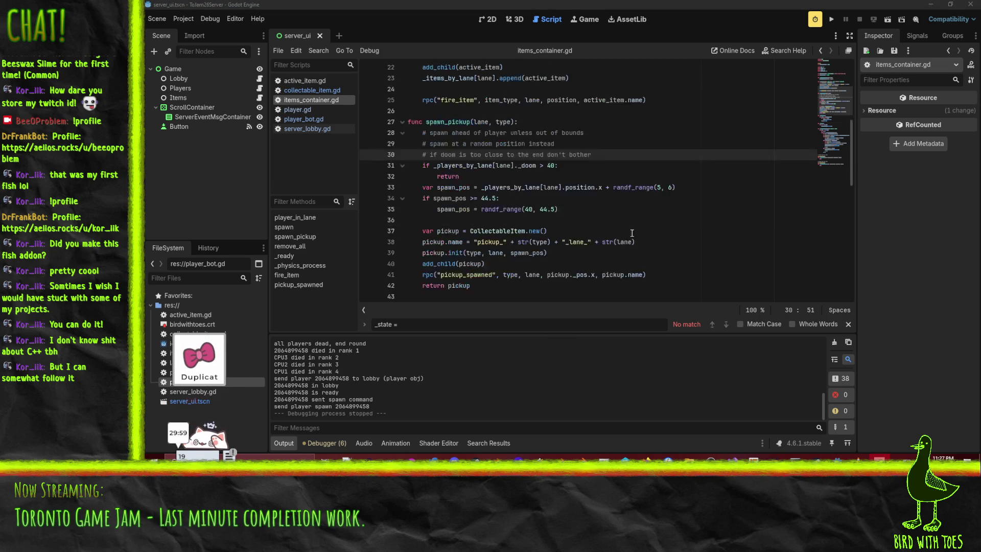
scroll(634, 233, down, 3)
scroll(556, 167, up, 4)
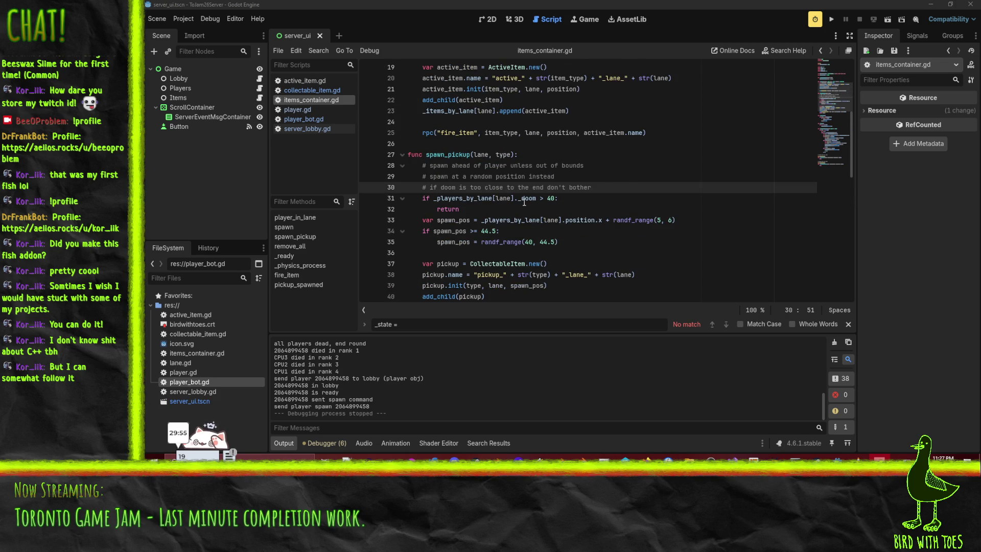
double_click(523, 199)
Search all project scripts for _doom and view the _doom = -2.0 line in player_bot.gd
key(ctrl+shift+f)
click(567, 283)
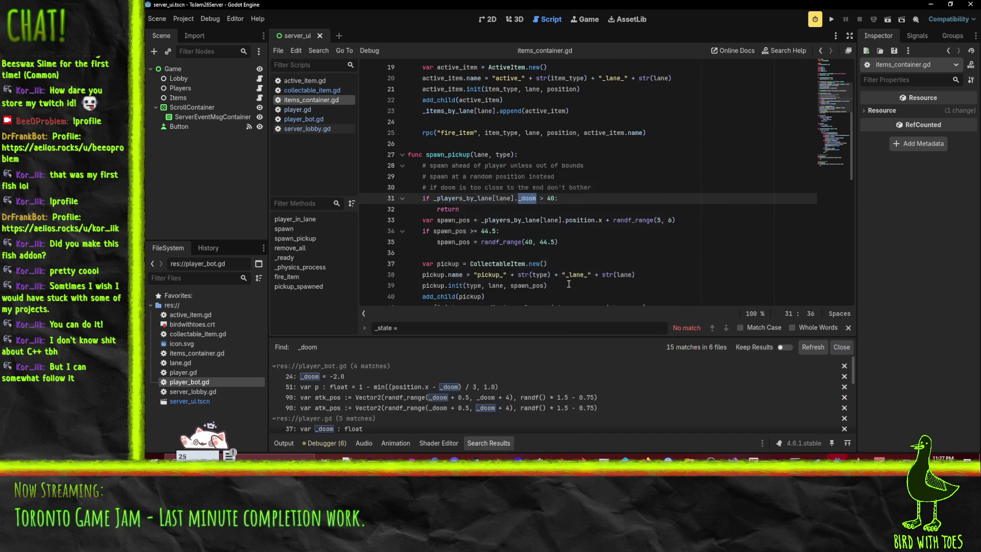
click(345, 377)
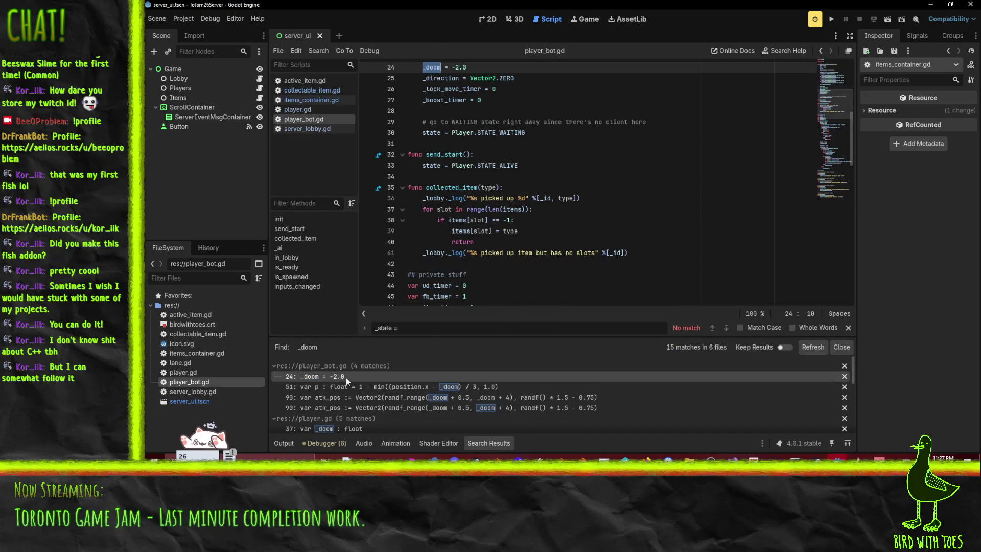
scroll(499, 174, up, 4)
scroll(499, 174, up, 2)
scroll(502, 199, down, 2)
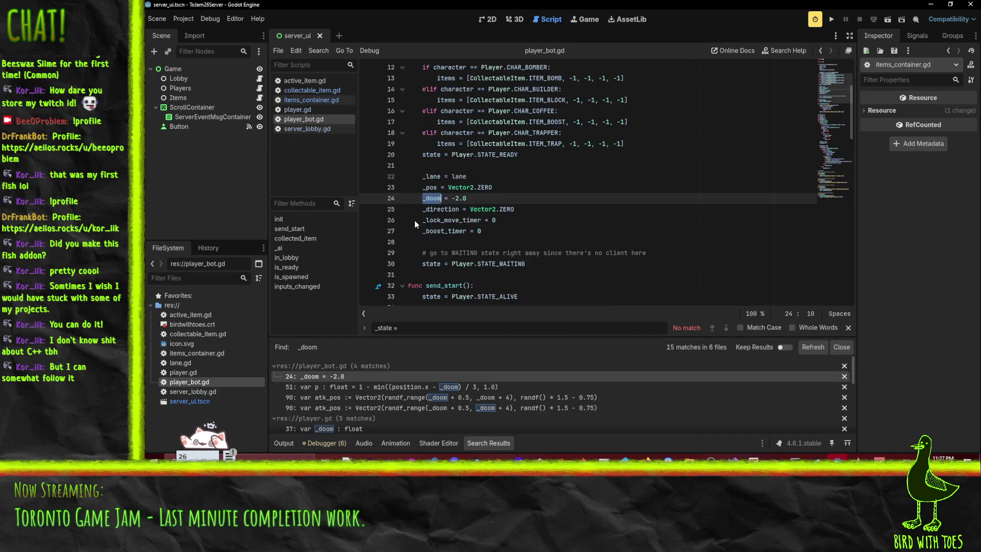
scroll(505, 223, up, 3)
scroll(461, 141, down, 14)
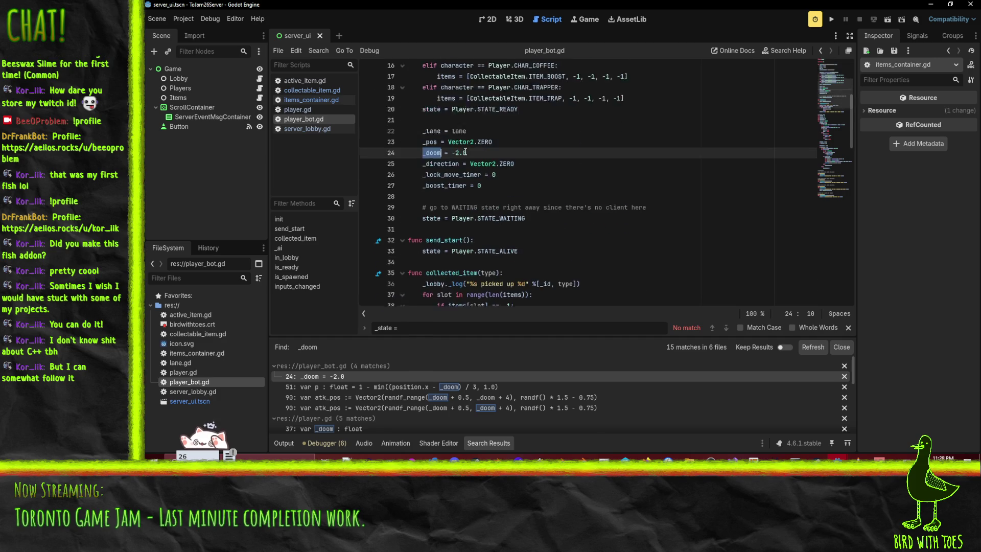
scroll(536, 195, down, 18)
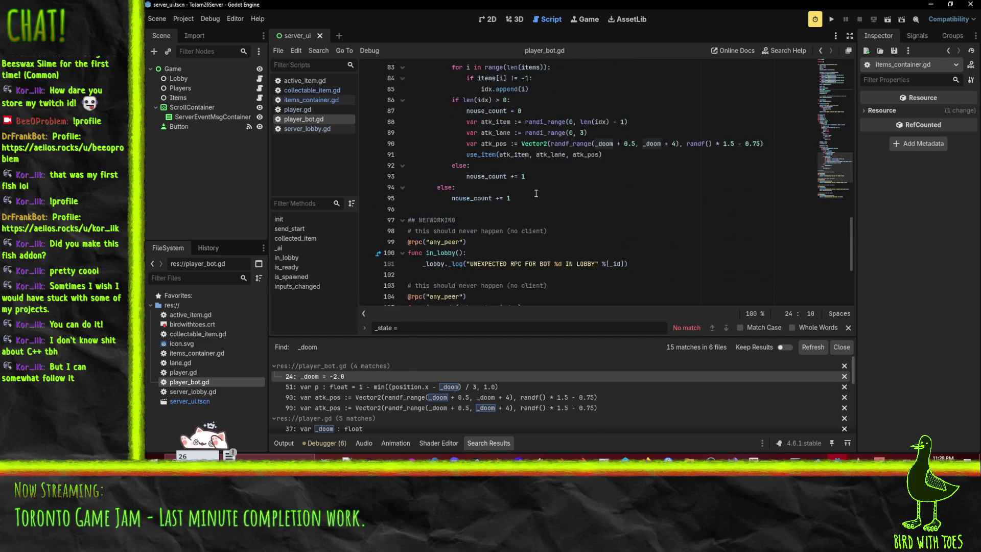
scroll(593, 219, up, 20)
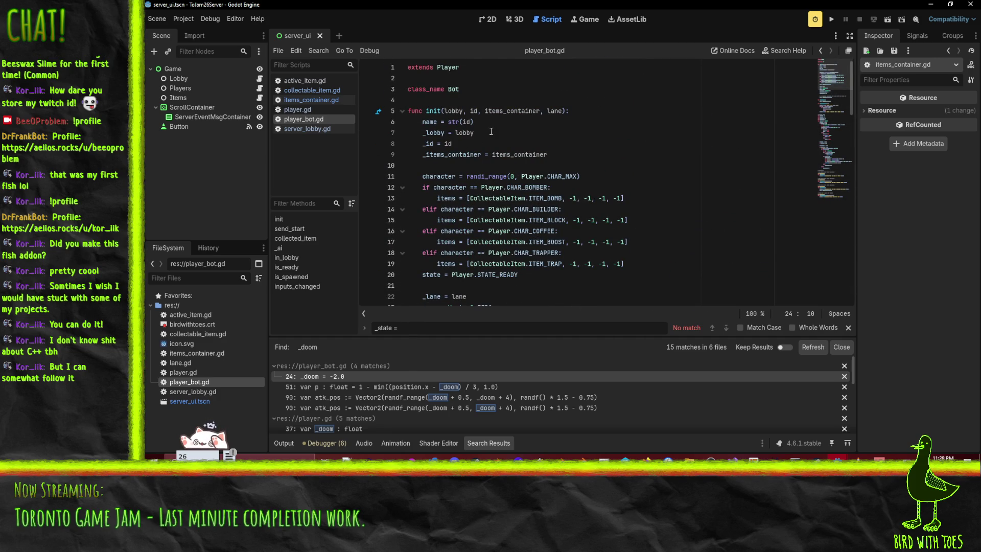
scroll(475, 178, down, 3)
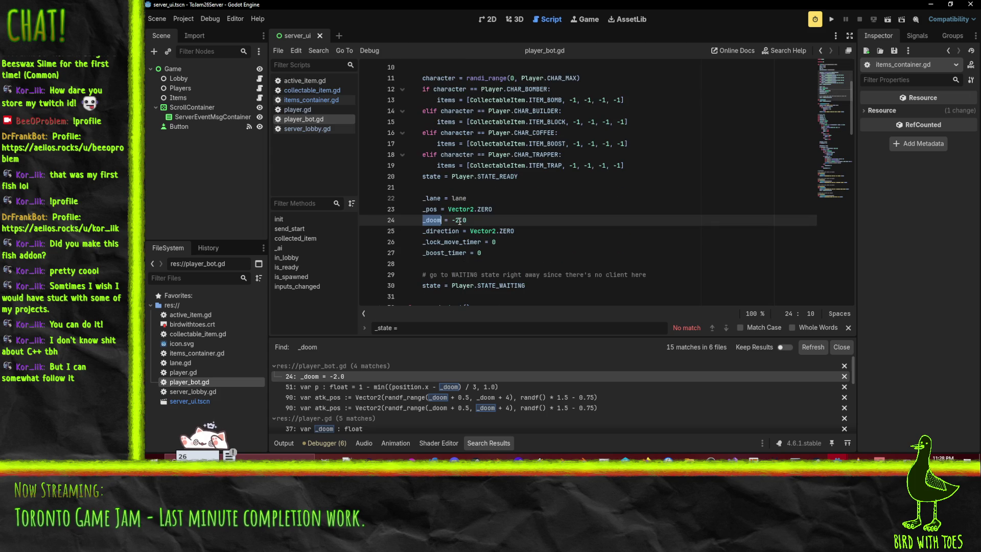
scroll(462, 221, up, 3)
scroll(462, 221, down, 2)
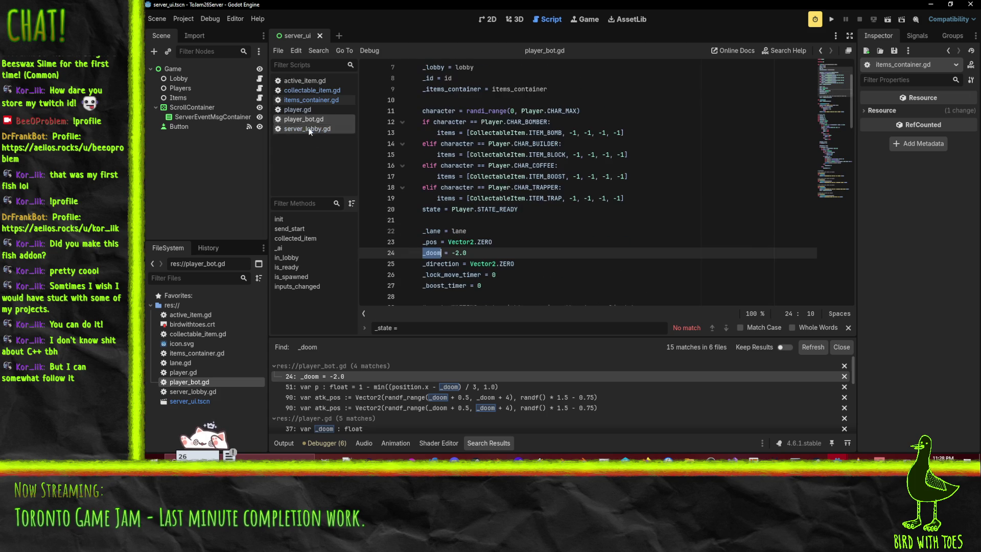
Open player.gd and find its _doom declaration and the next _doom match
click(305, 110)
click(545, 150)
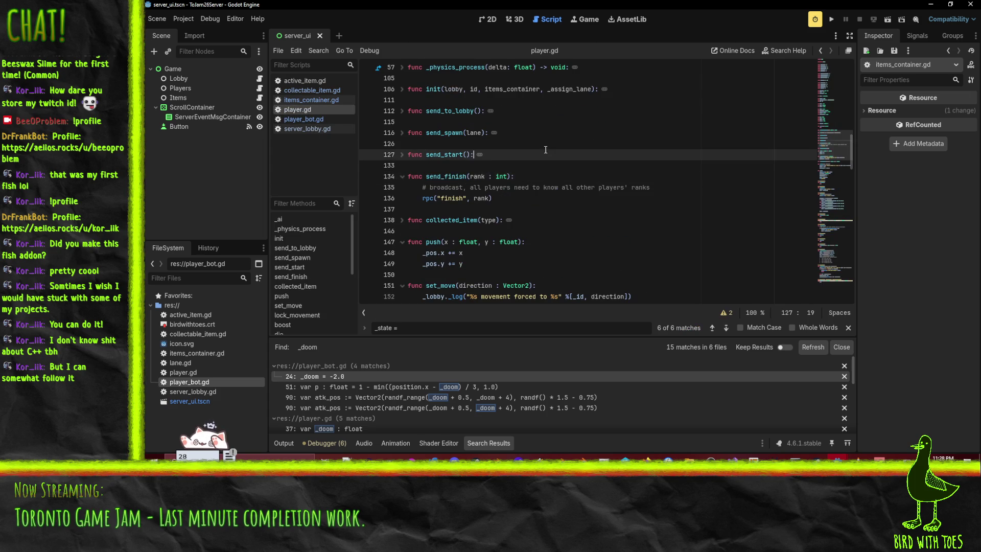
key(ctrl+f)
text(_doo)
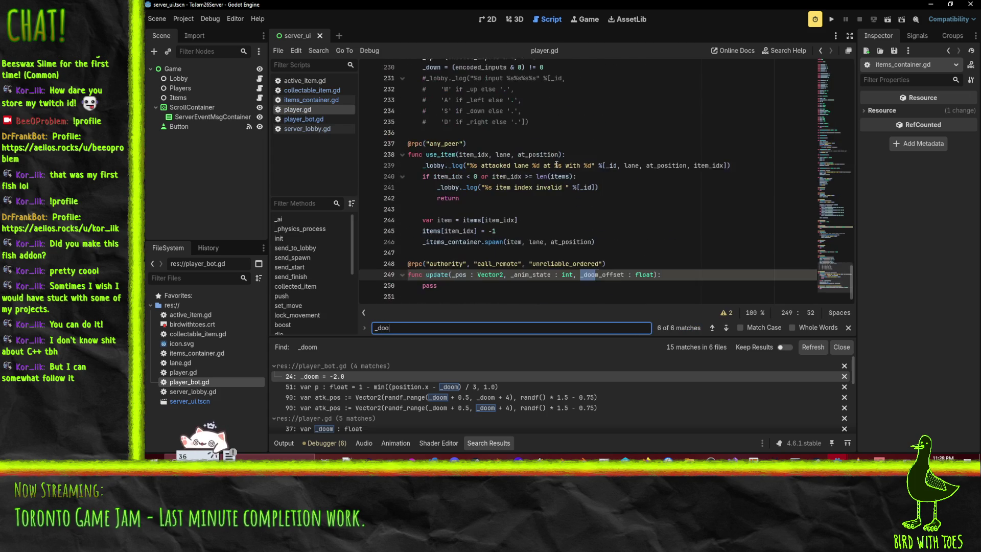
key(Return)
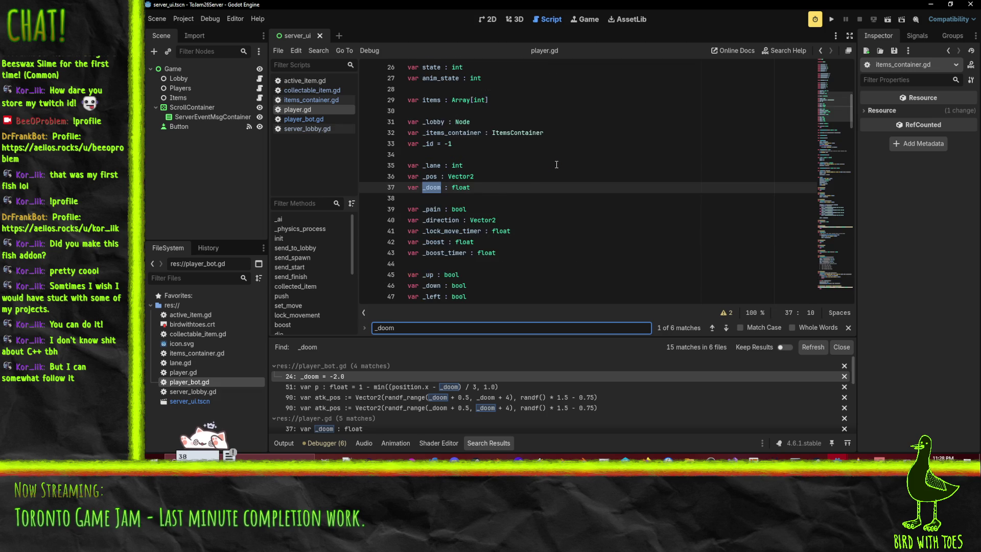
key(Return)
Change line 59 to `_doom += (MOVE_SPEED * 1.2) * delta`, save, and rerun the server
click(489, 188)
text(()
key(Right)
key(Right)
key(Right)
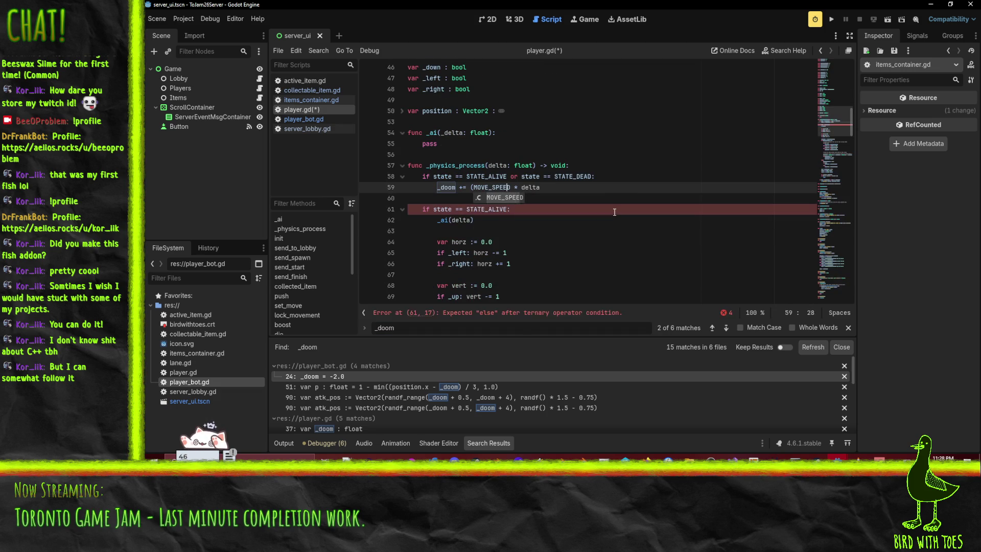
key(Right)
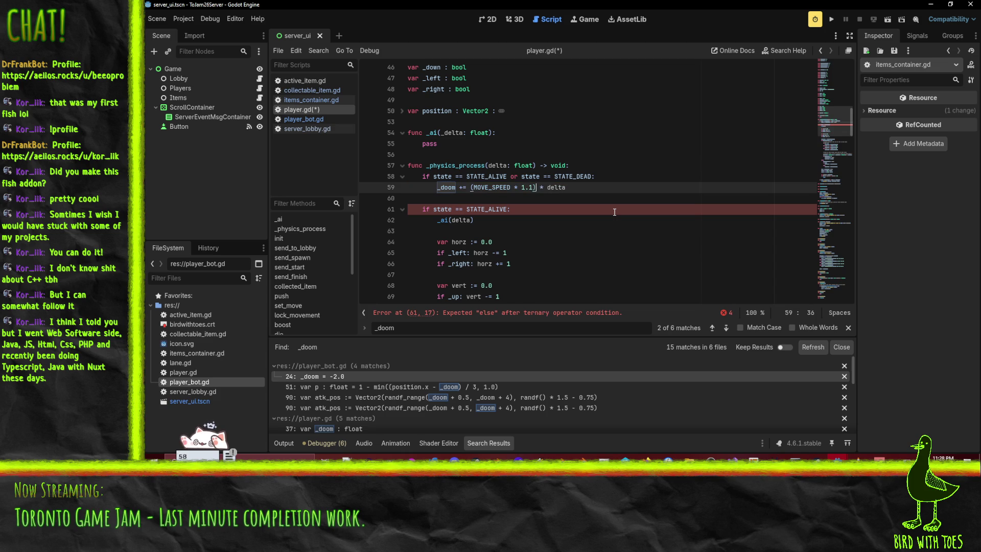
key(Left)
text(2)
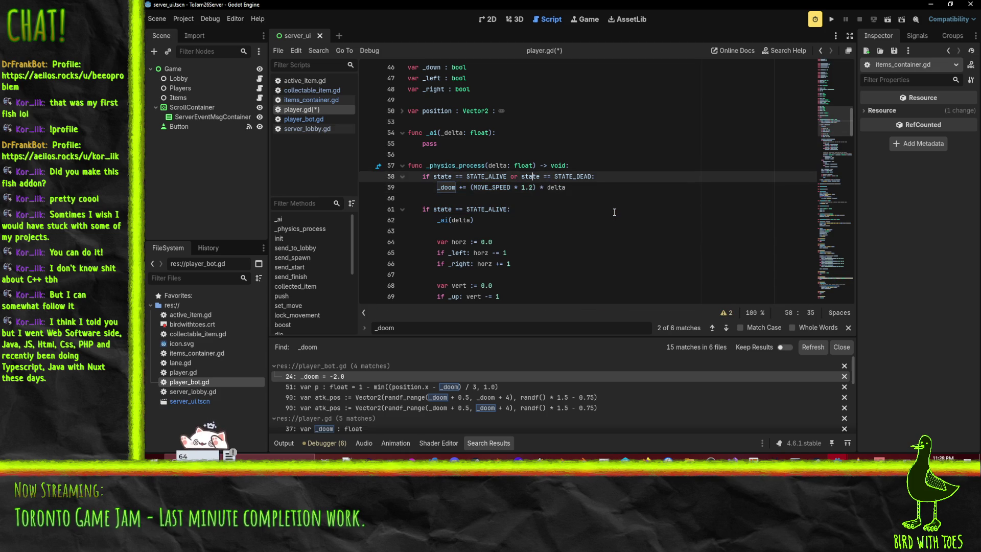
key(ctrl+s)
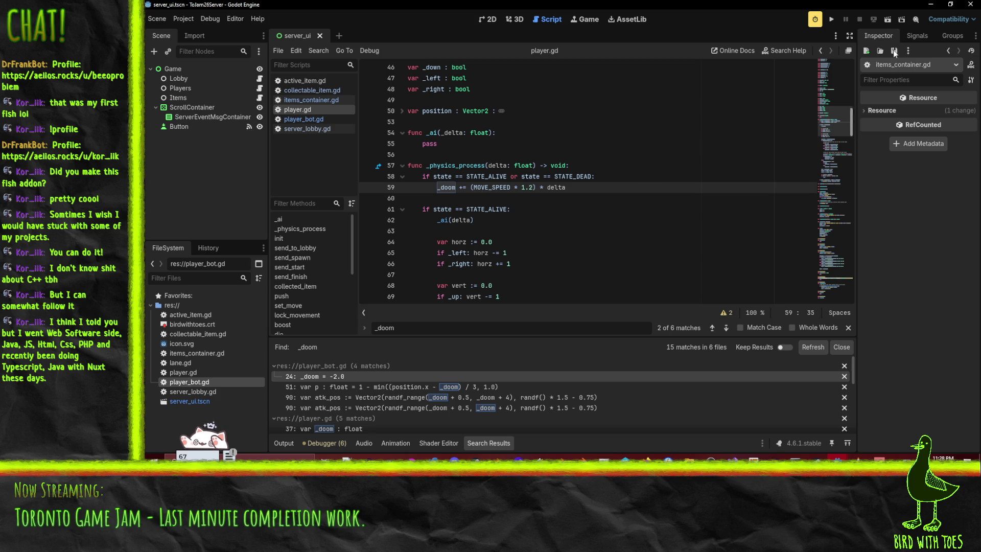
click(831, 19)
Start the server listening, launch the ToJam26 client, join as the duck and ready up
click(367, 86)
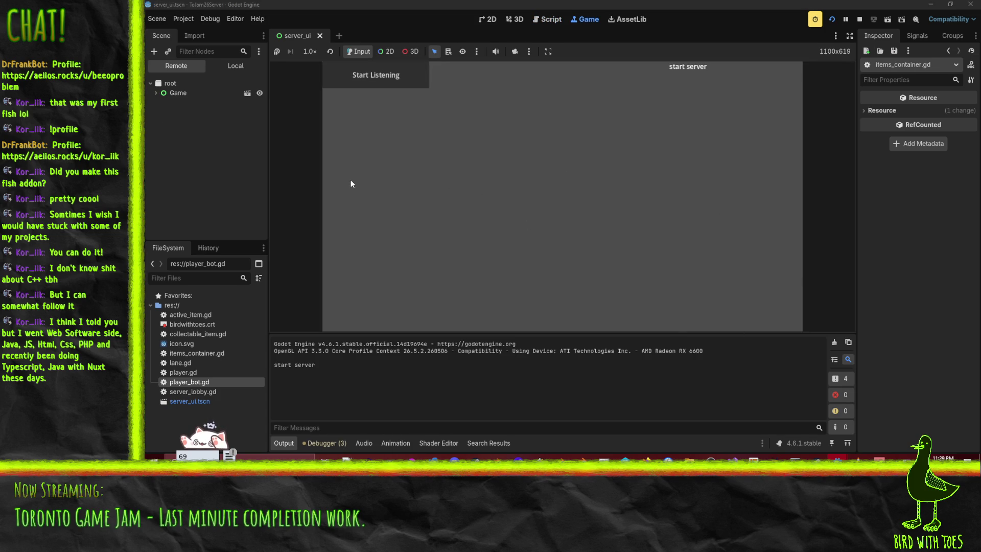
mouse_move(847, 476)
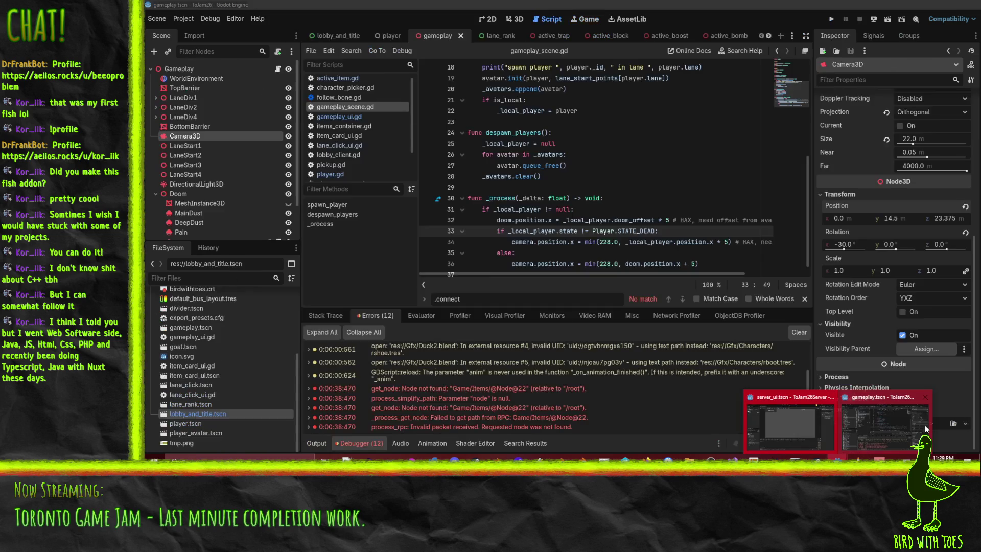
click(791, 373)
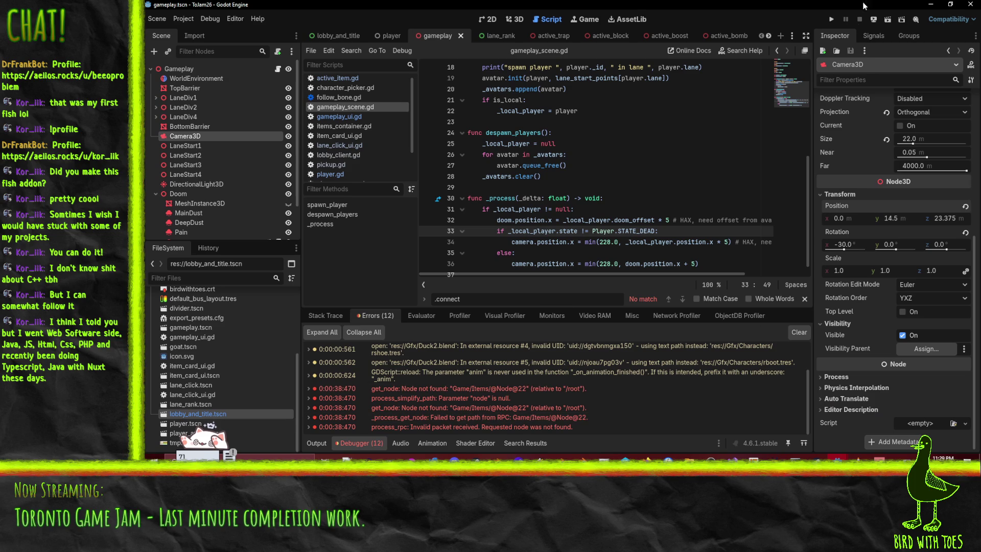
click(829, 20)
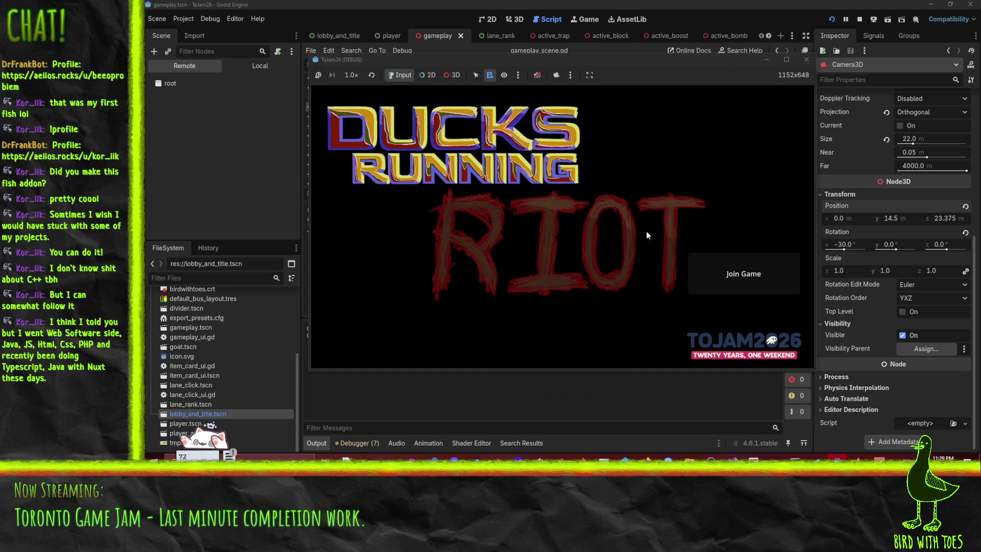
click(743, 292)
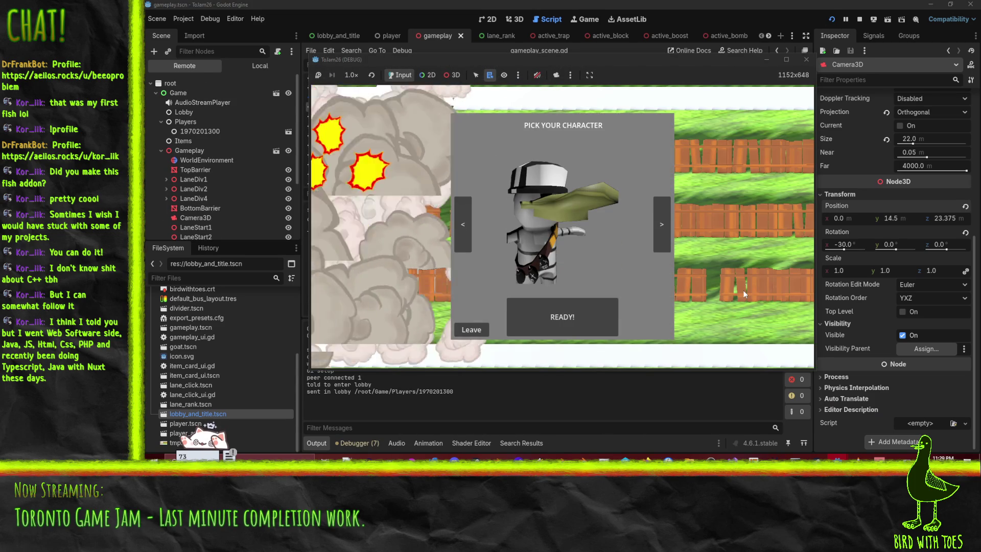
click(460, 231)
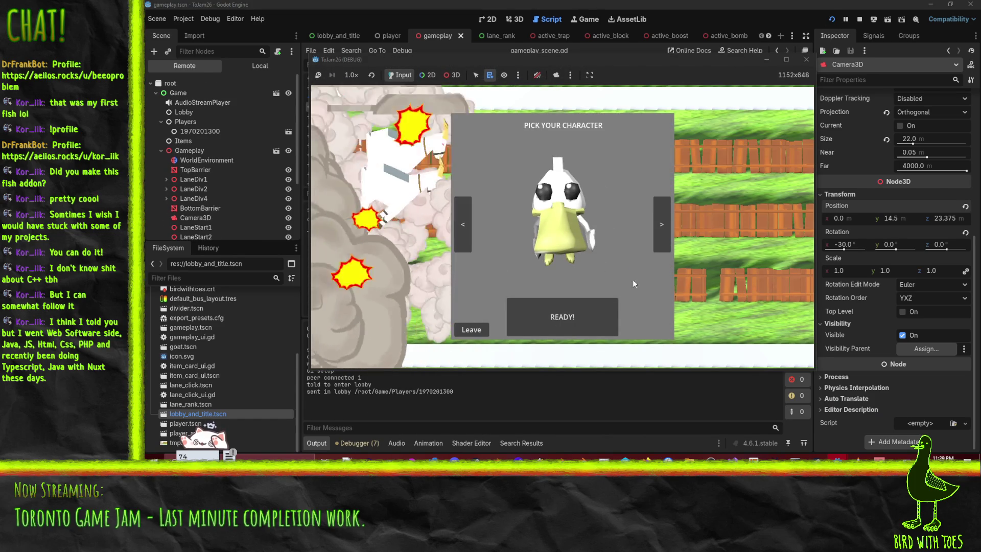
click(600, 309)
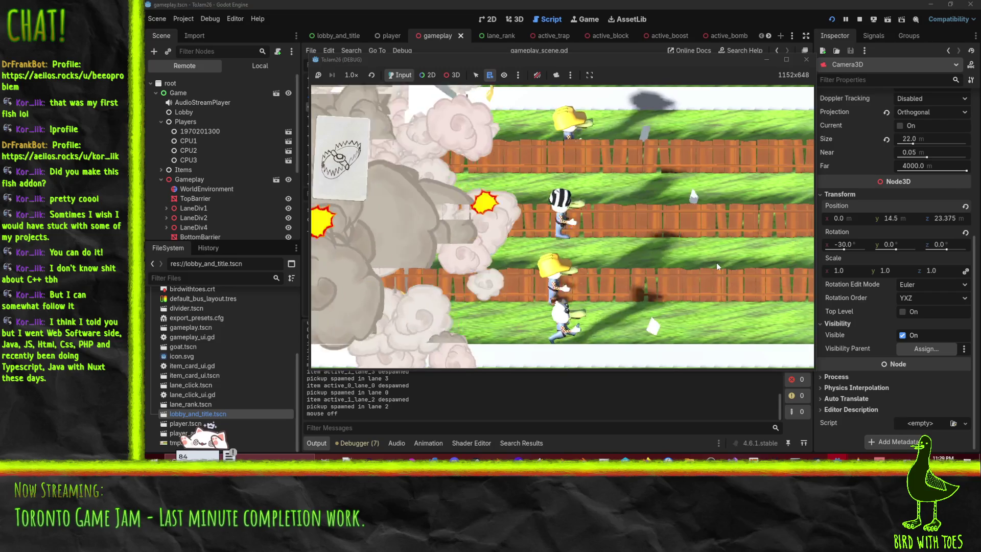
Play the match using a trap, a top-lane block and another item card, then stop the game
click(636, 208)
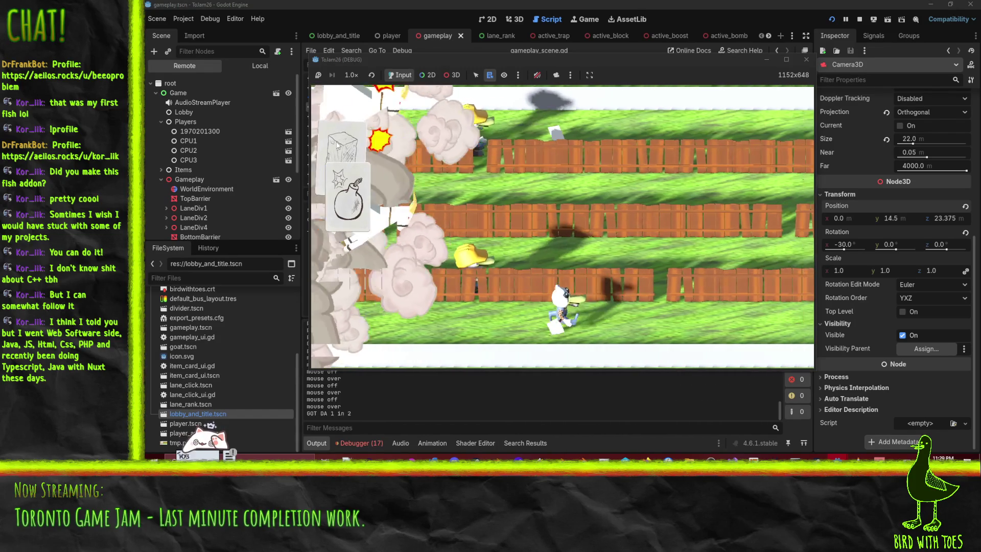
drag(337, 145, 646, 140)
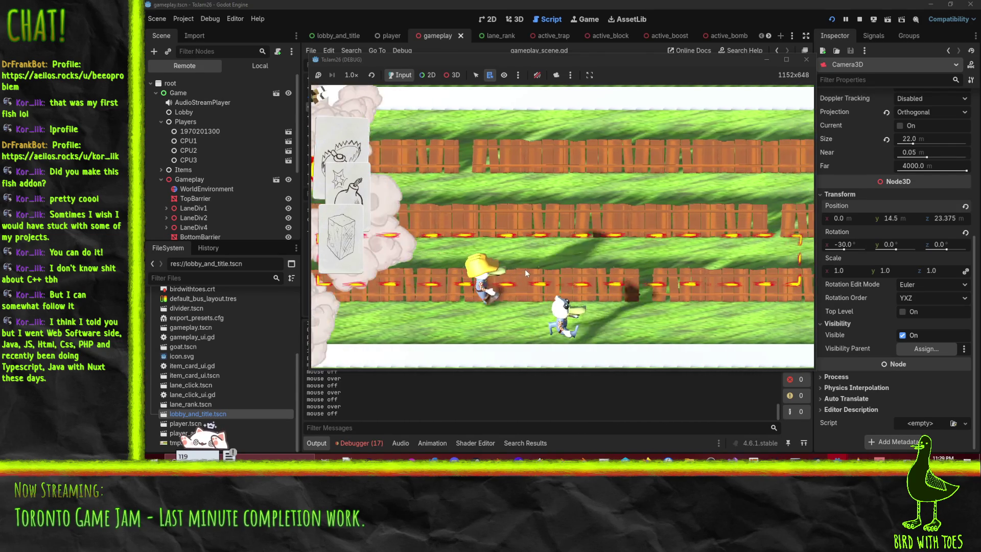
click(505, 290)
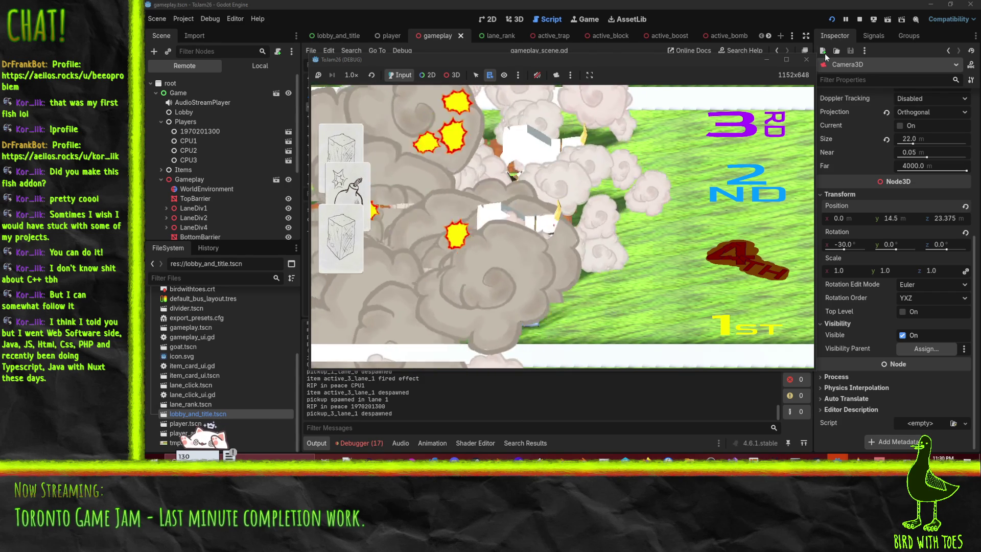
click(858, 19)
Return to the server project and check the Nil item value on line 59 of items_container.gd
mouse_move(841, 457)
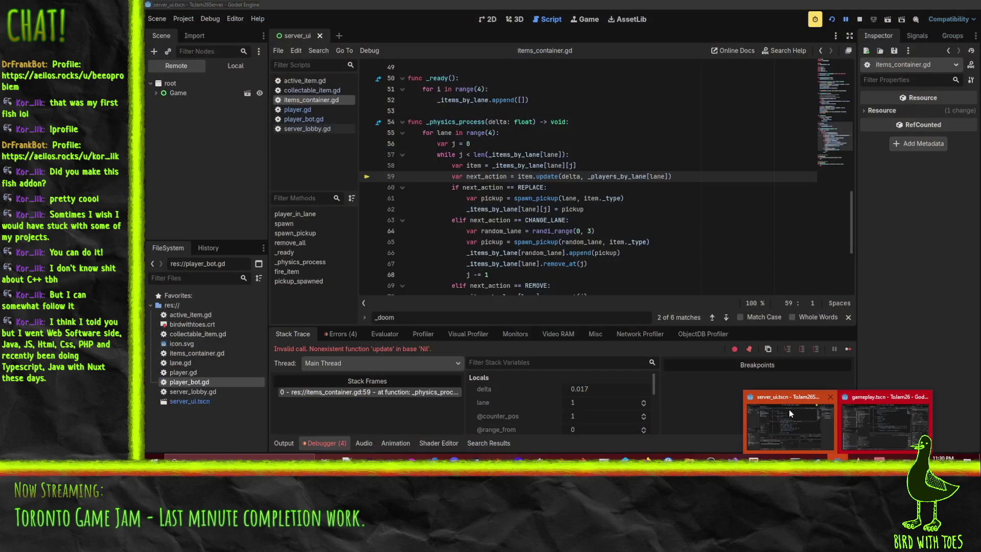
click(789, 410)
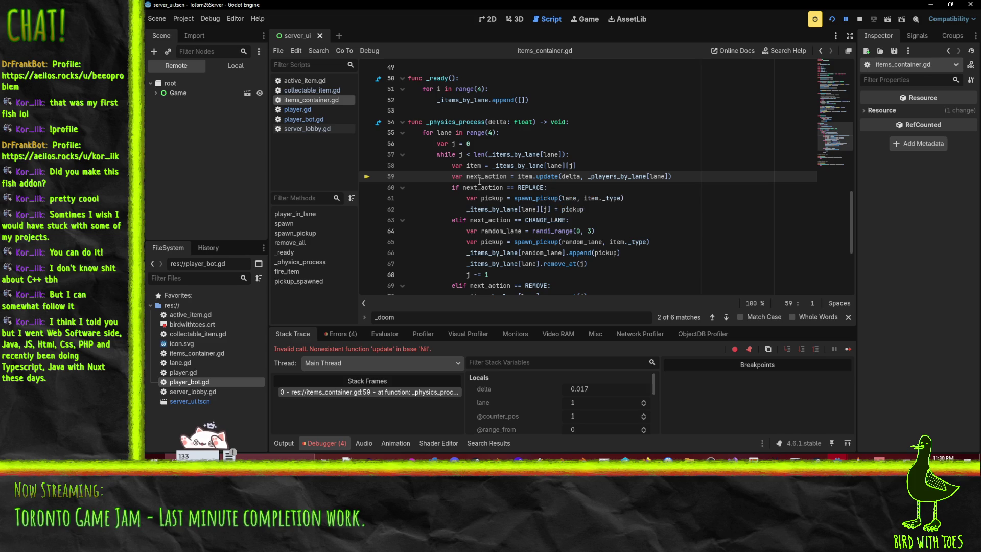
mouse_move(525, 179)
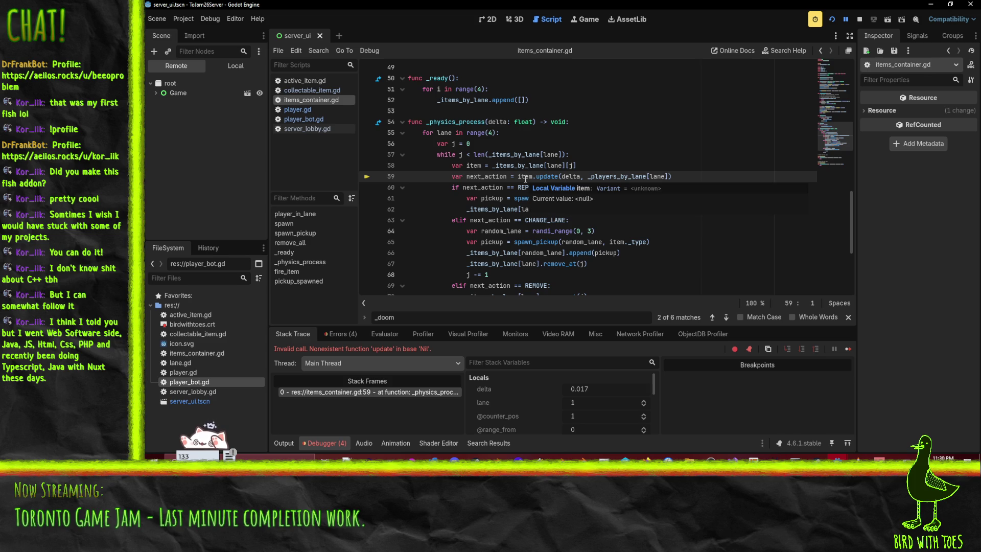